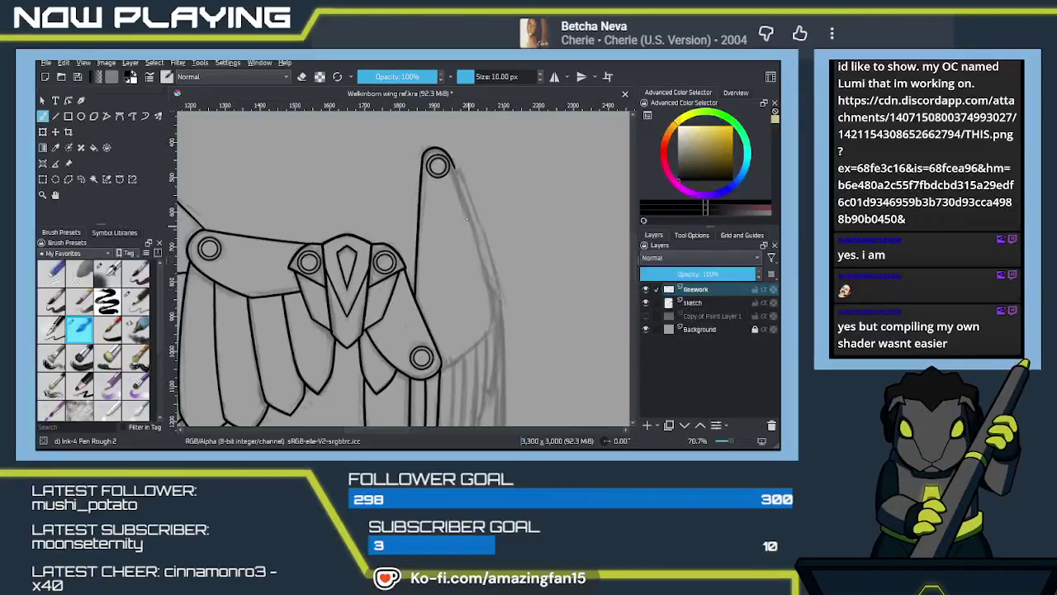
Ink the right outer edge of the wing tip, redrawing the first try
drag(453, 166, 487, 306)
key(ctrl+z)
drag(454, 165, 489, 279)
scroll(475, 260, up, 2)
drag(475, 260, 453, 367)
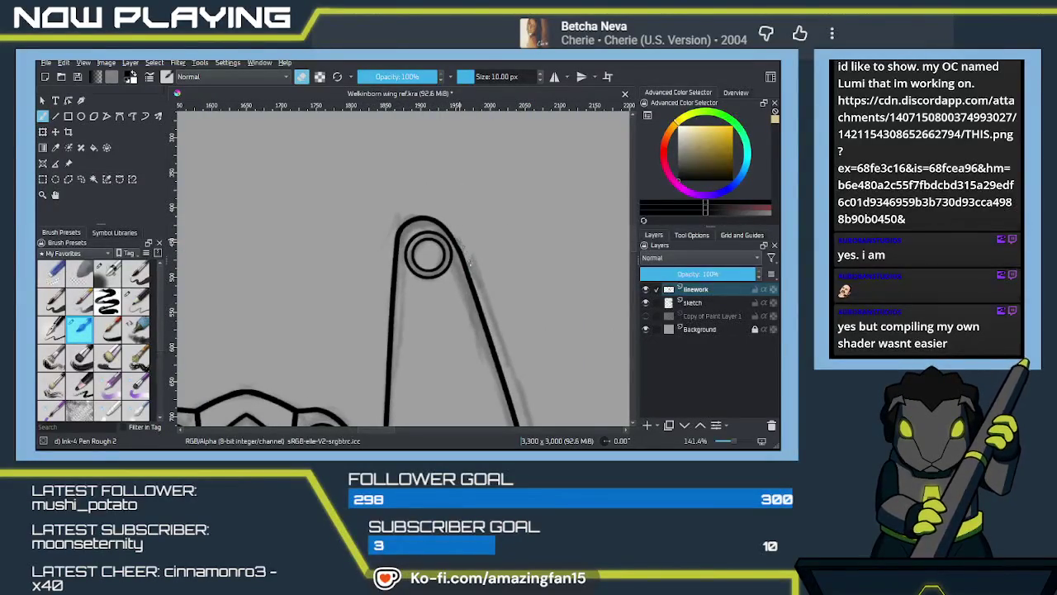
Ink the curved edge line running down-left toward the lower ring joint
mouse_move(455, 241)
mouse_down()
mouse_move(479, 199)
mouse_move(472, 278)
mouse_move(460, 278)
mouse_move(455, 309)
mouse_up()
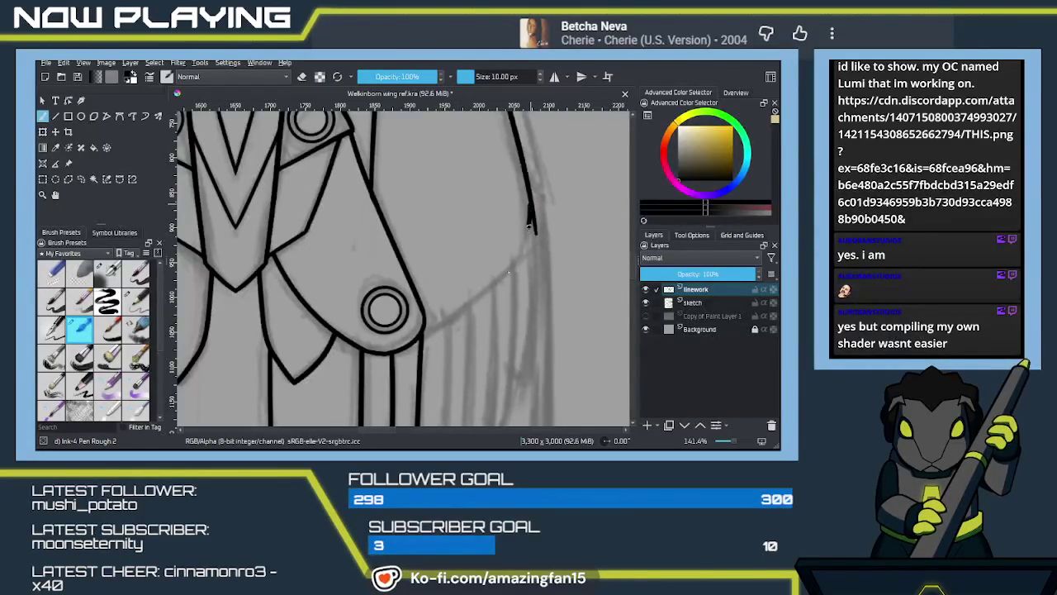
mouse_move(370, 234)
mouse_down()
mouse_move(555, 345)
mouse_move(547, 300)
mouse_up()
drag(446, 305, 498, 349)
mouse_move(429, 280)
mouse_down()
mouse_move(468, 289)
mouse_move(319, 290)
mouse_up()
drag(578, 265, 419, 260)
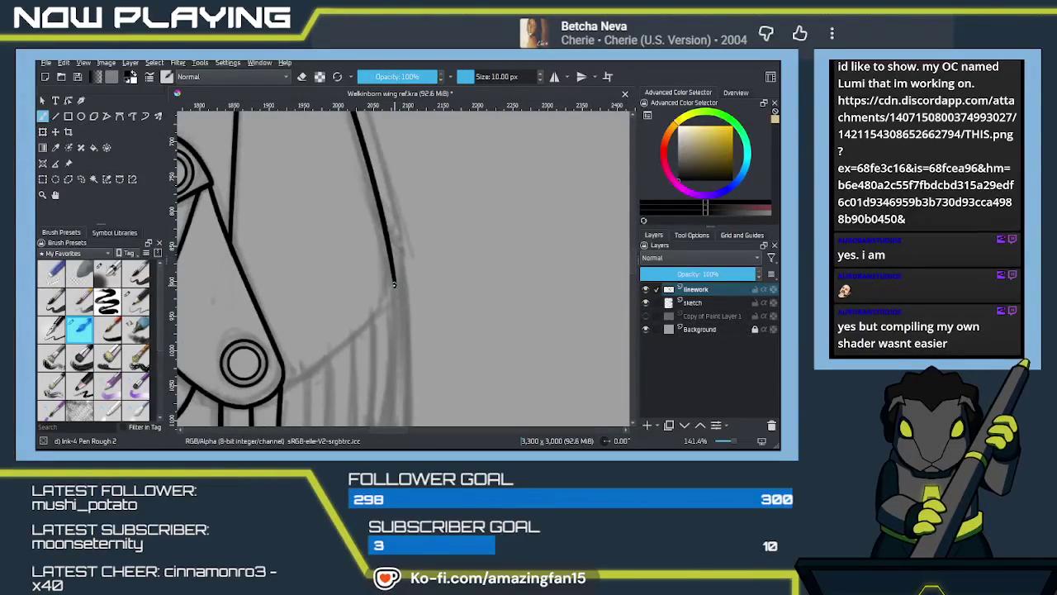
drag(394, 284, 303, 372)
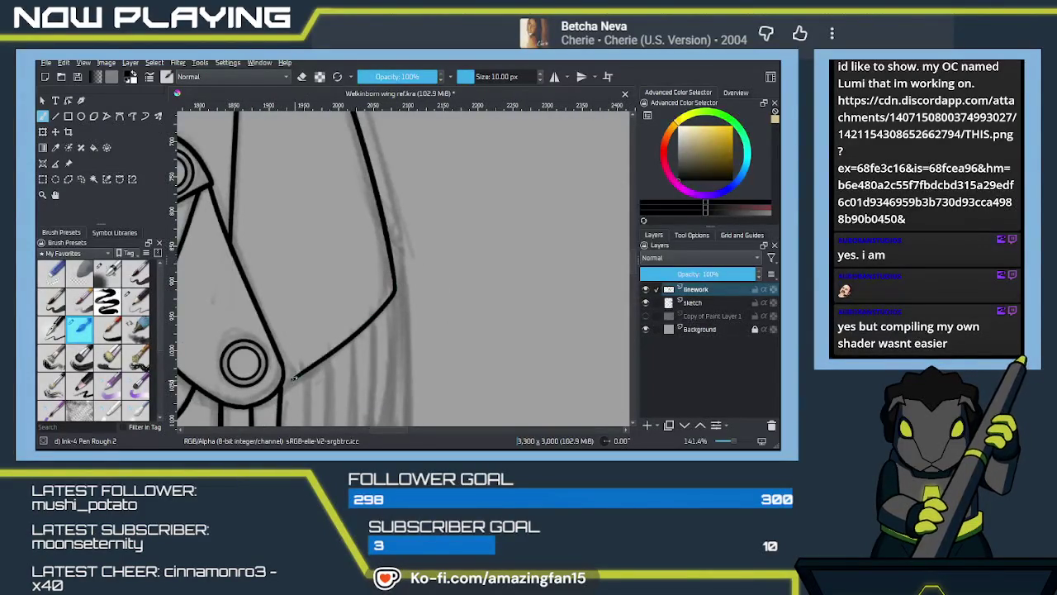
key(ctrl+z)
mouse_move(395, 285)
mouse_down()
mouse_move(384, 312)
mouse_move(289, 384)
mouse_up()
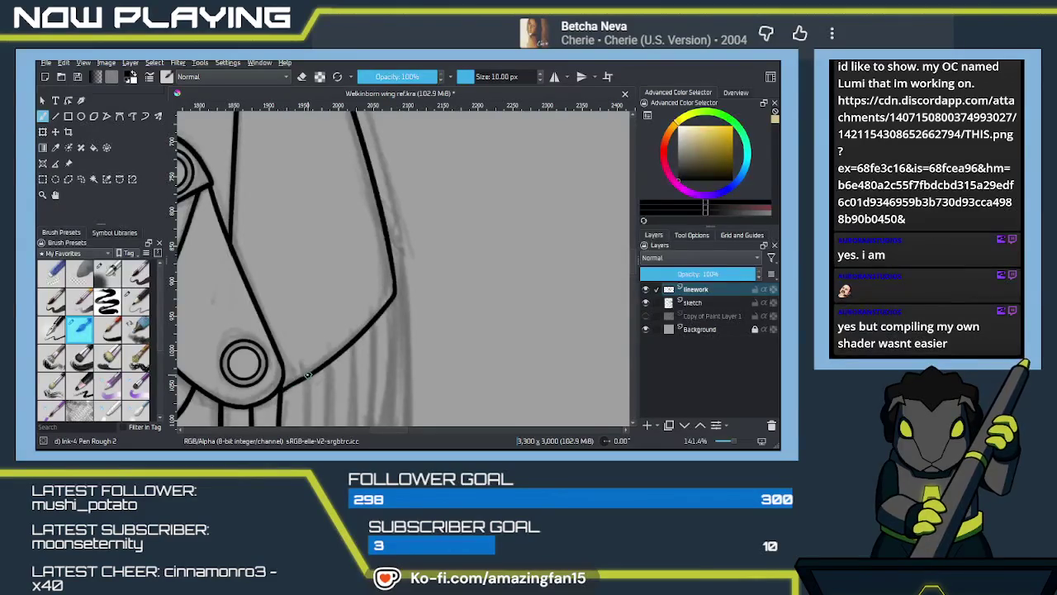
key(ctrl+z)
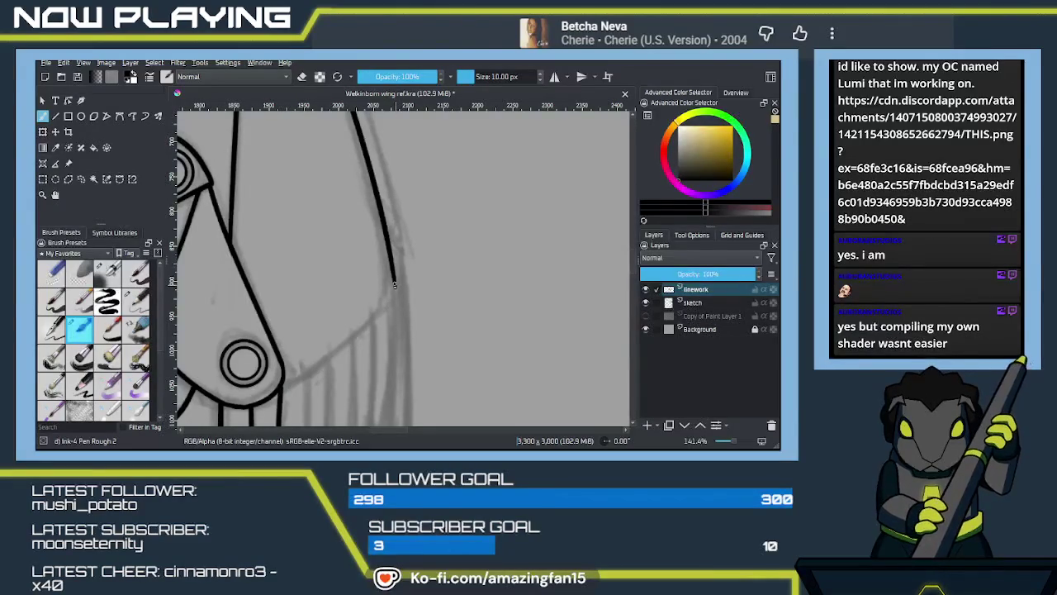
drag(359, 330, 284, 385)
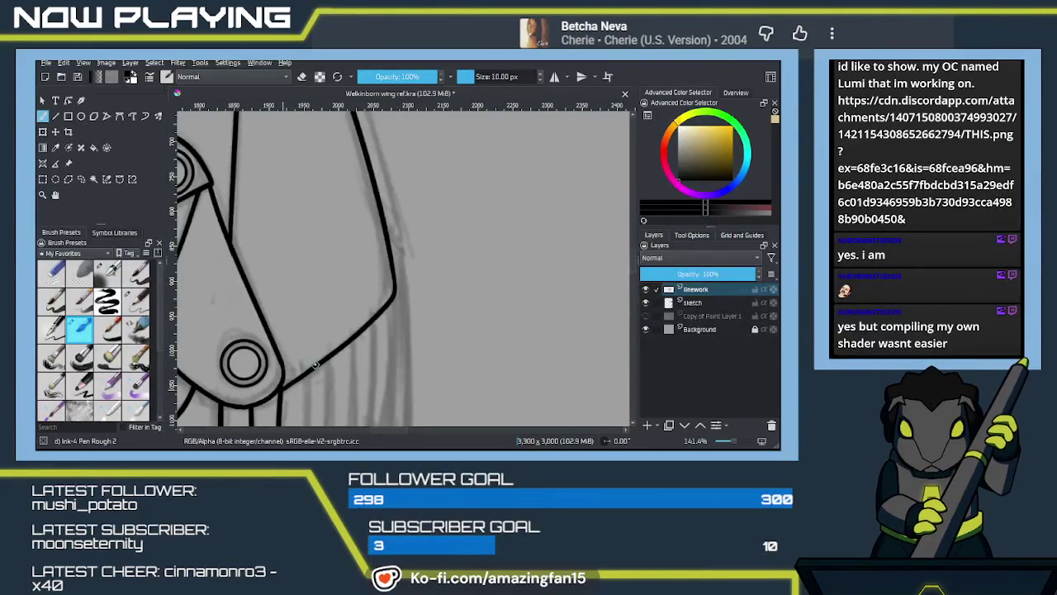
key(ctrl+z)
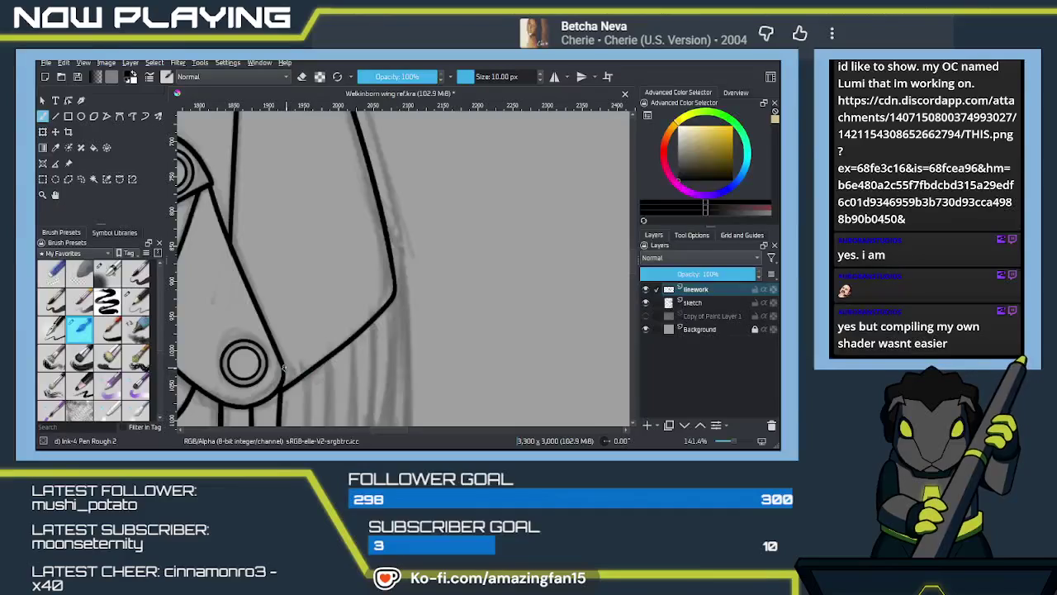
mouse_move(263, 141)
mouse_down()
mouse_move(302, 337)
mouse_move(330, 229)
mouse_move(344, 311)
mouse_move(347, 280)
mouse_move(286, 307)
mouse_move(347, 312)
mouse_up()
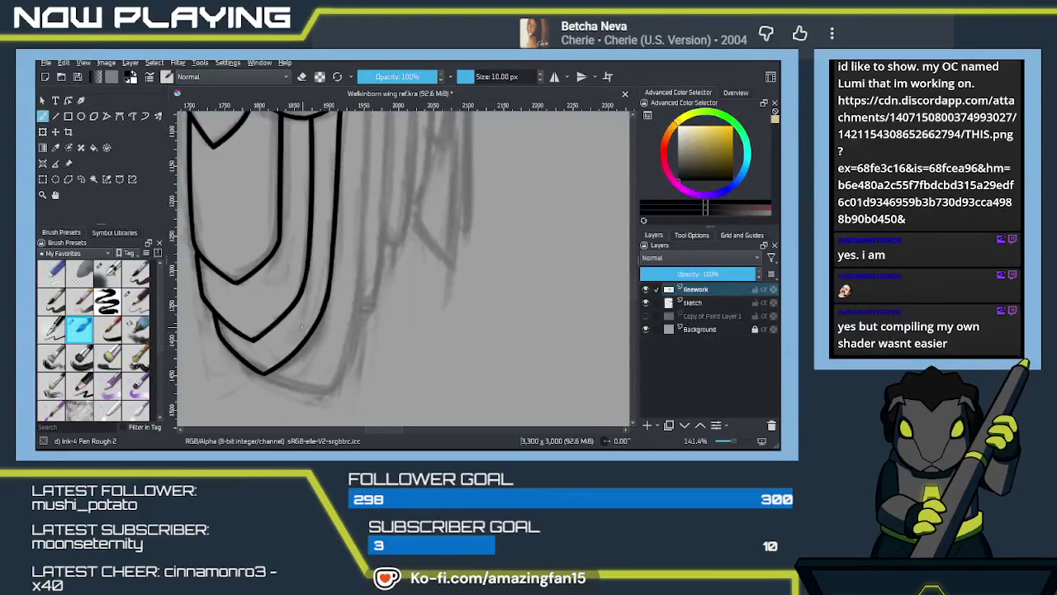
Ink the first long feather line hanging from the wing edge beside the ring joint
drag(420, 229, 426, 318)
mouse_move(443, 260)
mouse_down()
mouse_move(438, 319)
mouse_move(439, 250)
mouse_move(421, 319)
mouse_move(429, 215)
mouse_move(416, 288)
mouse_move(387, 216)
mouse_move(376, 413)
mouse_up()
key(ctrl+z)
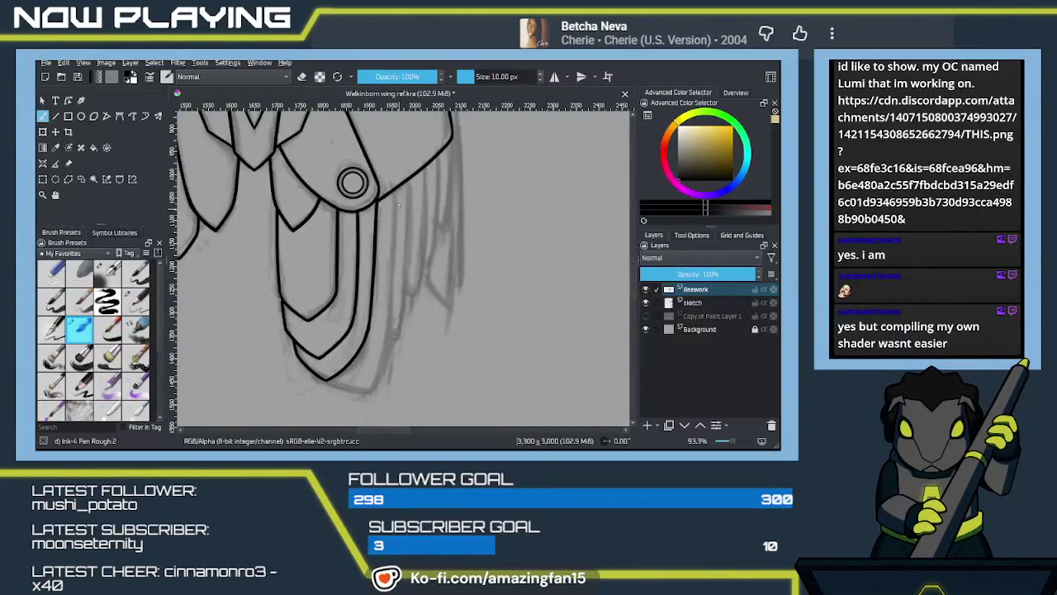
drag(393, 193, 367, 413)
key(ctrl+z)
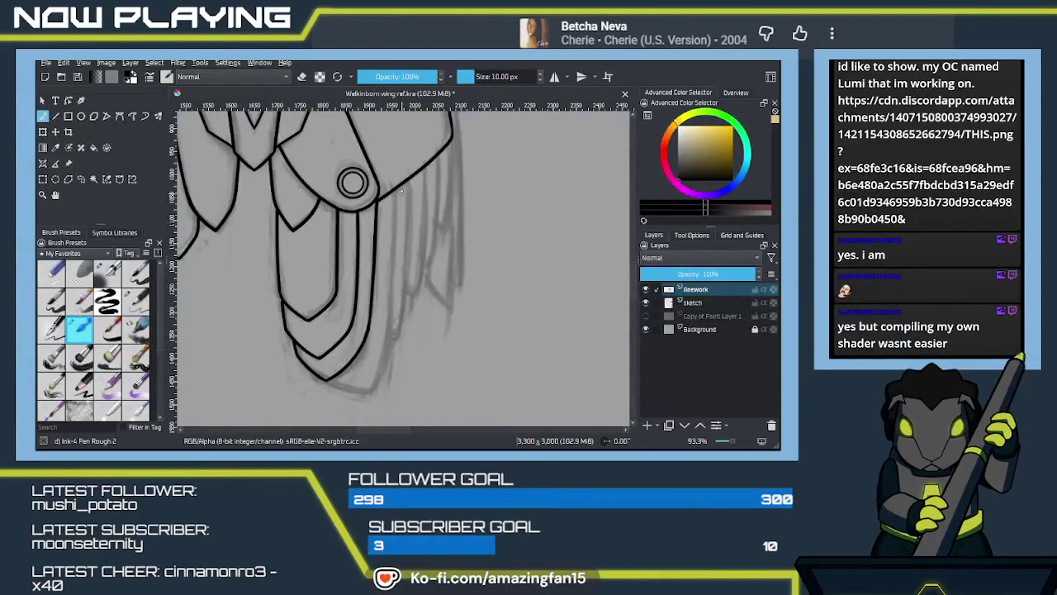
drag(393, 192, 384, 334)
key(ctrl+z)
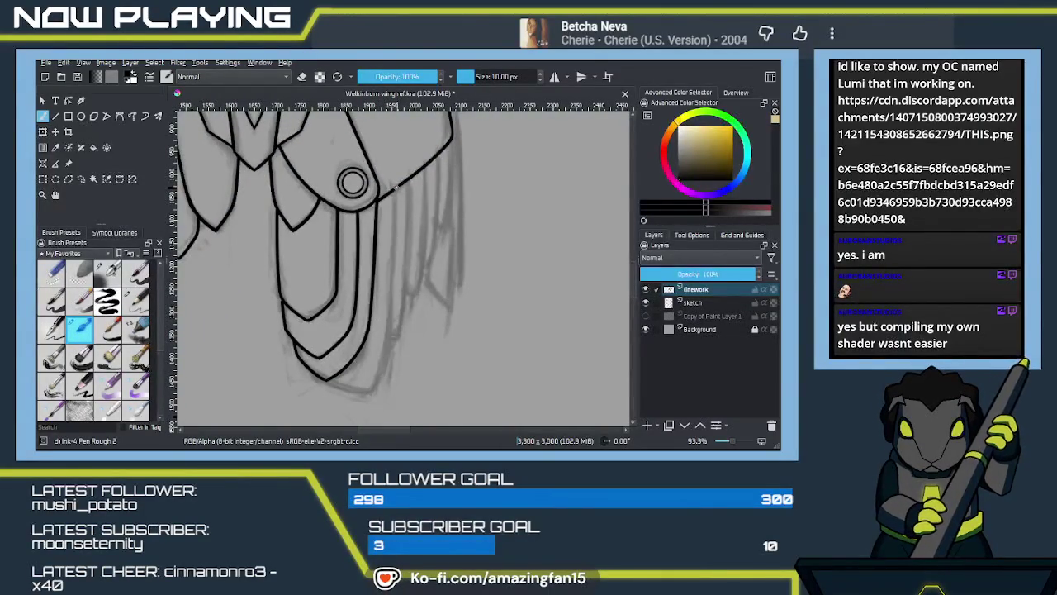
drag(394, 192, 373, 402)
key(ctrl+z)
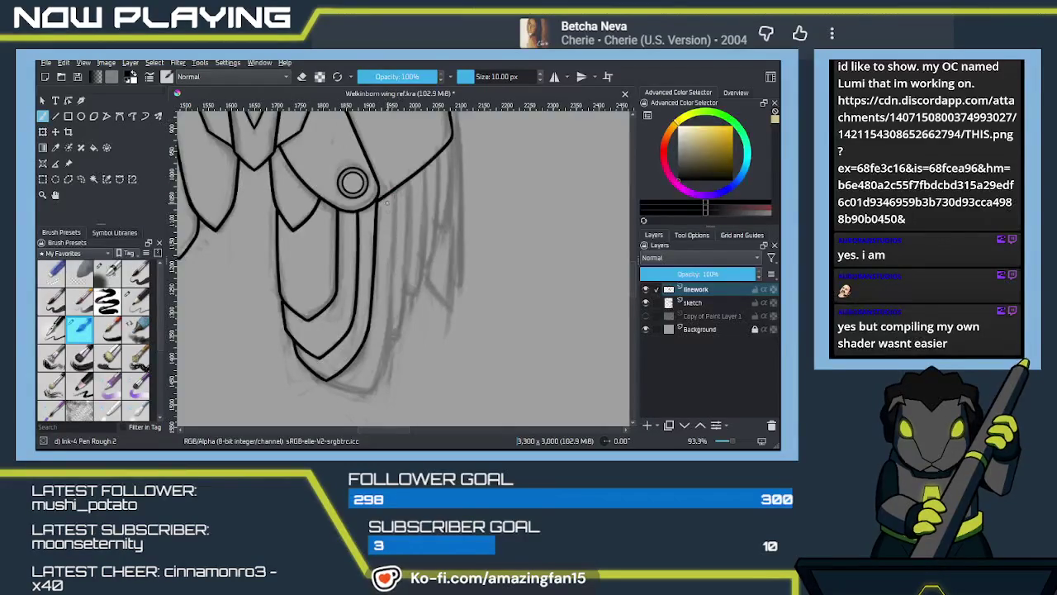
drag(394, 192, 367, 421)
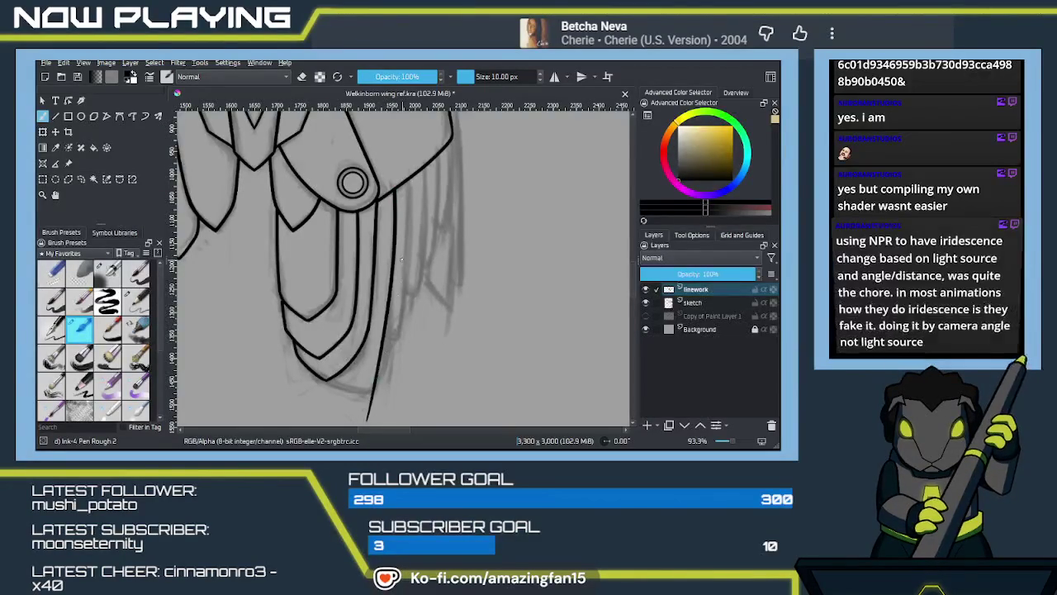
key(ctrl+z)
drag(395, 192, 372, 406)
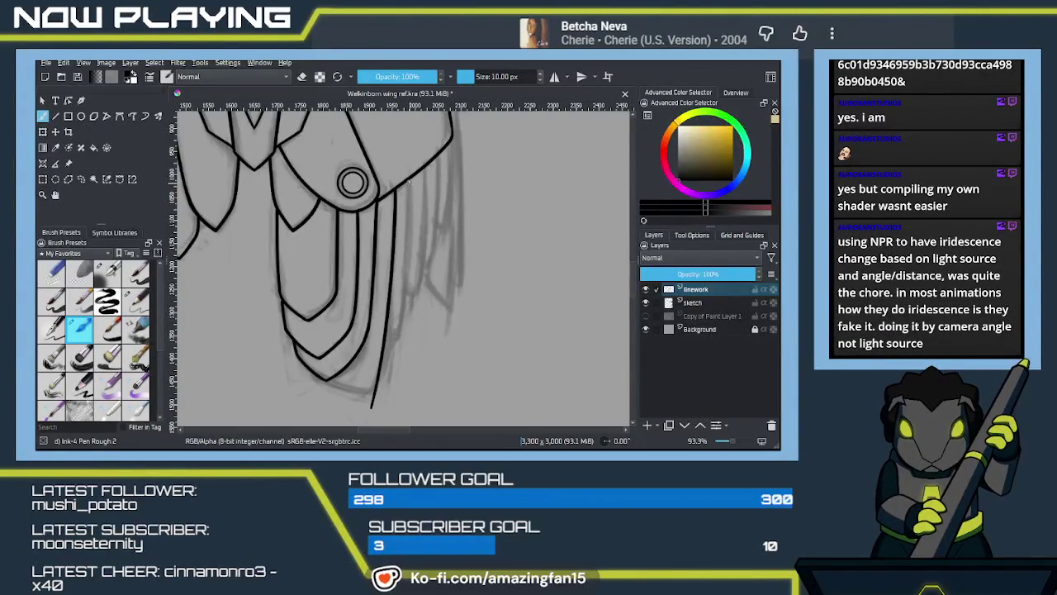
Ink a second long feather line just to the right of the first
drag(407, 181, 398, 363)
key(ctrl+z)
drag(408, 178, 394, 373)
key(ctrl+z)
drag(407, 179, 395, 371)
key(ctrl+z)
drag(408, 181, 396, 367)
Ink three more feather lines further right, ending with the outermost one
drag(424, 175, 415, 307)
key(ctrl+z)
drag(424, 166, 412, 315)
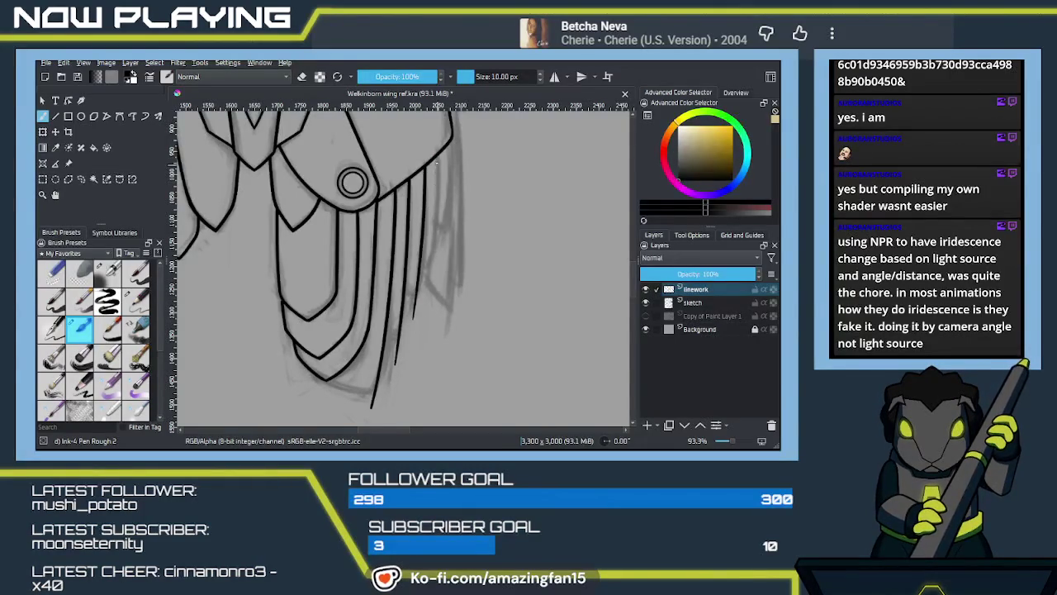
drag(438, 155, 426, 273)
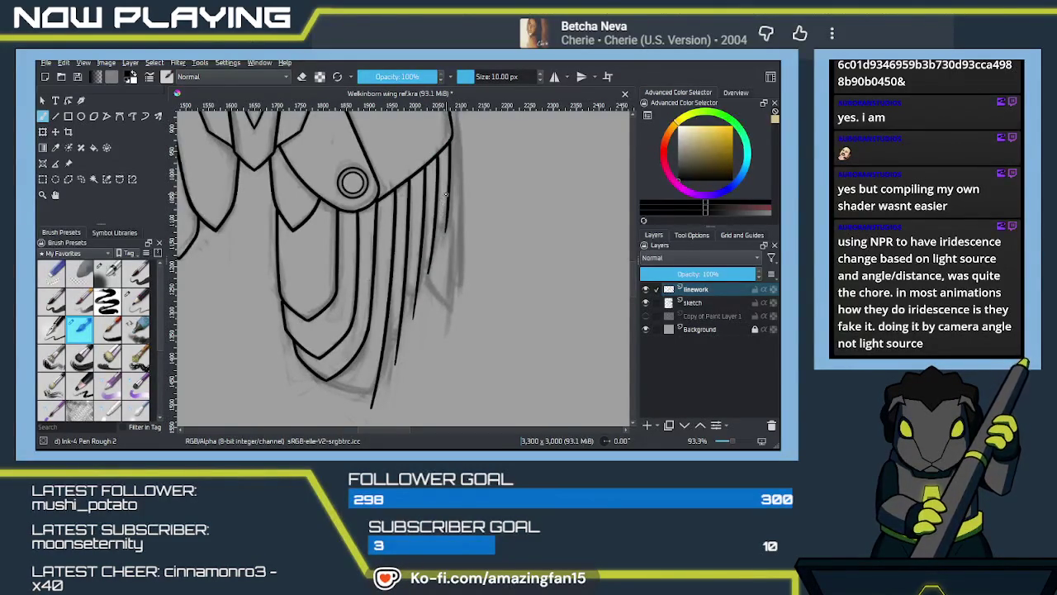
drag(449, 196, 414, 323)
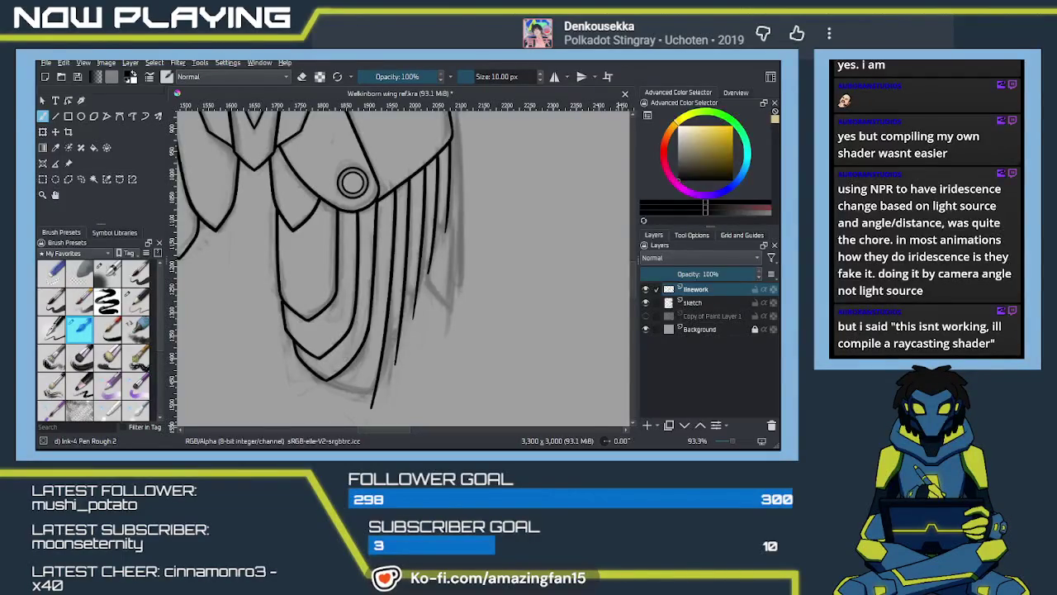
Zoom into the lower feathers and ink the lower curve from the V bottom
drag(421, 305, 490, 246)
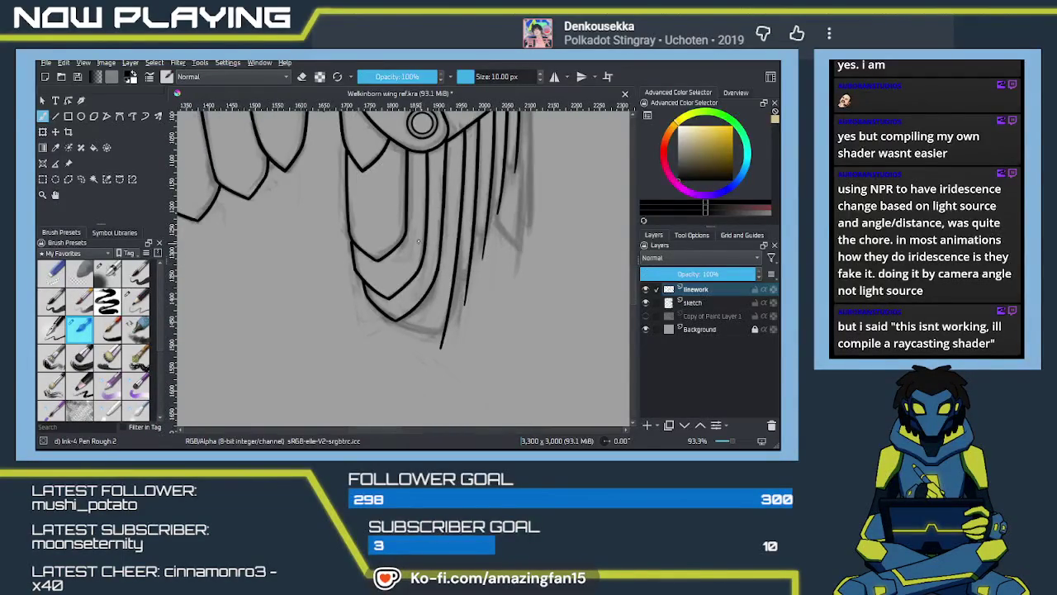
scroll(426, 317, up, 1)
scroll(417, 322, up, 2)
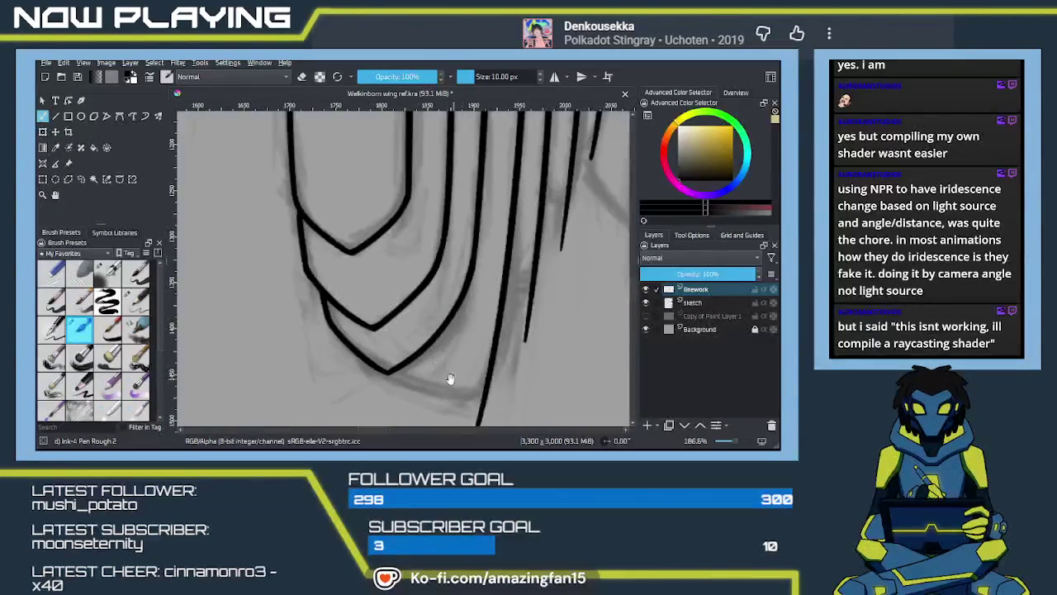
scroll(401, 330, up, 1)
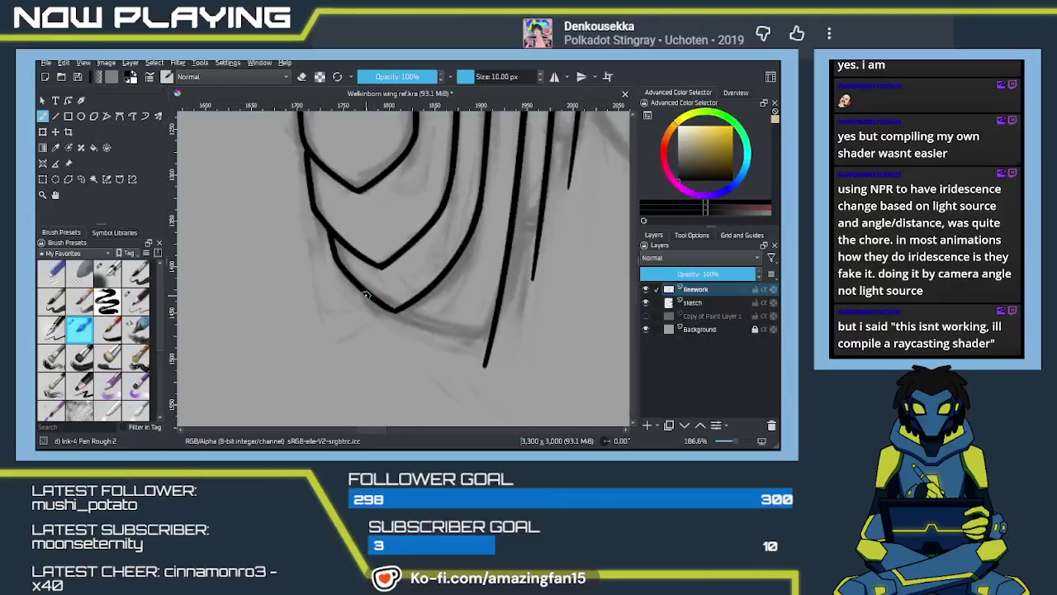
drag(366, 295, 504, 347)
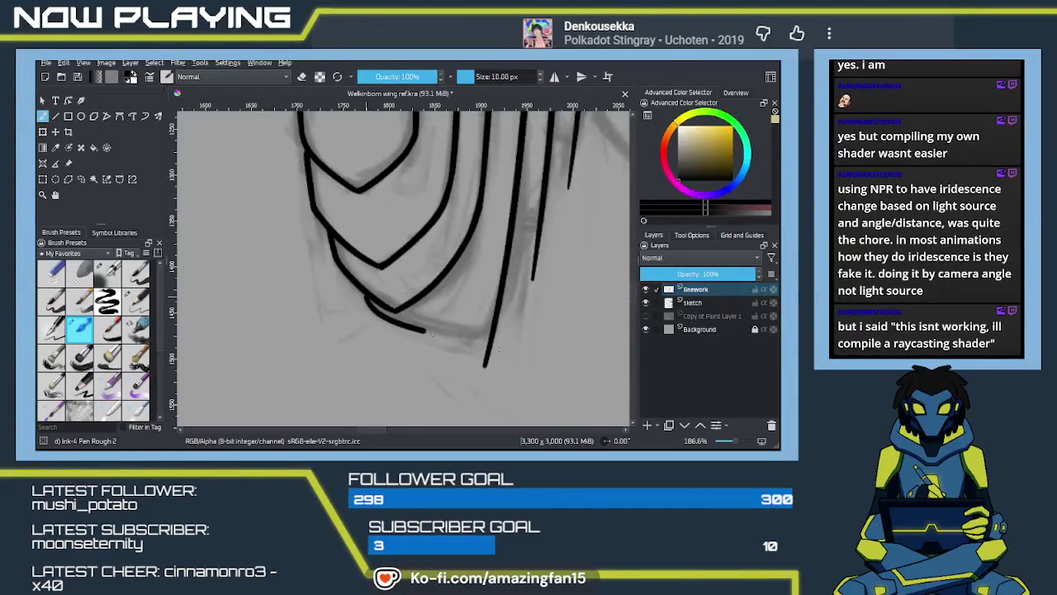
key(ctrl+z)
drag(375, 307, 474, 344)
key(ctrl+z)
drag(396, 311, 507, 337)
key(ctrl+z)
drag(399, 312, 500, 332)
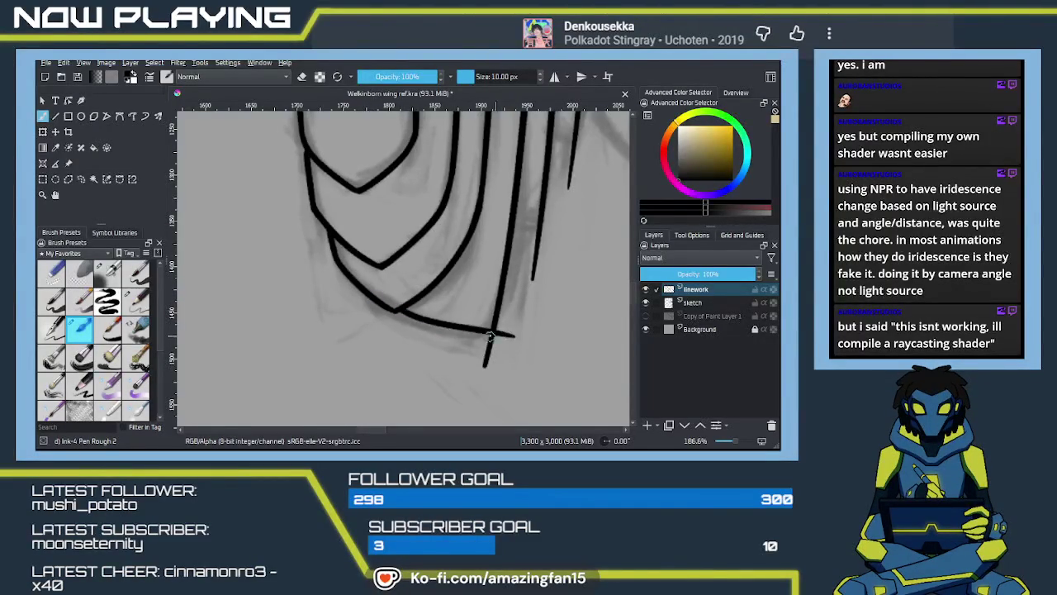
key(ctrl+z)
mouse_move(402, 309)
mouse_down()
mouse_move(514, 338)
mouse_move(464, 423)
mouse_up()
Add a short crossbar stroke between the lower feather lines
drag(461, 312, 487, 319)
drag(502, 224, 492, 294)
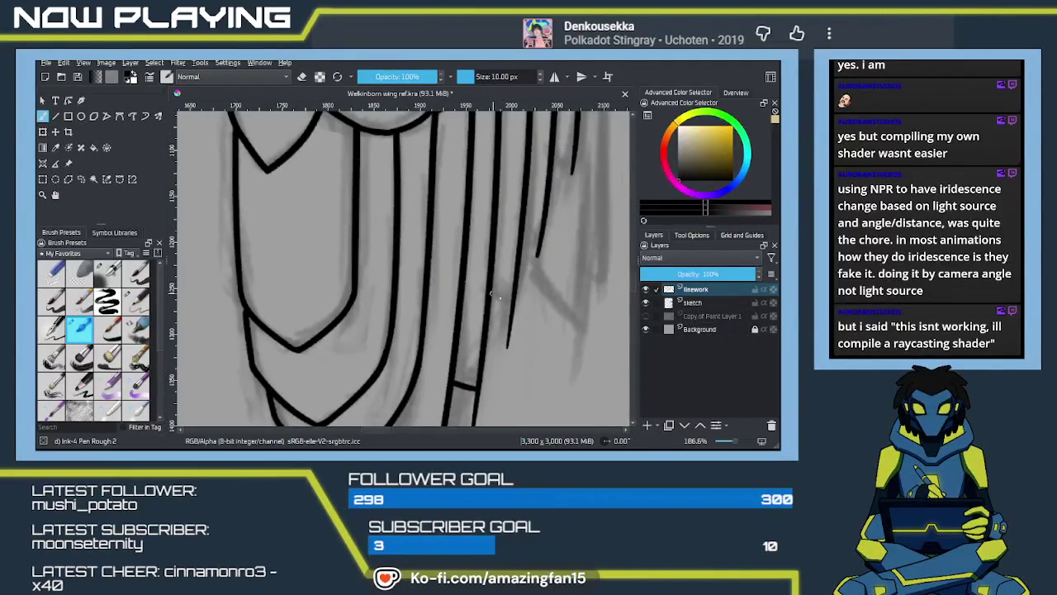
key(ctrl+z)
drag(530, 281, 514, 349)
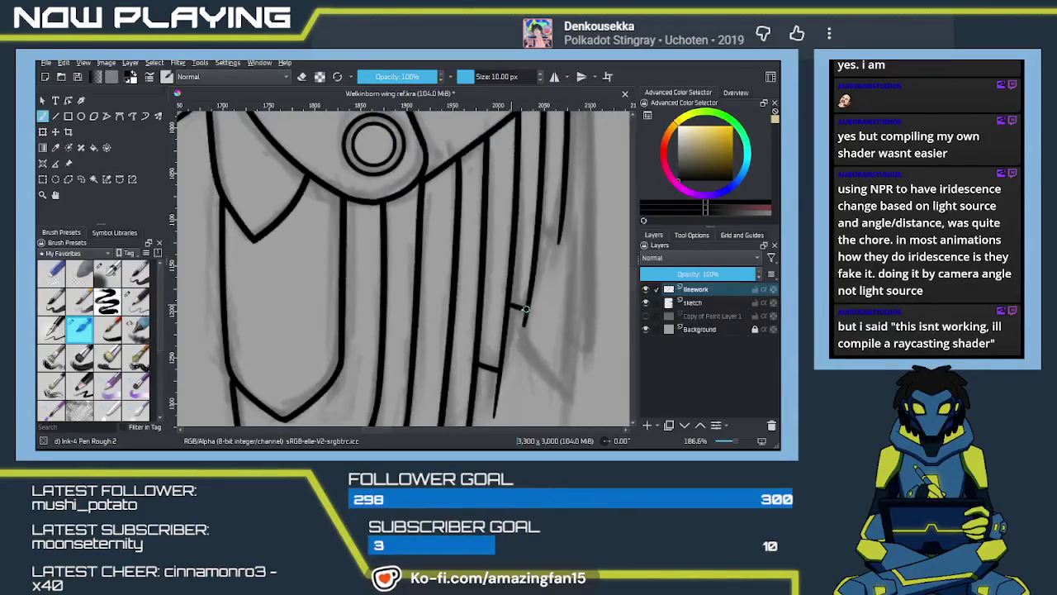
drag(507, 307, 524, 313)
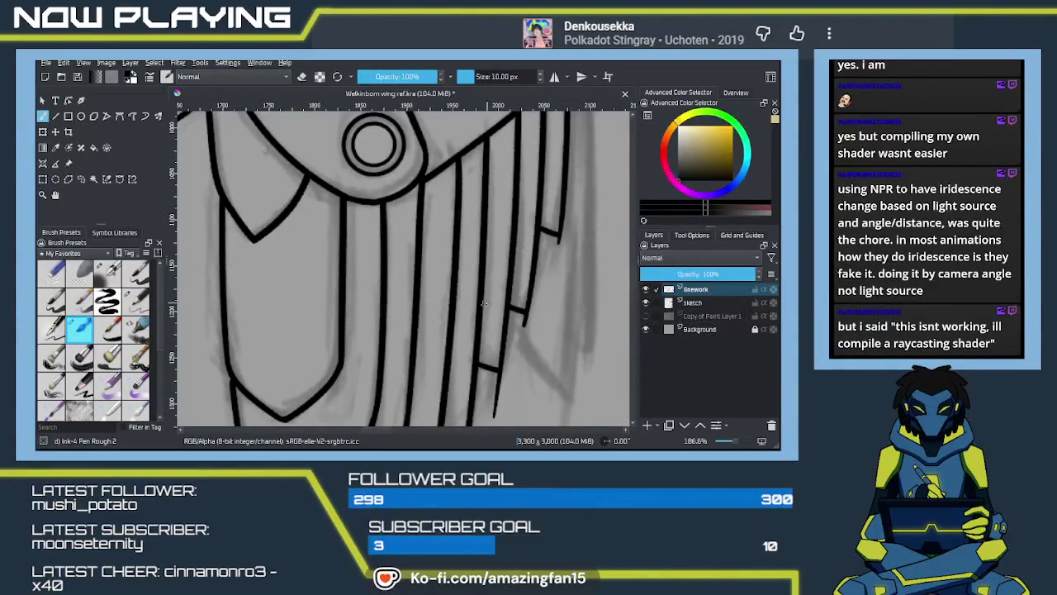
Erase the overshooting feather tips and redraw the short step stroke below them
scroll(459, 323, down, 5)
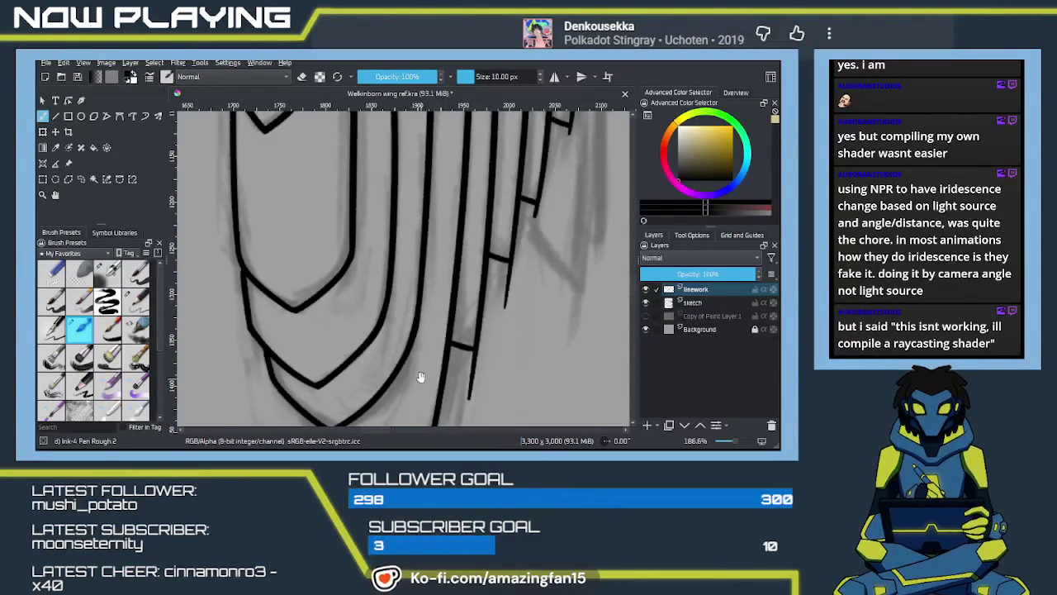
key(e)
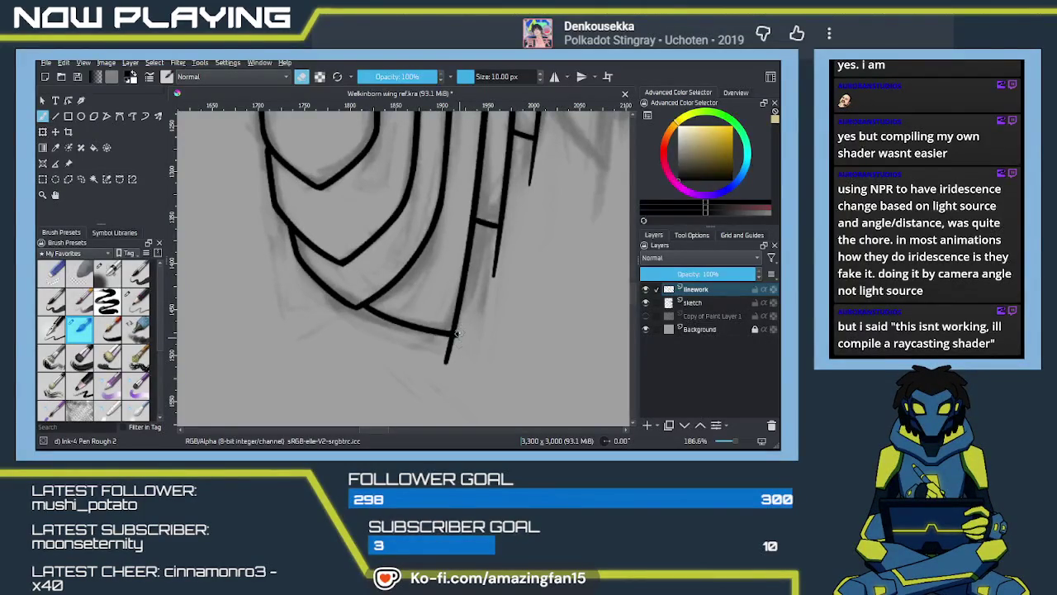
drag(445, 363, 454, 343)
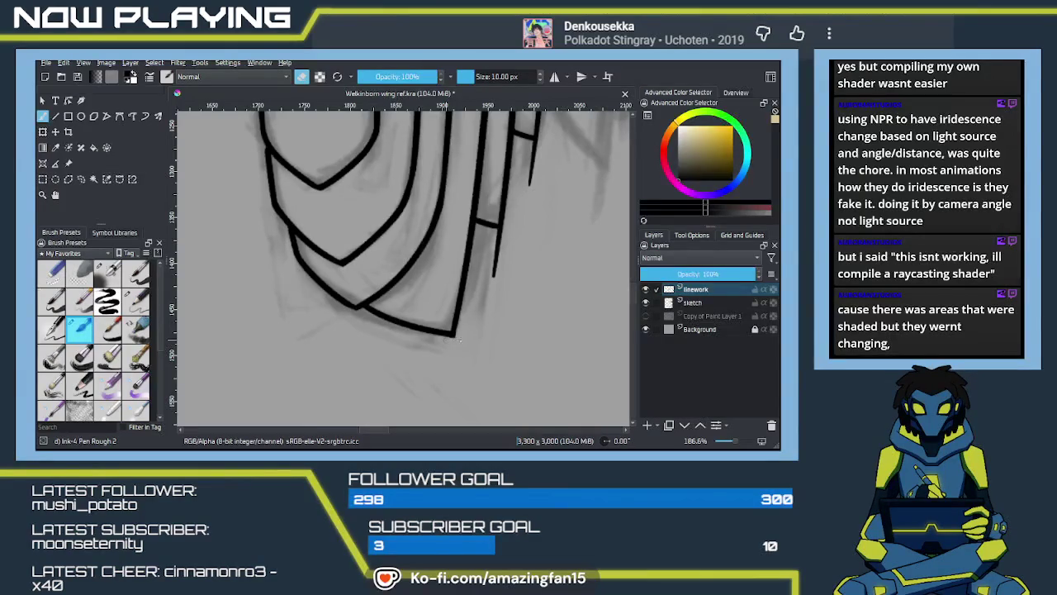
drag(493, 279, 508, 245)
mouse_move(497, 226)
mouse_down()
mouse_move(493, 276)
mouse_move(498, 245)
mouse_move(486, 234)
mouse_move(512, 299)
mouse_up()
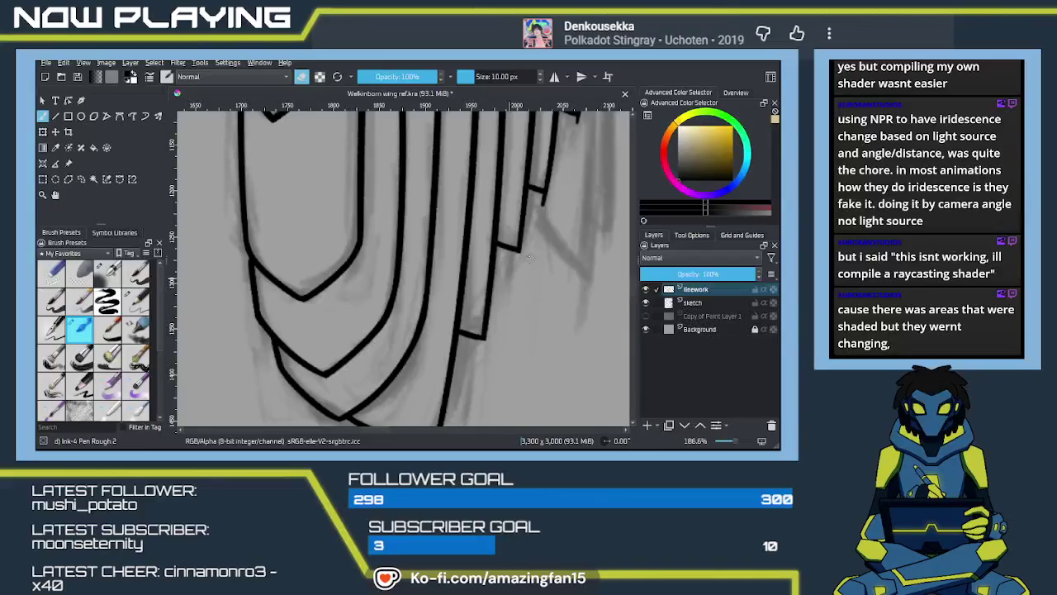
drag(553, 245, 535, 291)
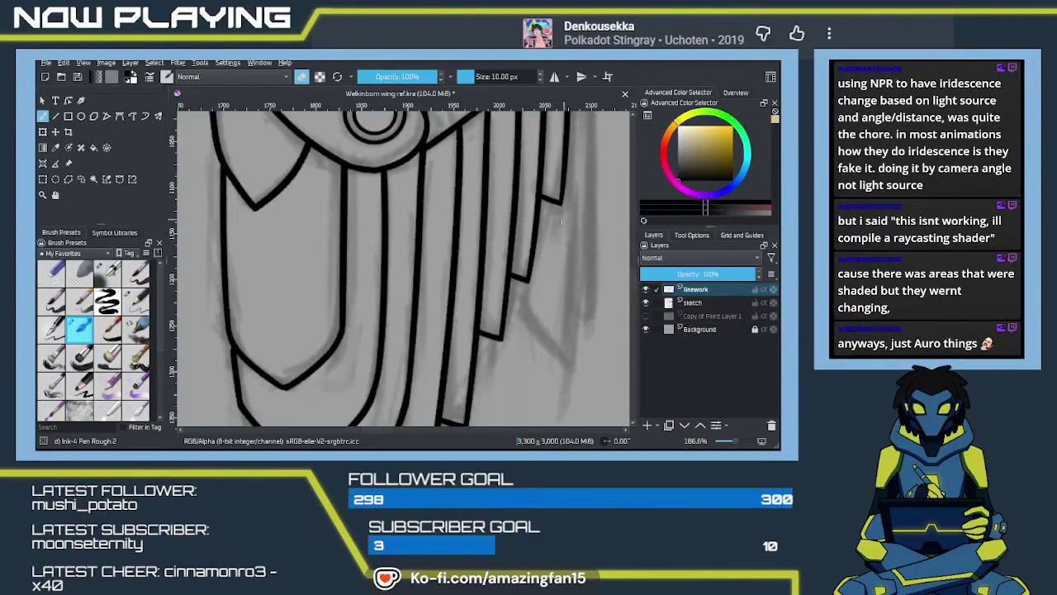
Return from erasing to inking and save the drawing with Ctrl+S
key(e)
scroll(537, 239, down, 2)
scroll(528, 237, down, 2)
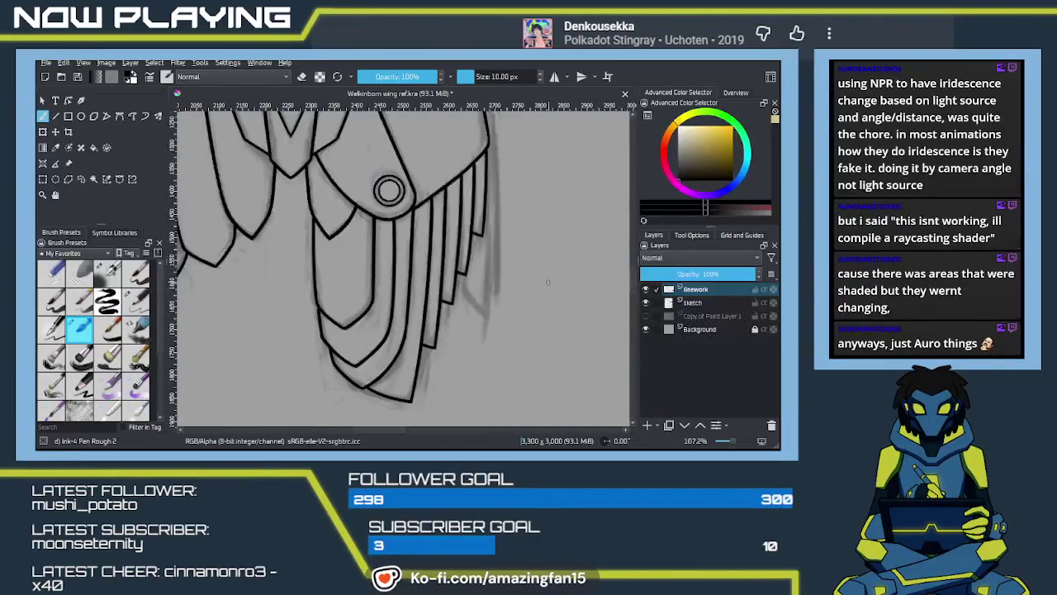
drag(526, 237, 519, 336)
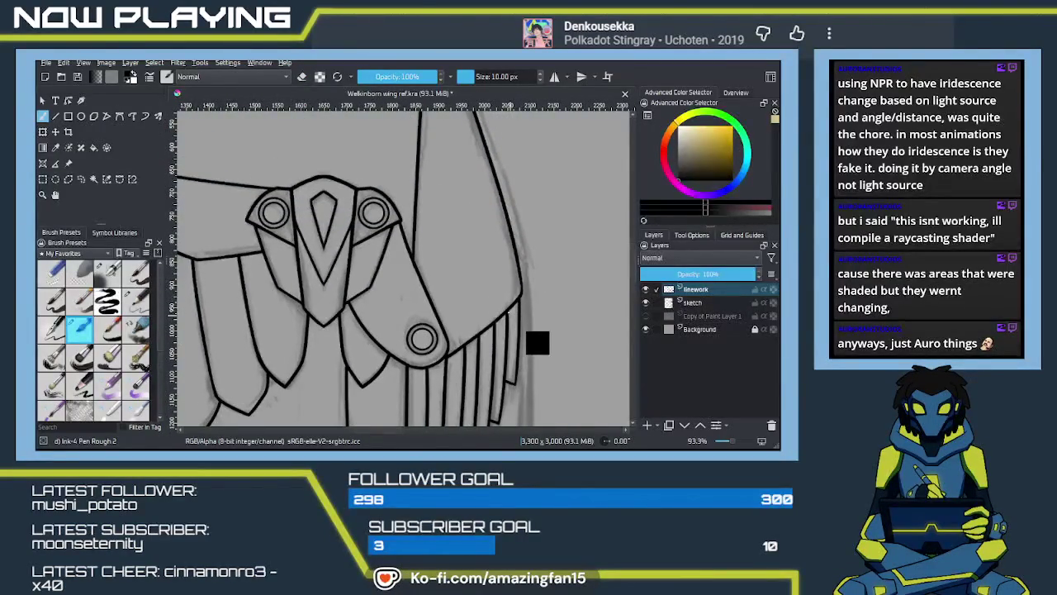
key(ctrl+s)
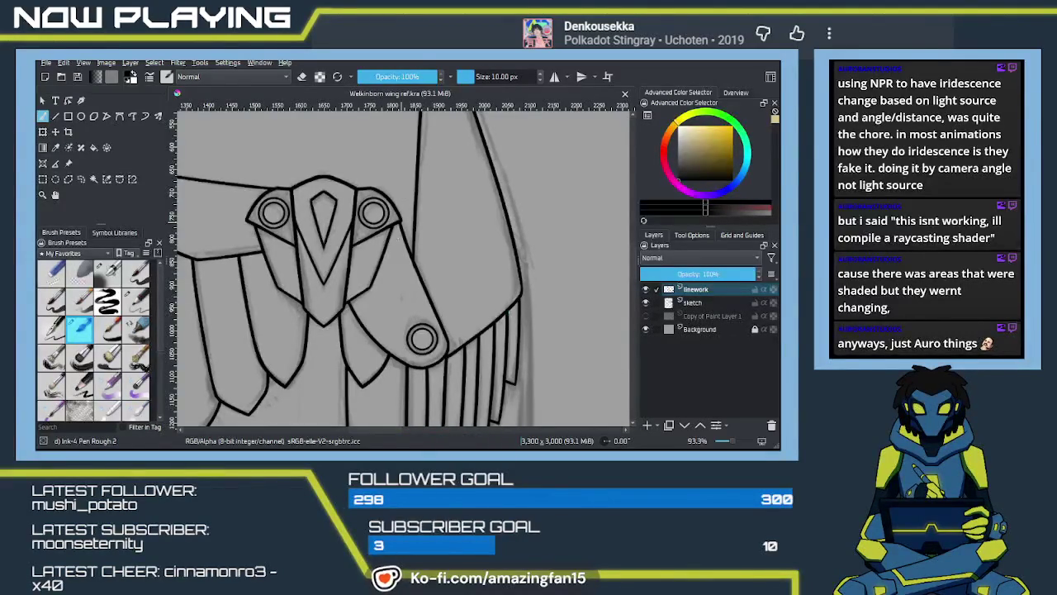
Zoom out to view the whole inked wing and compare it with the grey sketch wing
scroll(420, 258, down, 2)
scroll(420, 258, down, 2)
mouse_move(290, 217)
mouse_down()
mouse_move(438, 218)
mouse_move(285, 175)
mouse_move(290, 248)
mouse_up()
mouse_move(291, 140)
mouse_down()
mouse_move(300, 275)
mouse_move(307, 223)
mouse_up()
mouse_move(307, 280)
mouse_down()
mouse_move(316, 216)
mouse_move(347, 349)
mouse_move(315, 151)
mouse_up()
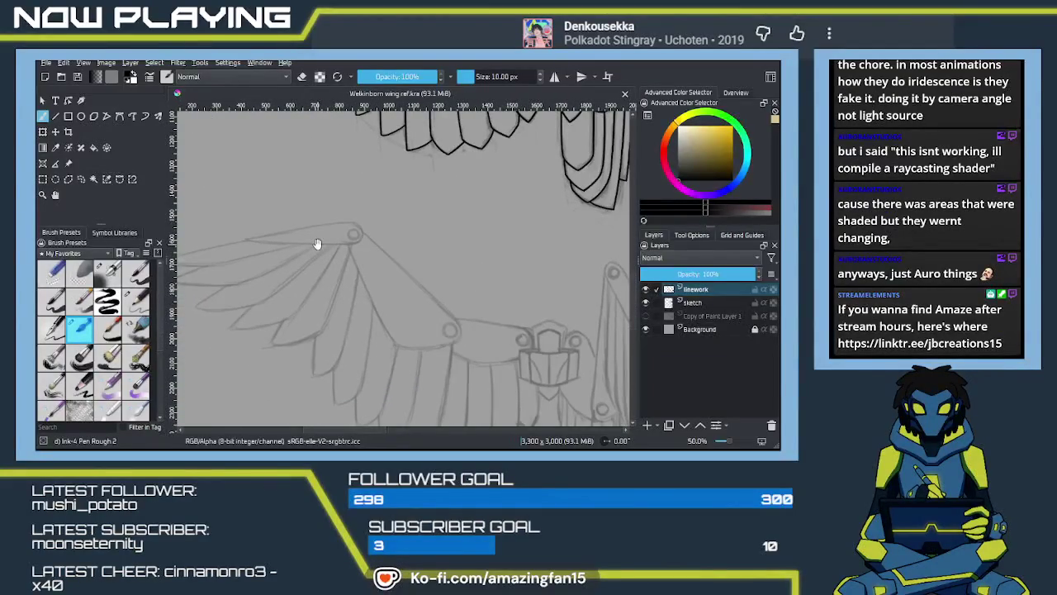
mouse_move(330, 257)
mouse_down()
mouse_move(367, 364)
mouse_move(427, 306)
mouse_move(397, 253)
mouse_up()
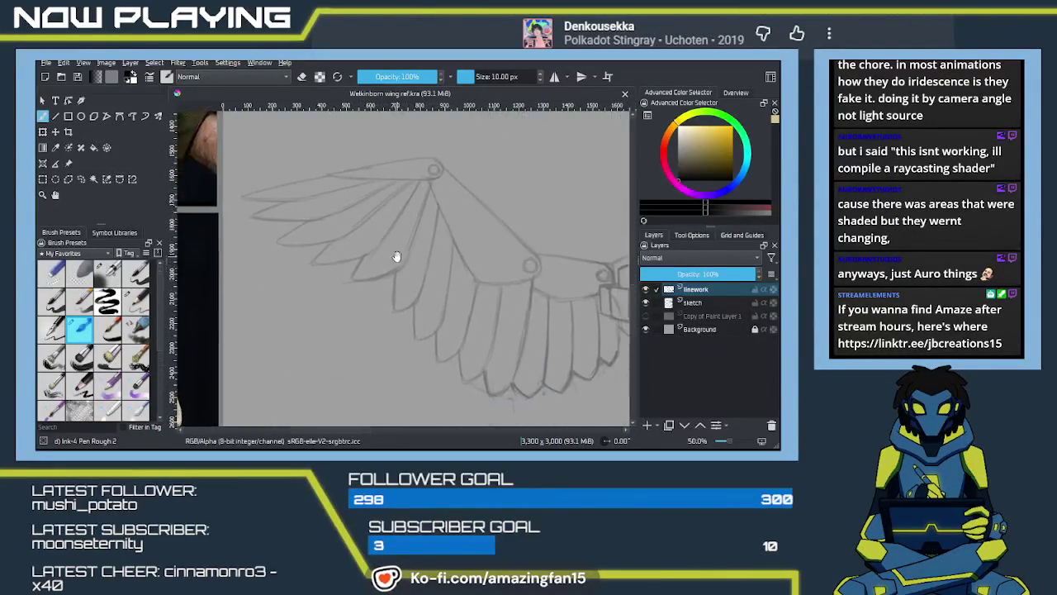
scroll(388, 275, down, 1)
scroll(384, 277, down, 1)
scroll(380, 279, down, 1)
scroll(375, 281, down, 1)
mouse_move(375, 281)
mouse_down()
mouse_move(344, 315)
mouse_move(359, 312)
mouse_move(336, 305)
mouse_up()
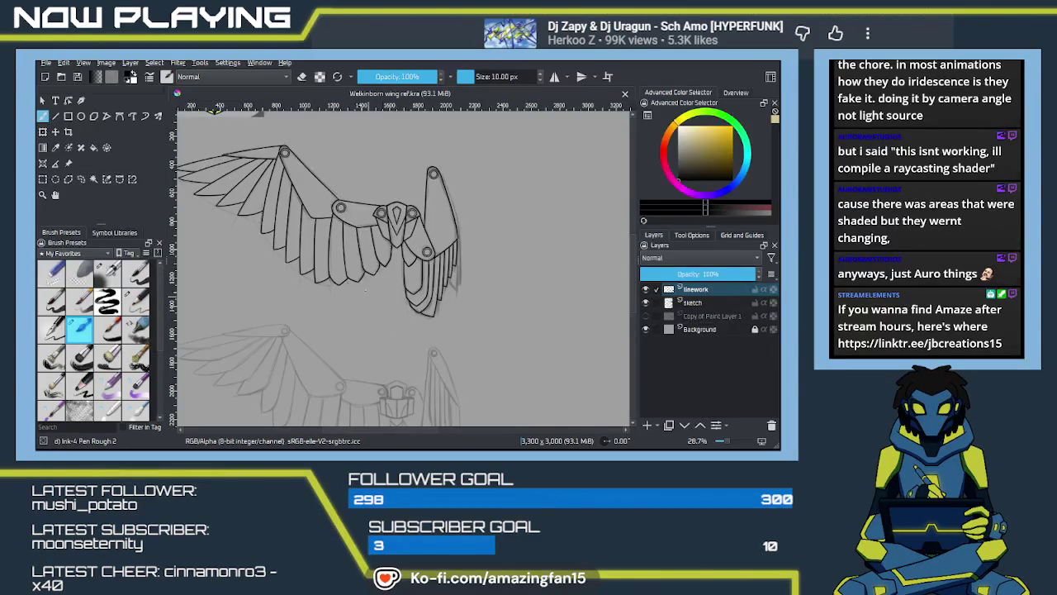
scroll(420, 302, up, 3)
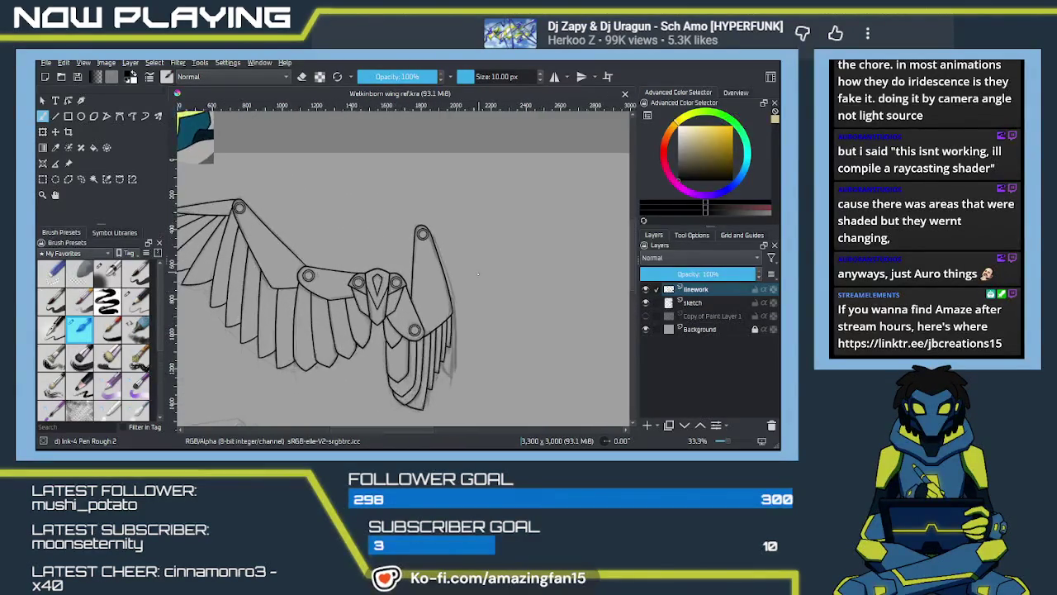
Ink the wing's right outer edge below the ringed top joint, plus a short inner-edge stroke
scroll(471, 285, up, 2)
scroll(459, 279, up, 2)
scroll(446, 273, up, 1)
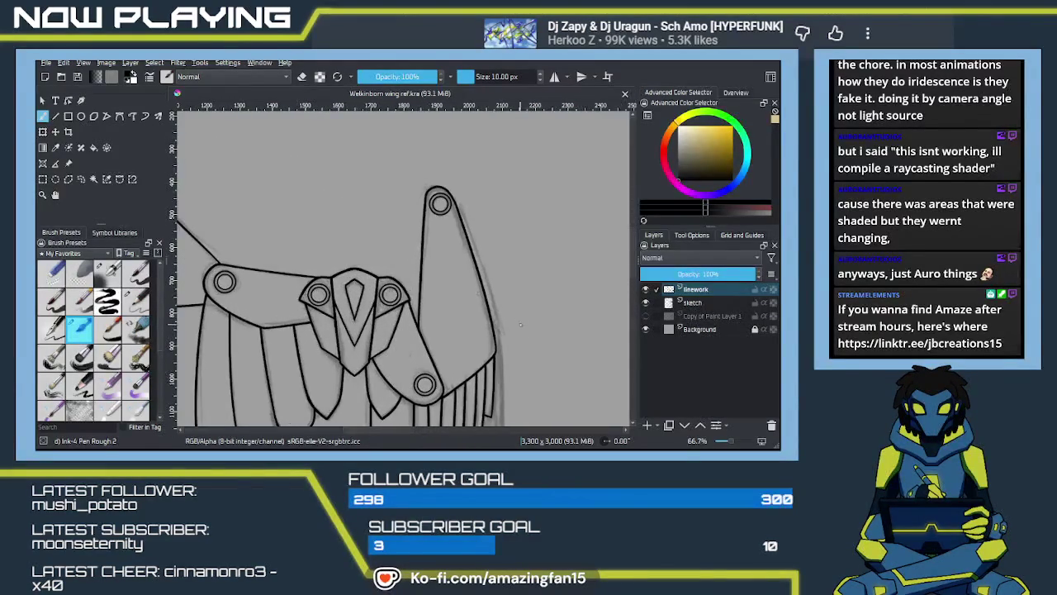
drag(442, 271, 453, 327)
drag(403, 217, 435, 334)
key(ctrl+z)
drag(400, 208, 408, 225)
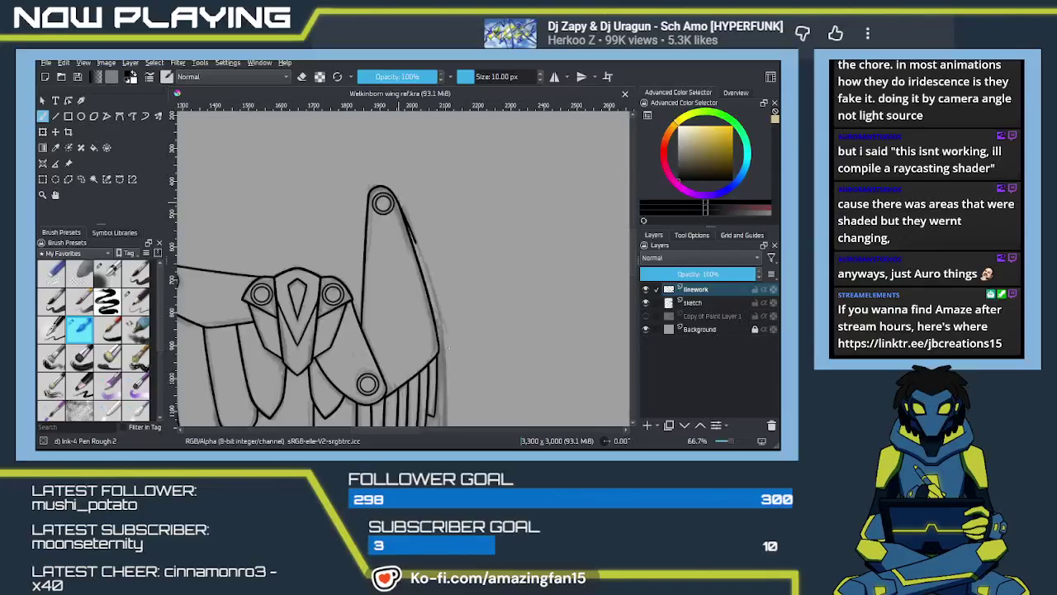
drag(446, 329, 430, 297)
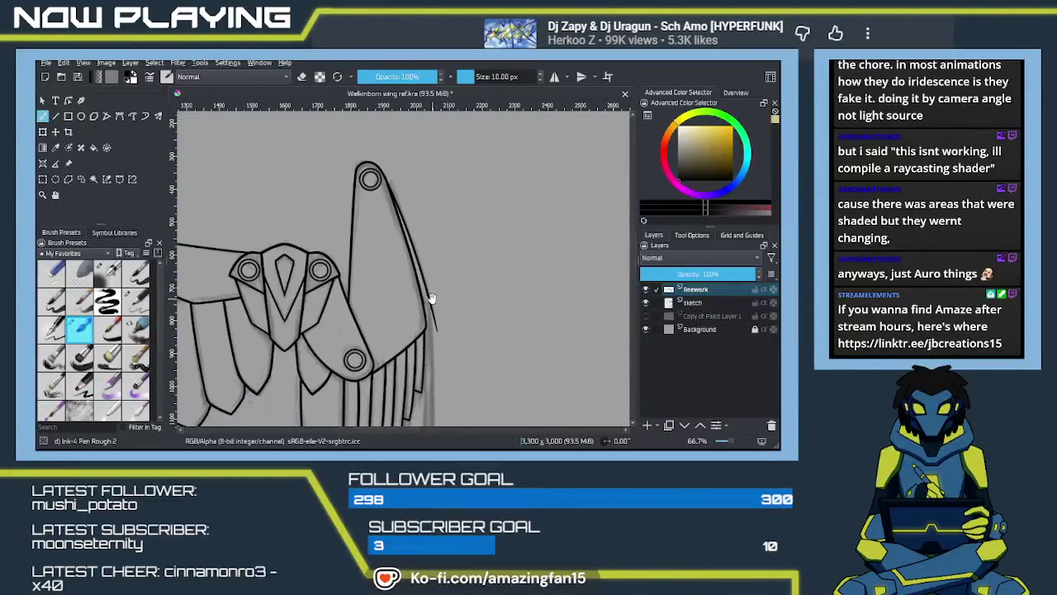
scroll(437, 314, up, 3)
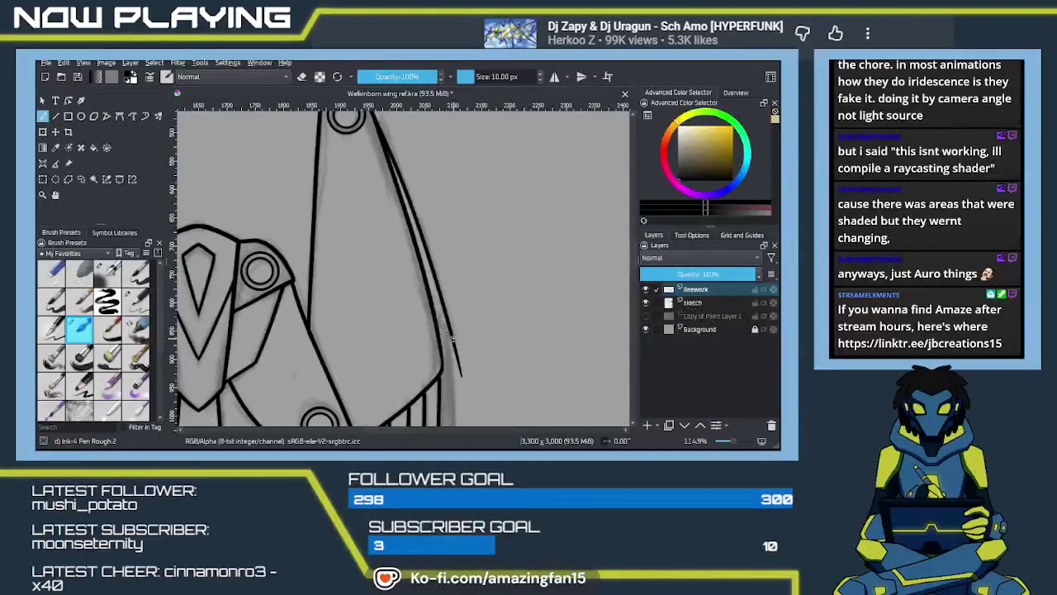
drag(451, 335, 452, 345)
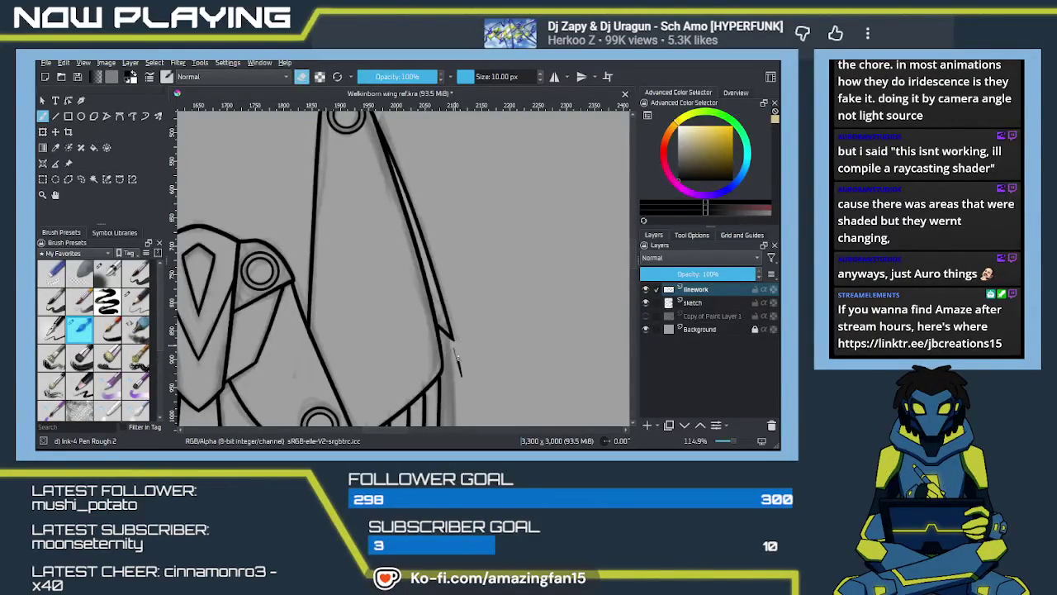
Ink a long line down the right side of the lower hanging feathers
scroll(459, 375, up, 5)
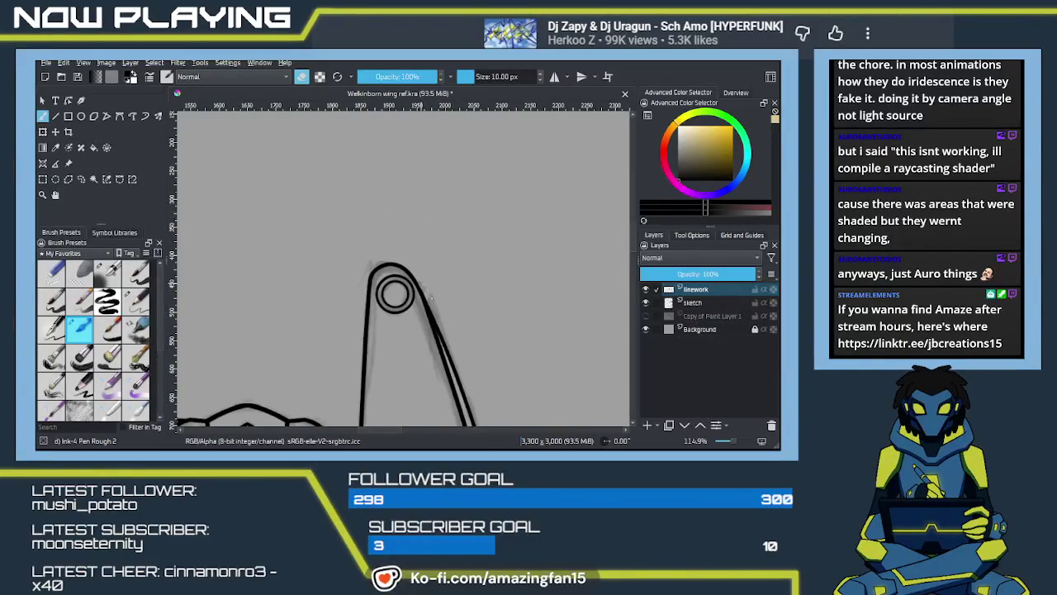
mouse_move(488, 336)
mouse_down()
mouse_move(463, 276)
mouse_move(422, 237)
mouse_up()
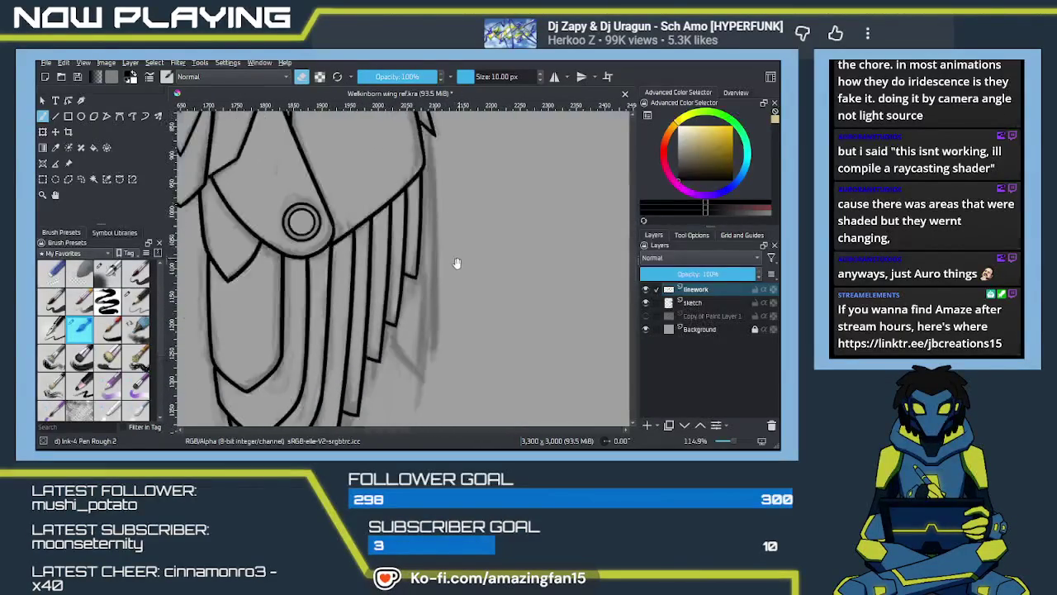
key(e)
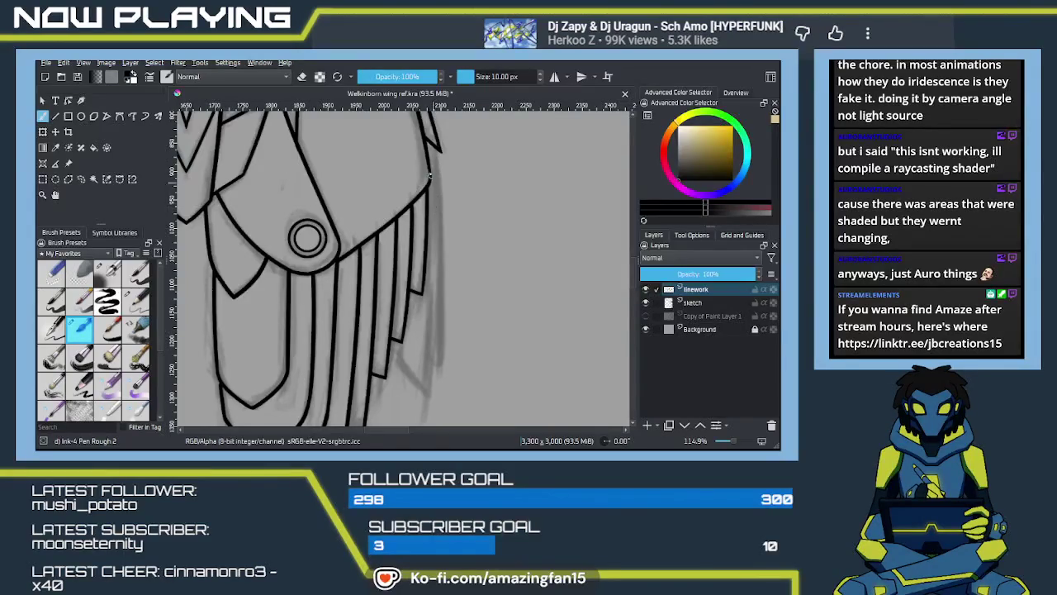
drag(439, 150, 443, 401)
key(ctrl+z)
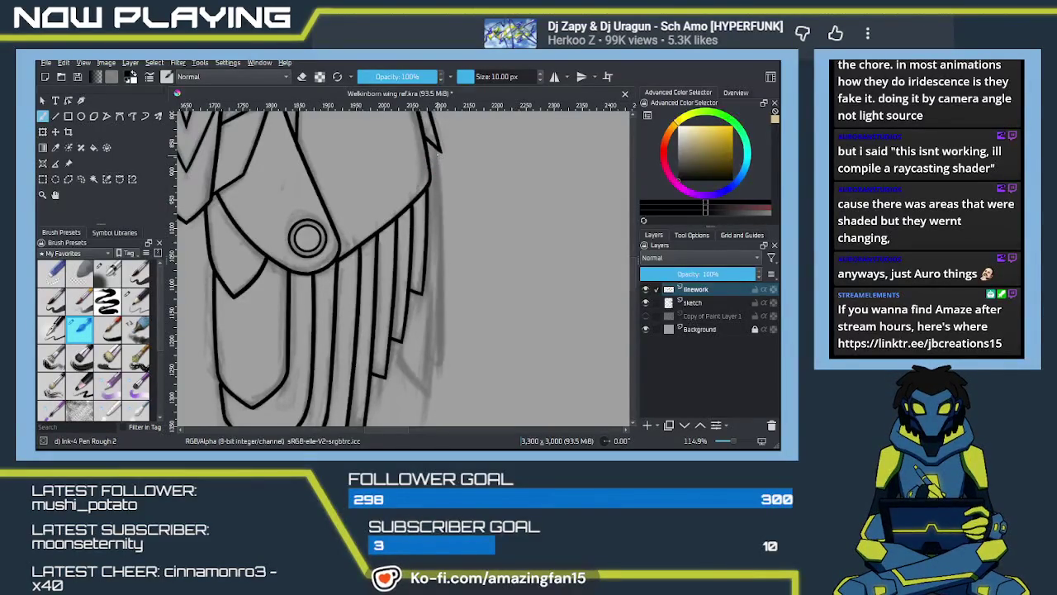
drag(438, 150, 446, 334)
key(ctrl+z)
drag(439, 150, 444, 378)
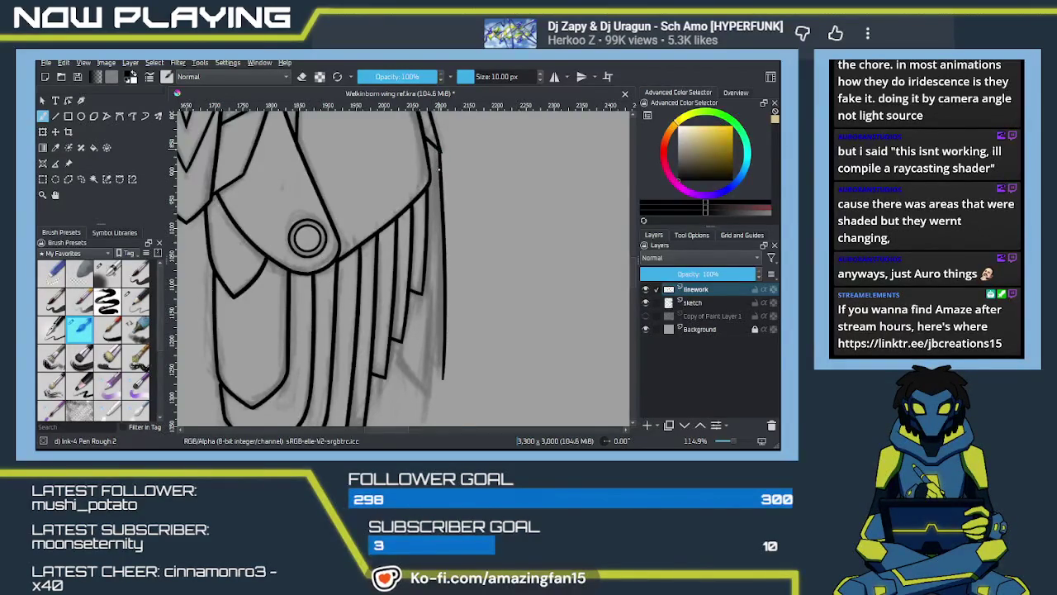
Try inking the right wing edge beside the feathers, undoing the attempts
scroll(435, 267, down, 2)
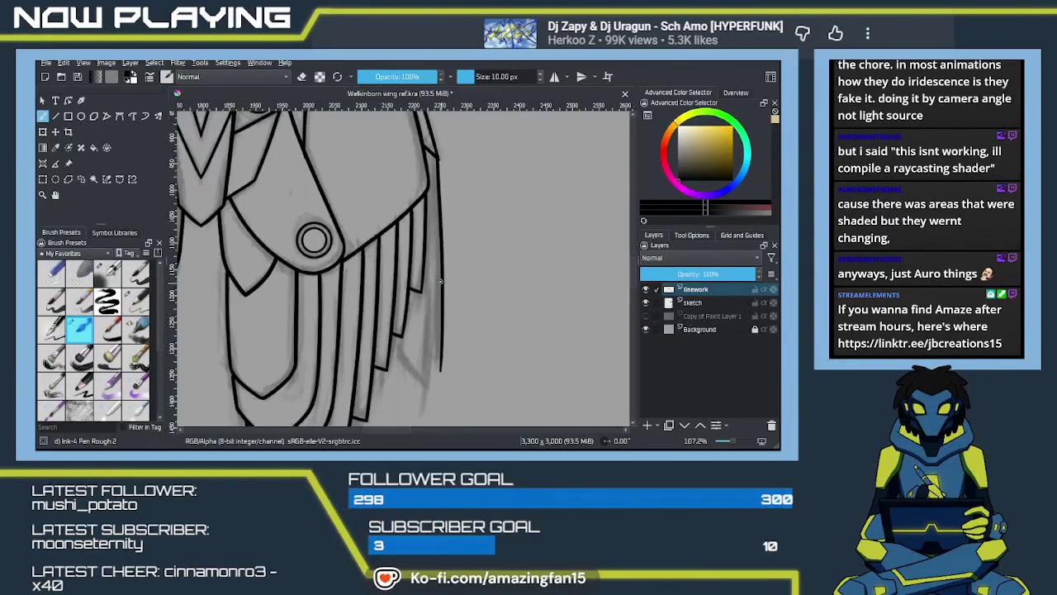
scroll(435, 266, down, 1)
drag(427, 185, 429, 330)
key(ctrl+z)
drag(427, 185, 430, 277)
key(ctrl+z)
drag(427, 185, 434, 373)
key(ctrl+z)
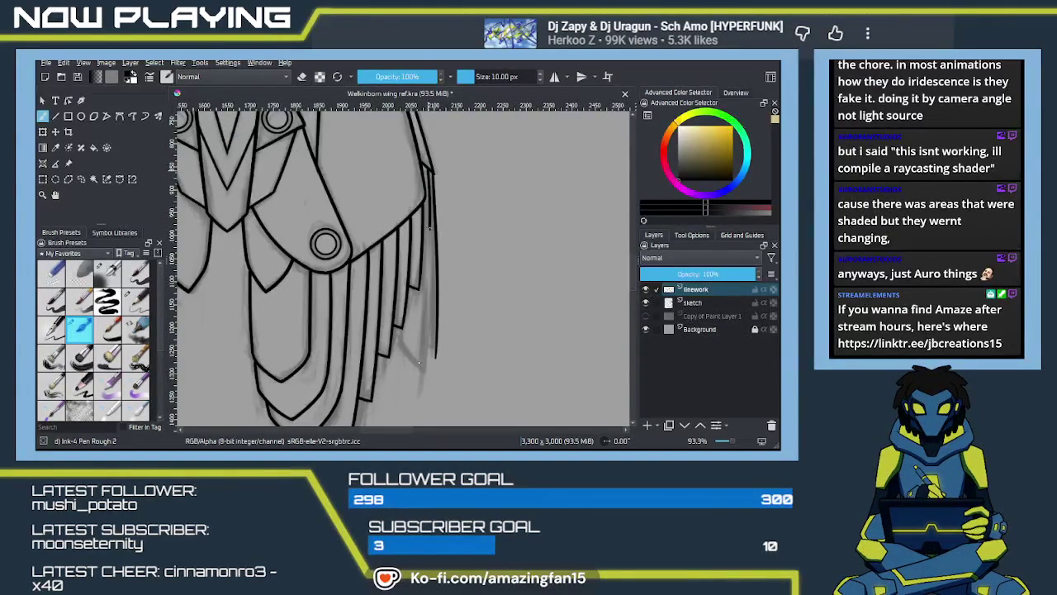
key(ctrl+z)
Retry the right edge stroke from its top several times, finally undoing it
drag(429, 168, 420, 387)
key(ctrl+z)
drag(429, 169, 421, 371)
key(ctrl+z)
drag(427, 168, 423, 363)
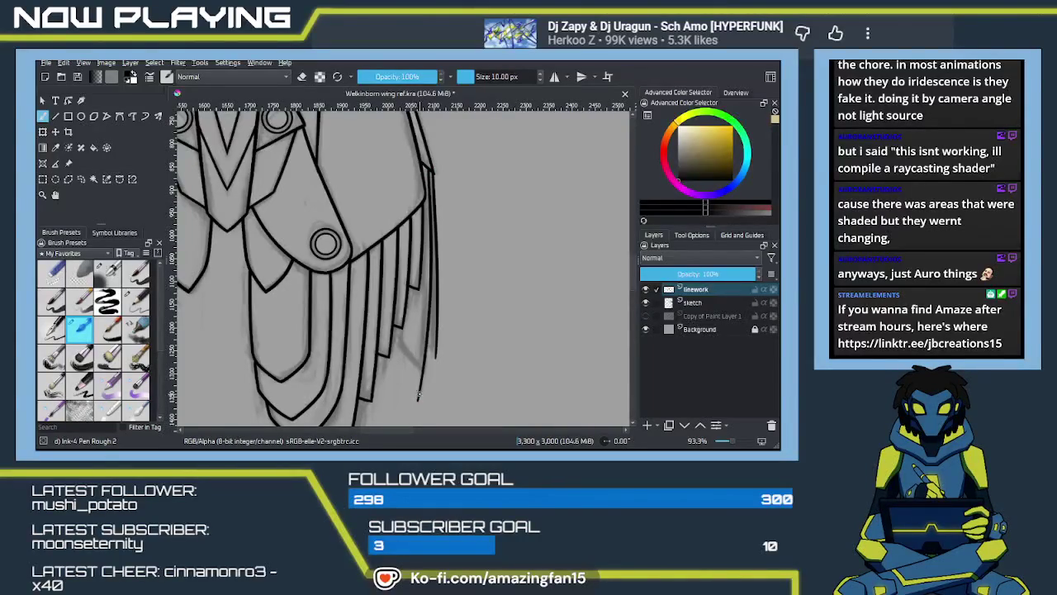
key(ctrl+z)
drag(428, 168, 427, 363)
key(ctrl+z)
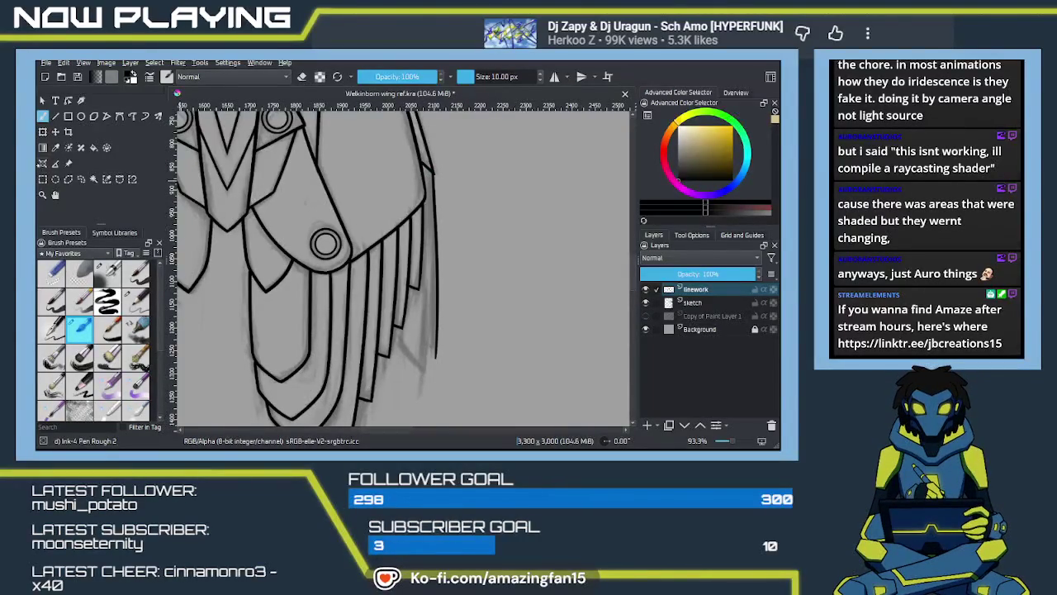
Place a spline assistant along the lower wing's right edge with two ends and two bend points
click(42, 163)
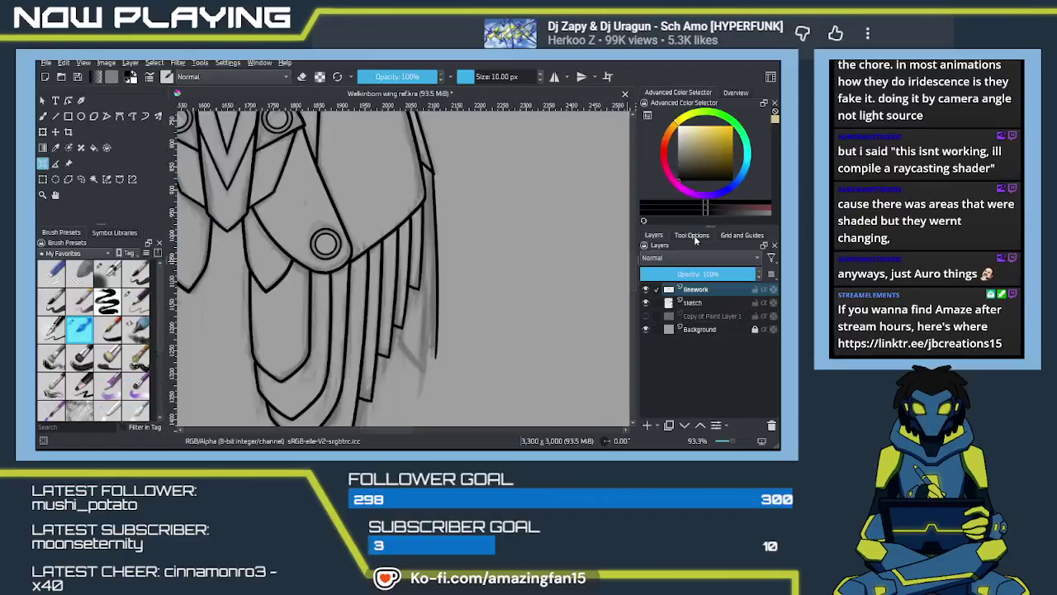
click(692, 236)
scroll(694, 261, up, 1)
click(426, 165)
click(422, 379)
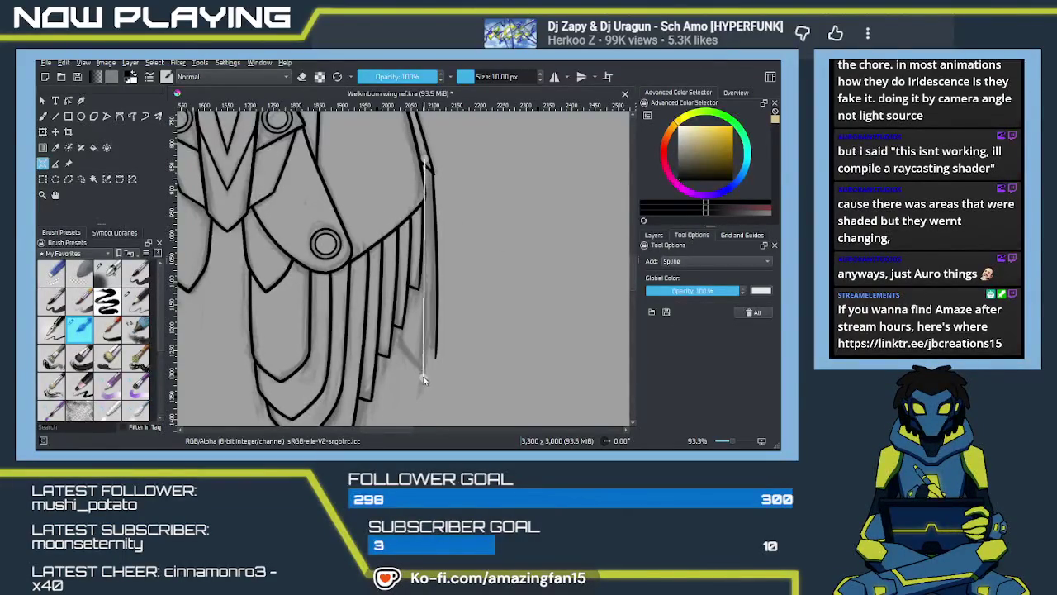
click(433, 216)
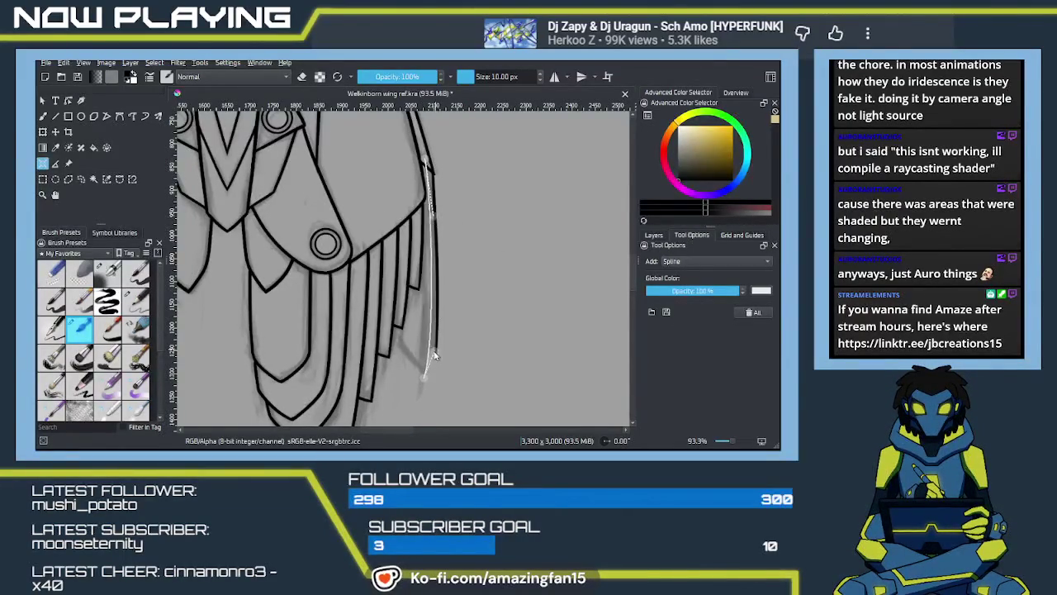
click(428, 325)
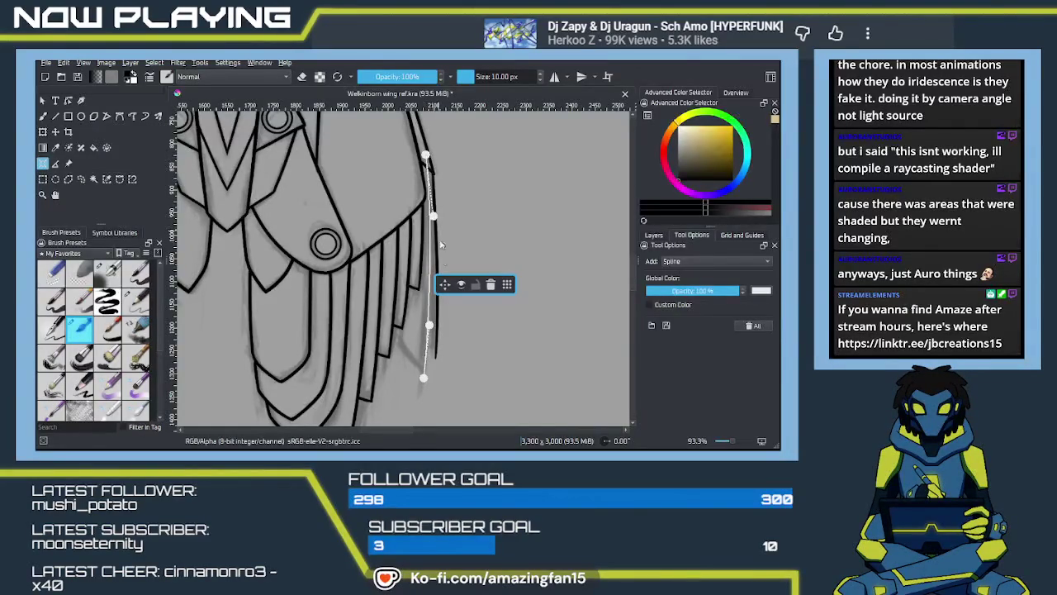
drag(423, 378, 422, 389)
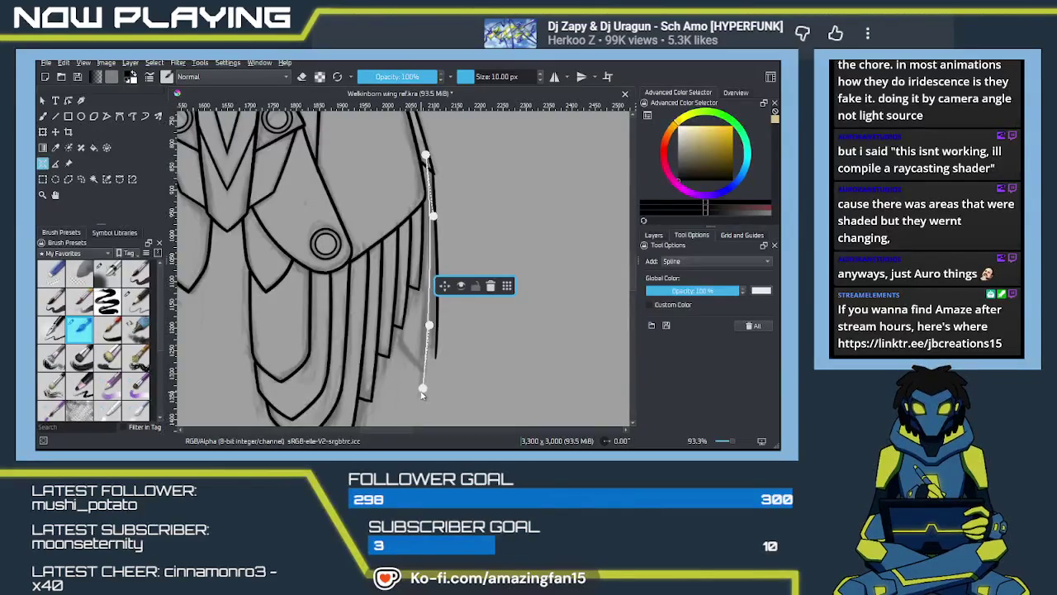
Enable Snap to Assistants, ink the right edge along the guide, then delete the assistant
key(b)
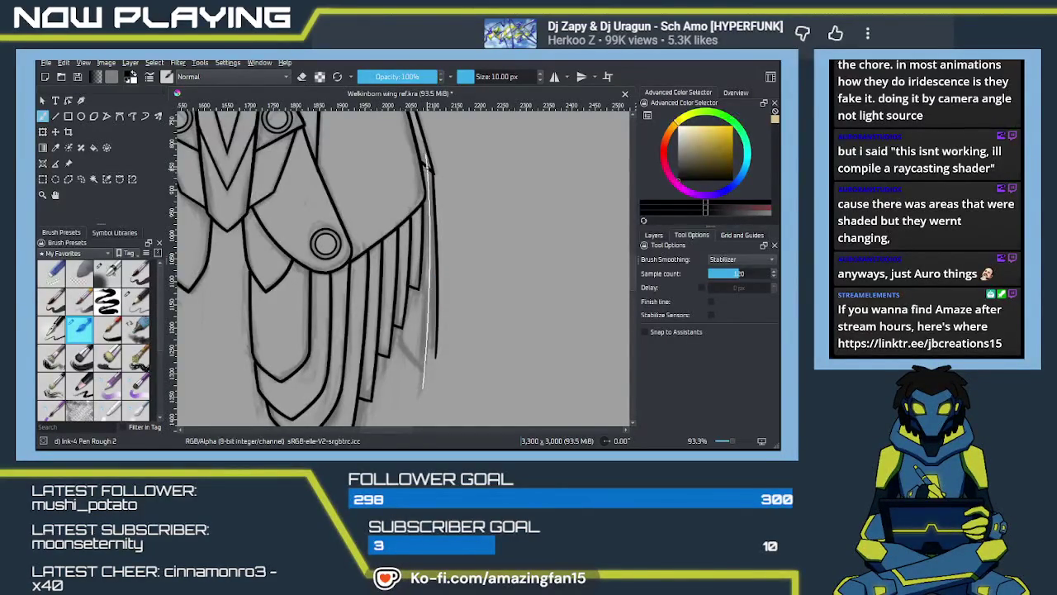
click(646, 332)
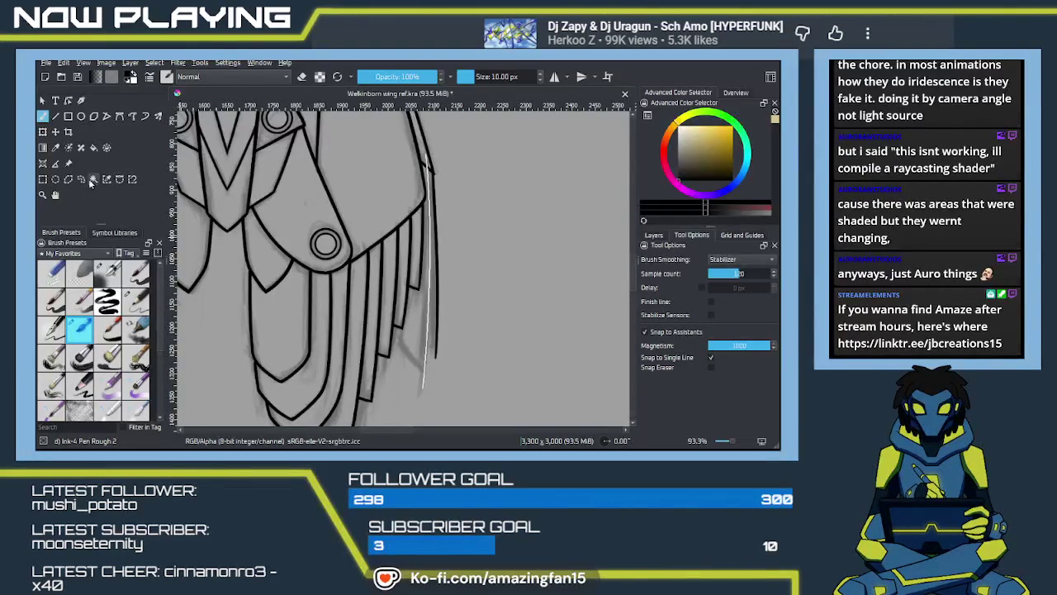
click(43, 163)
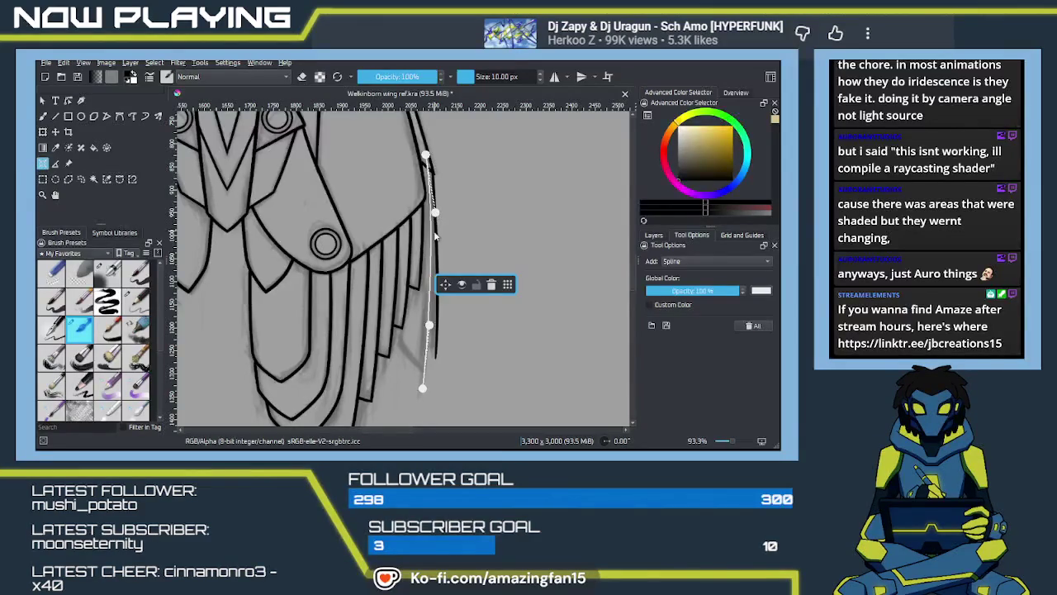
key(b)
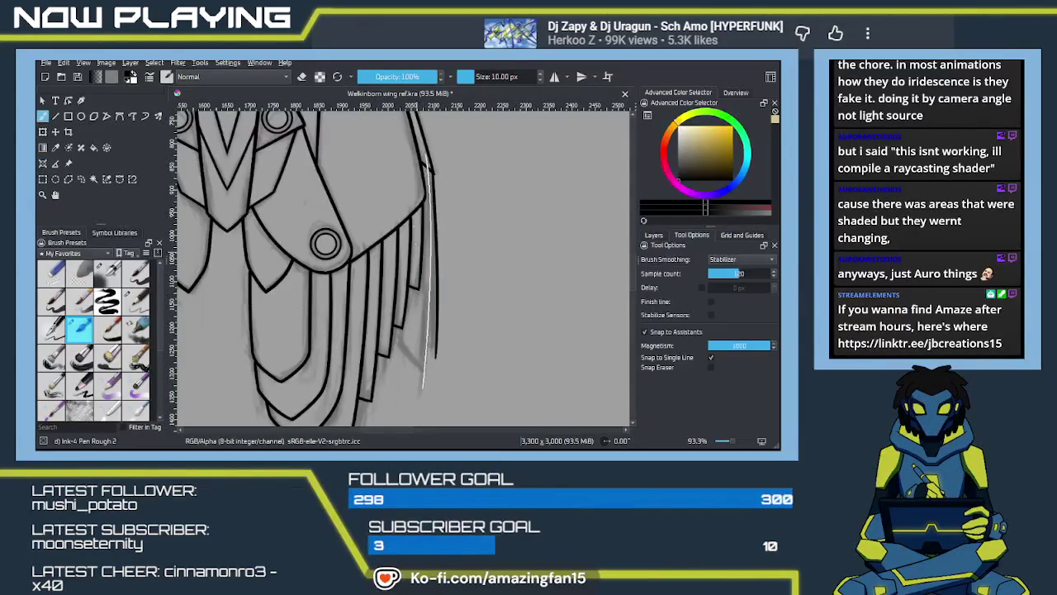
drag(427, 162, 439, 326)
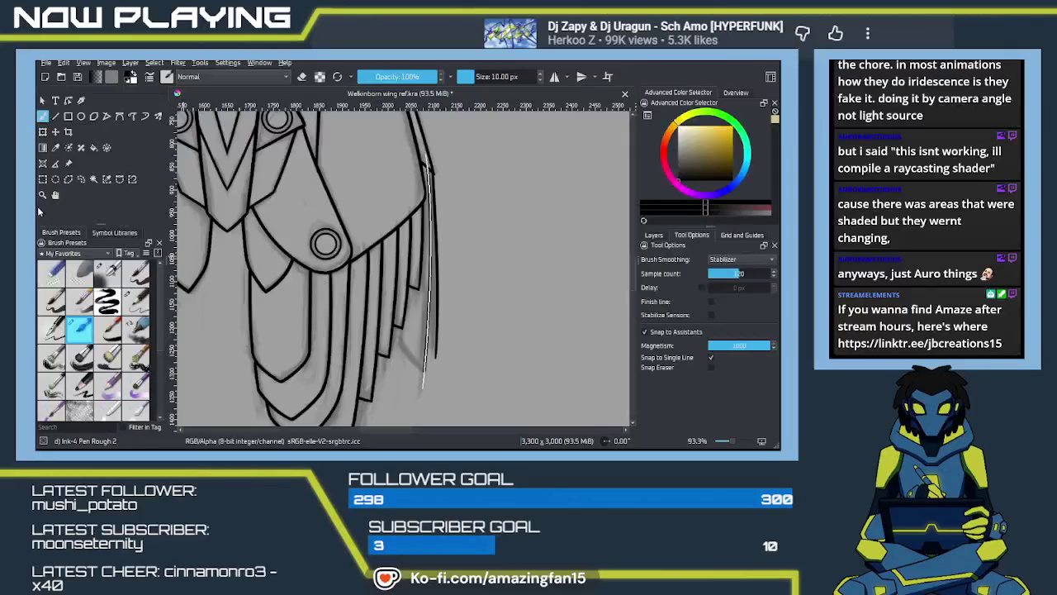
click(43, 163)
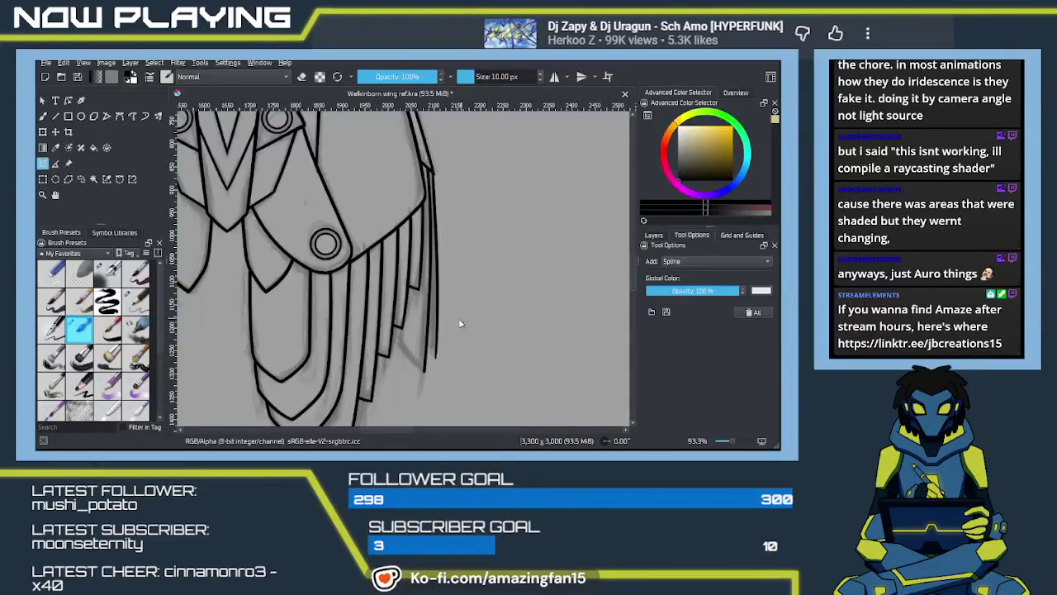
Return to the inking brush and zoom in on the outermost feather tips
key(b)
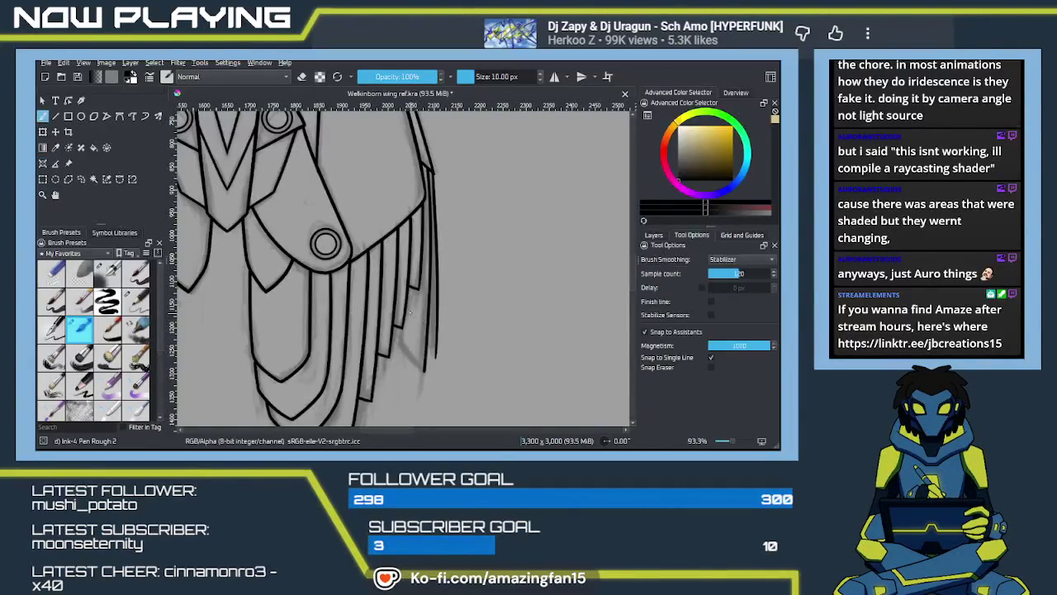
scroll(420, 321, up, 2)
scroll(425, 264, up, 2)
scroll(431, 199, up, 3)
key(e)
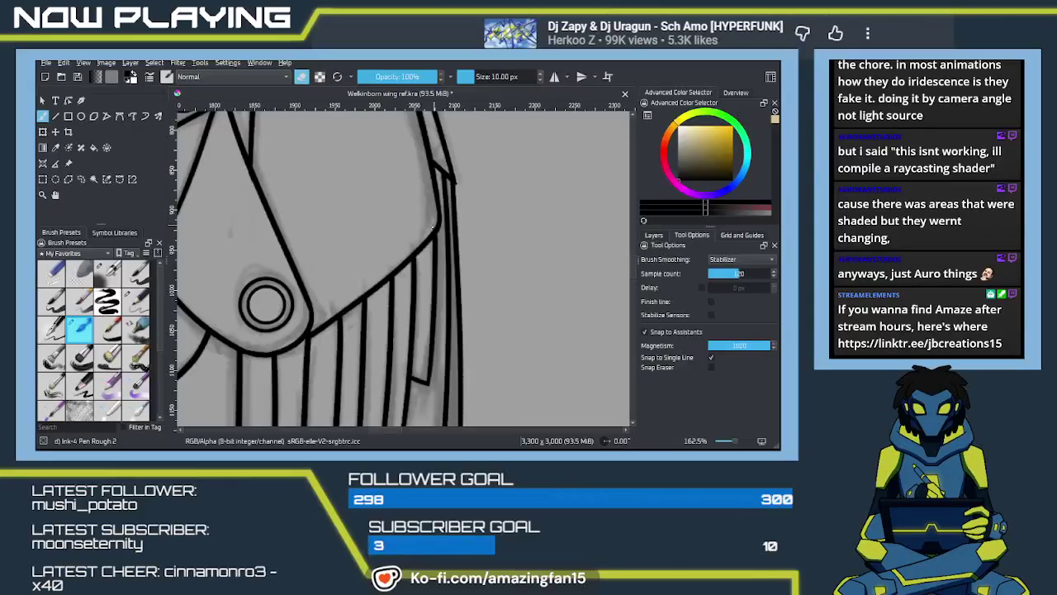
key(e)
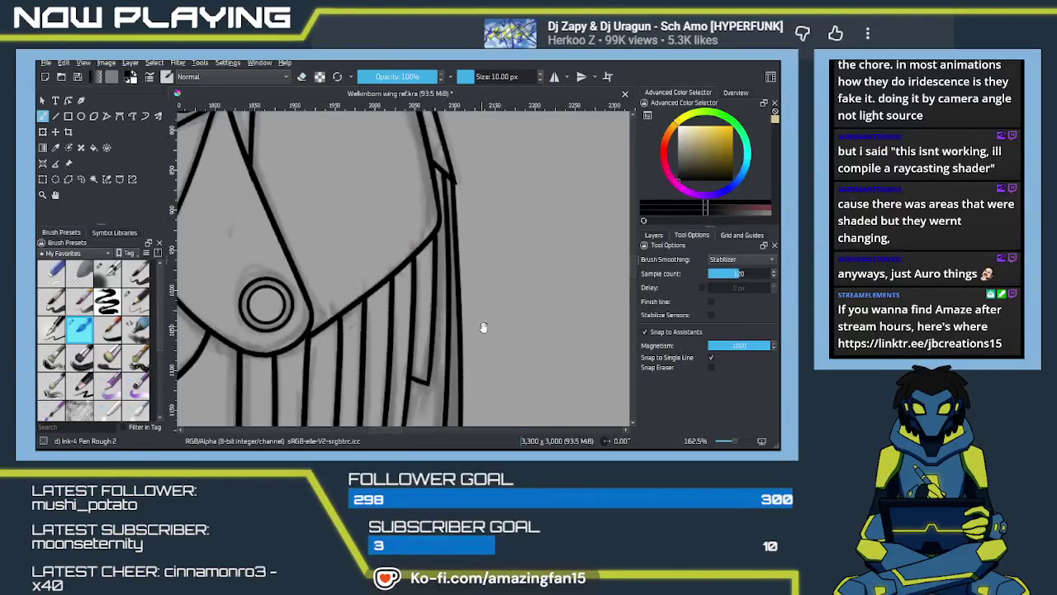
scroll(446, 305, down, 6)
scroll(399, 285, down, 1)
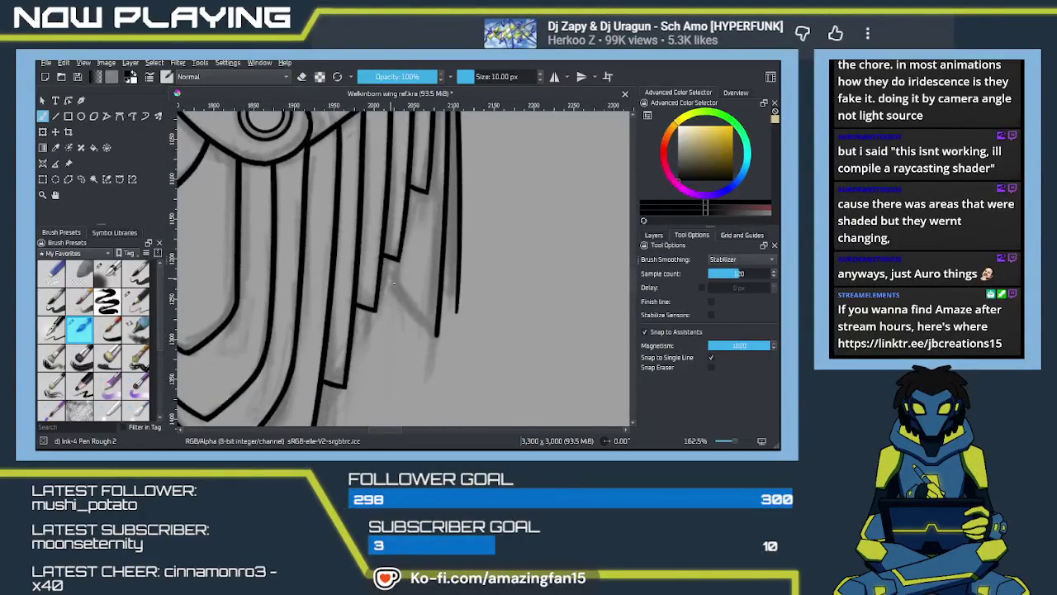
drag(381, 267, 450, 337)
key(ctrl+z)
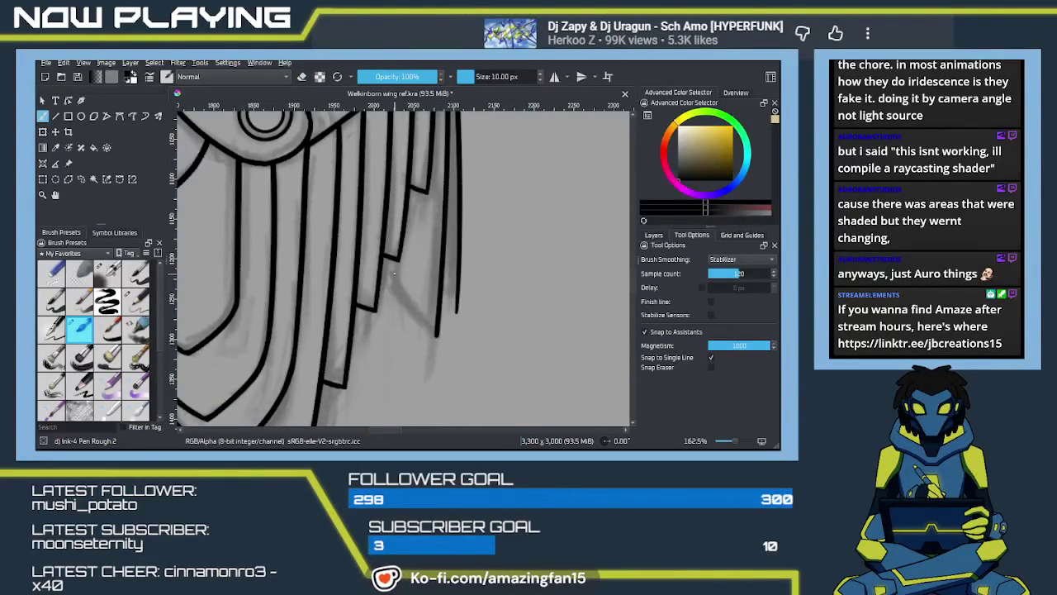
Ink the diagonal lower feather edge with a short line at its tip
drag(417, 260, 428, 265)
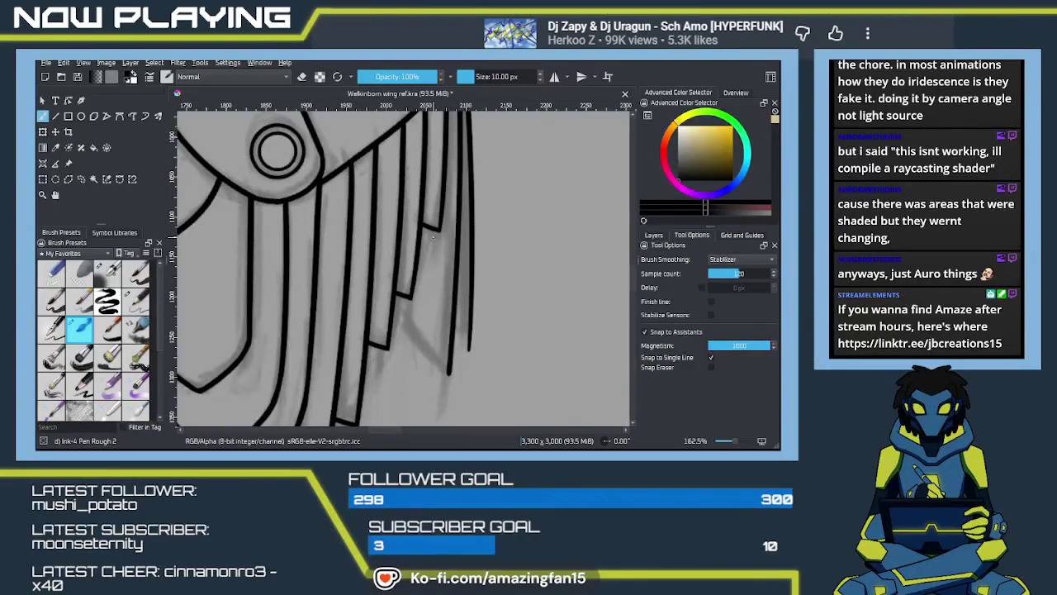
drag(433, 231, 399, 340)
key(ctrl+z)
drag(398, 303, 454, 378)
key(ctrl+z)
drag(394, 308, 456, 377)
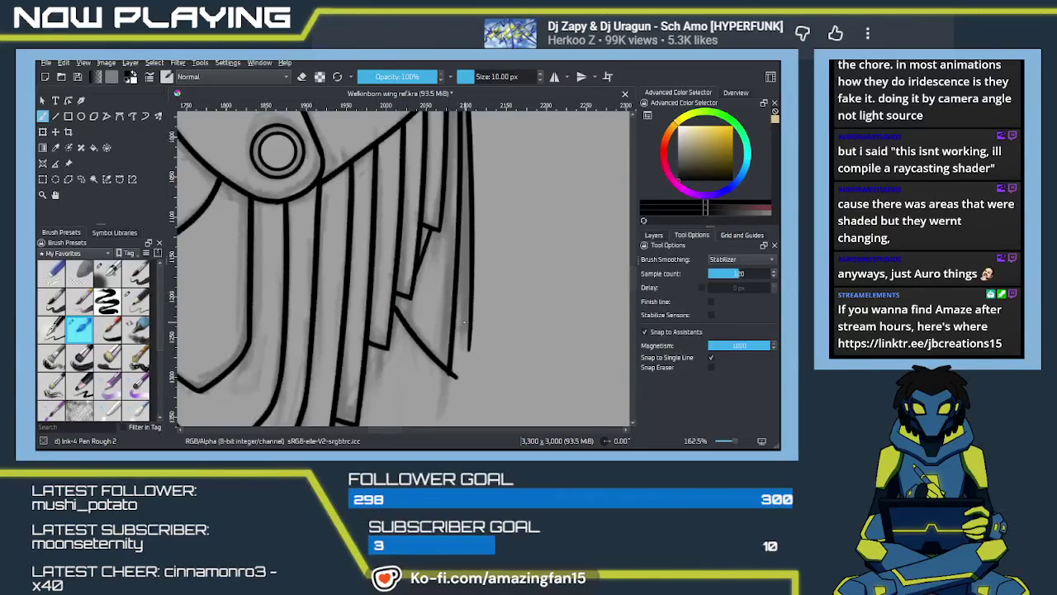
drag(457, 317, 469, 332)
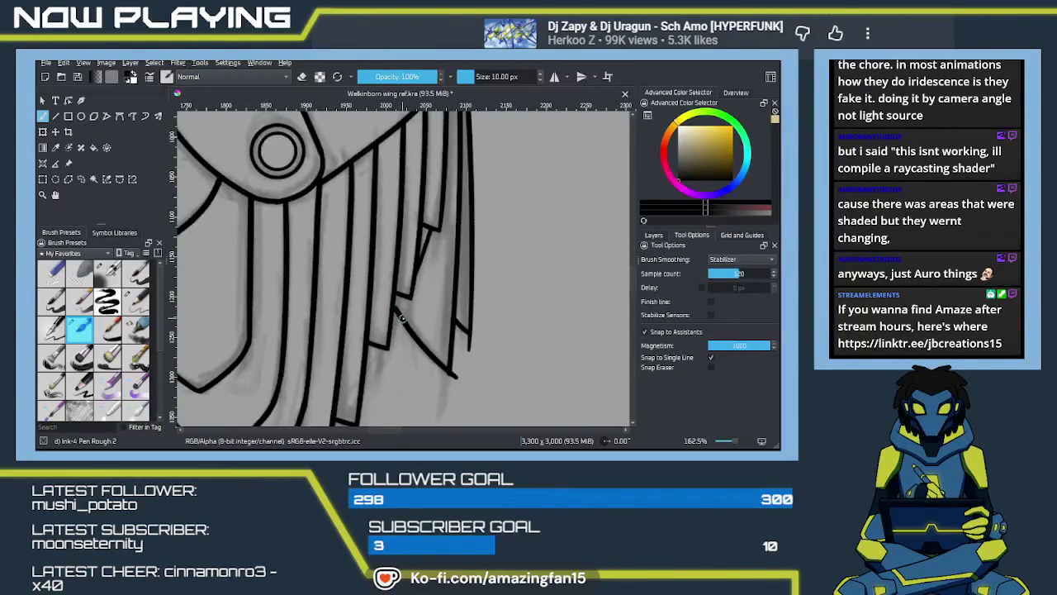
drag(403, 320, 460, 385)
Erase the overshooting tip of the new feather edge line
key(e)
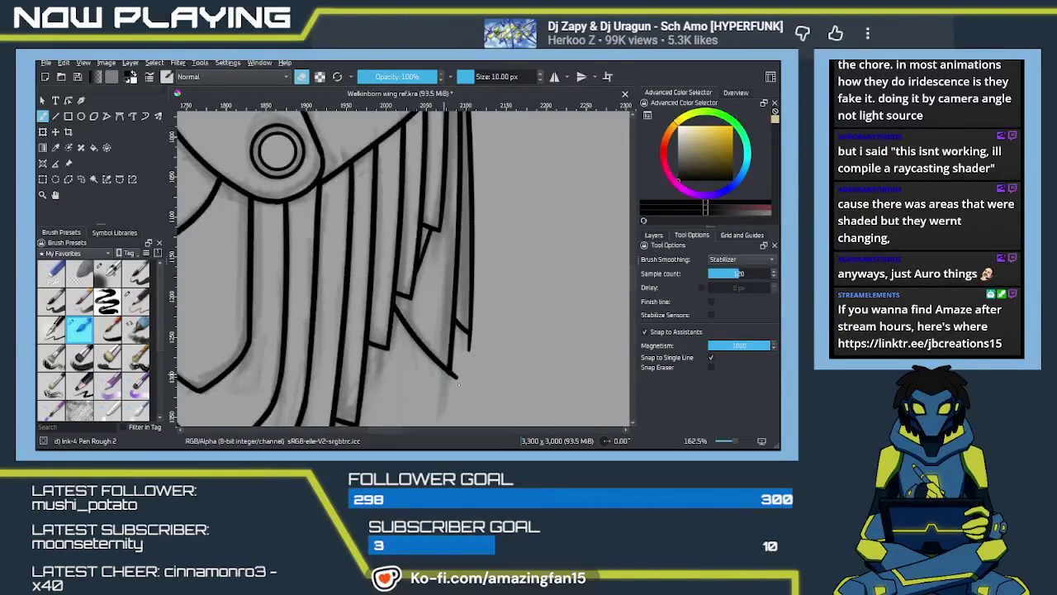
drag(459, 376, 456, 369)
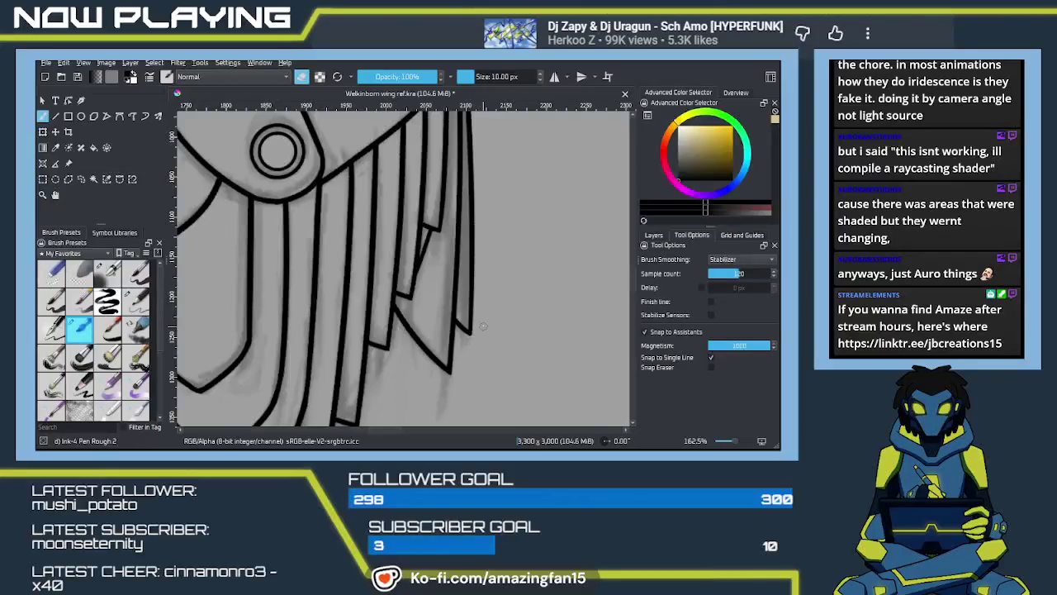
scroll(483, 327, down, 2)
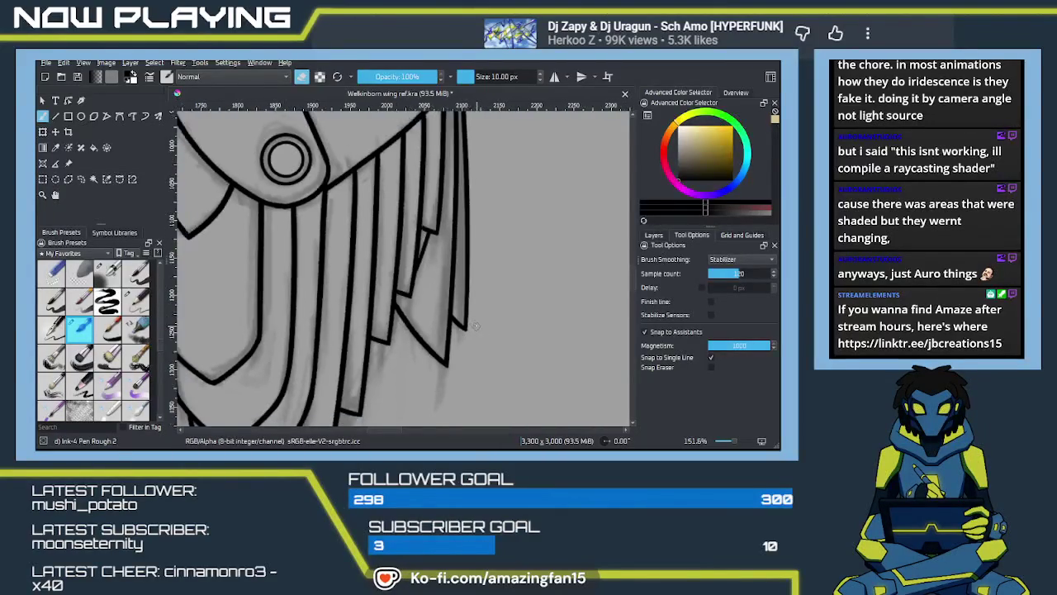
Zoom out to frame the entire inked wing and its sketch, then save the document
scroll(474, 325, down, 3)
scroll(474, 326, down, 2)
scroll(479, 318, down, 2)
scroll(487, 306, down, 2)
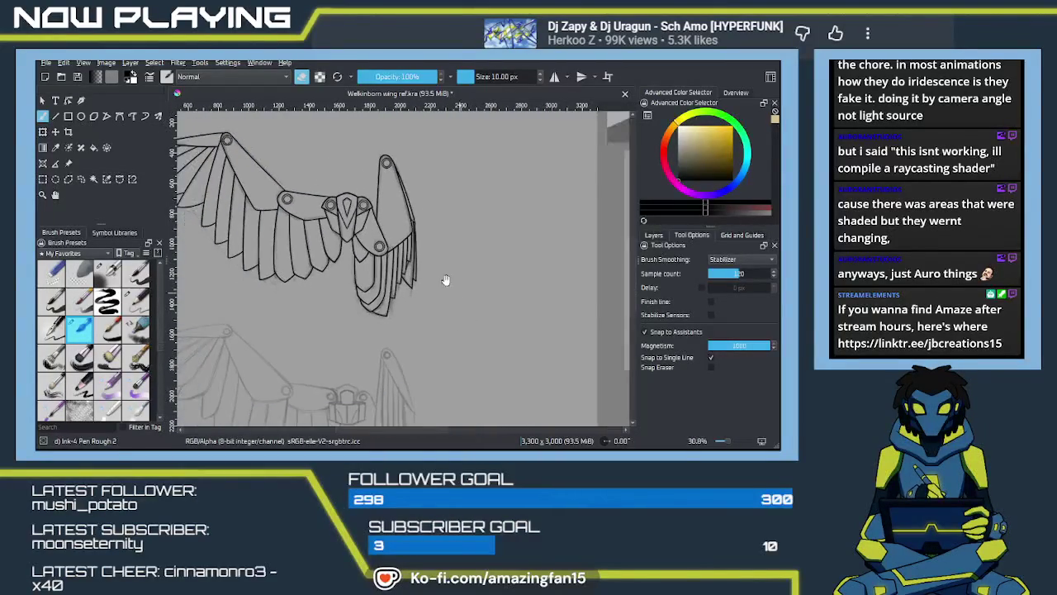
scroll(493, 289, down, 2)
drag(493, 289, 535, 283)
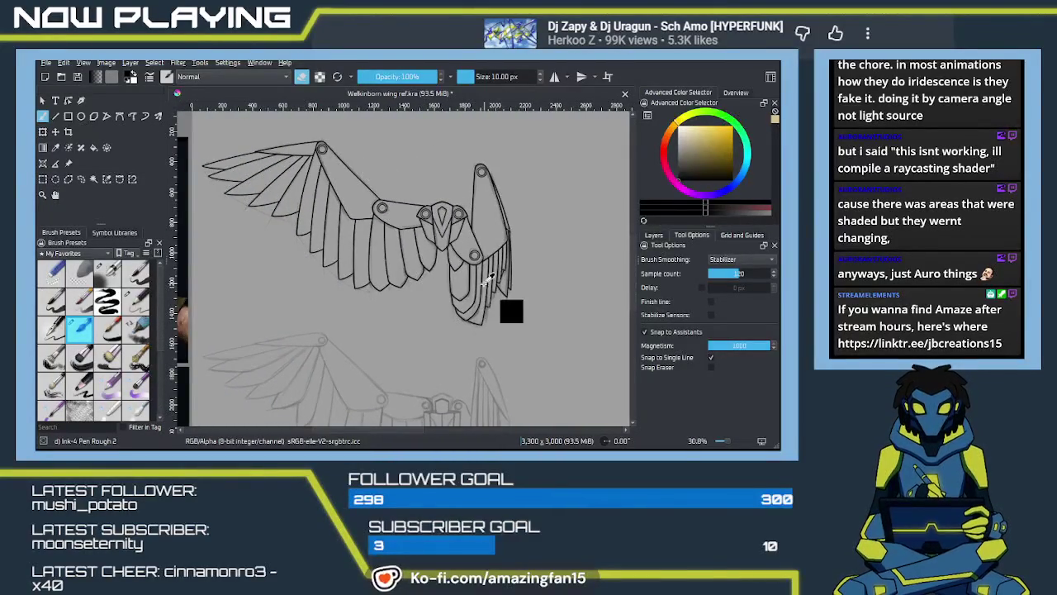
key(ctrl+s)
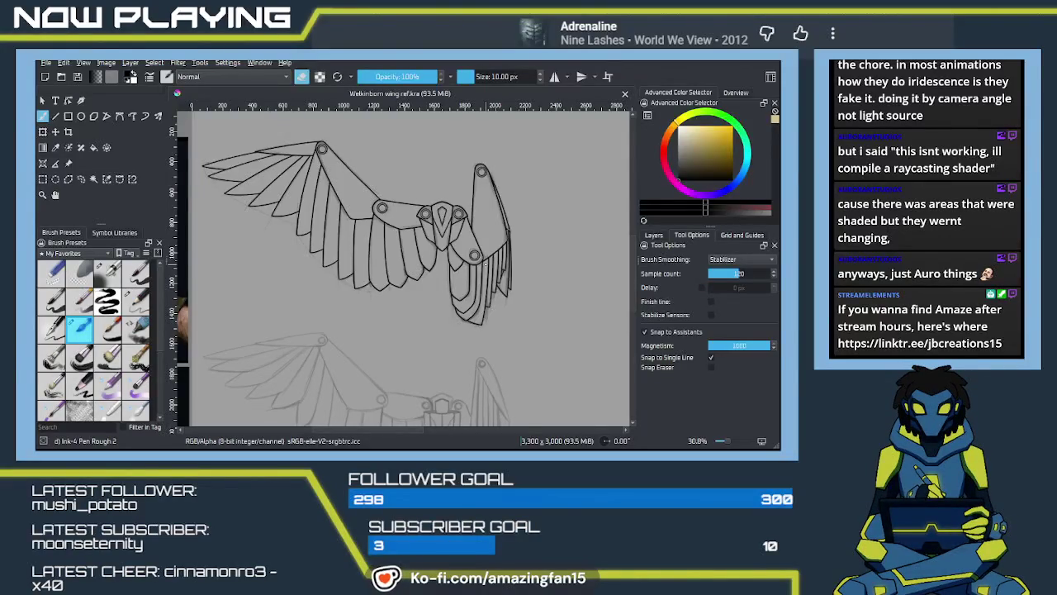
Duplicate the linework layer and place Copy of linework below the sketch layer
mouse_move(413, 283)
mouse_down()
mouse_move(484, 259)
mouse_move(448, 312)
mouse_move(485, 301)
mouse_move(490, 322)
mouse_up()
scroll(471, 281, down, 3)
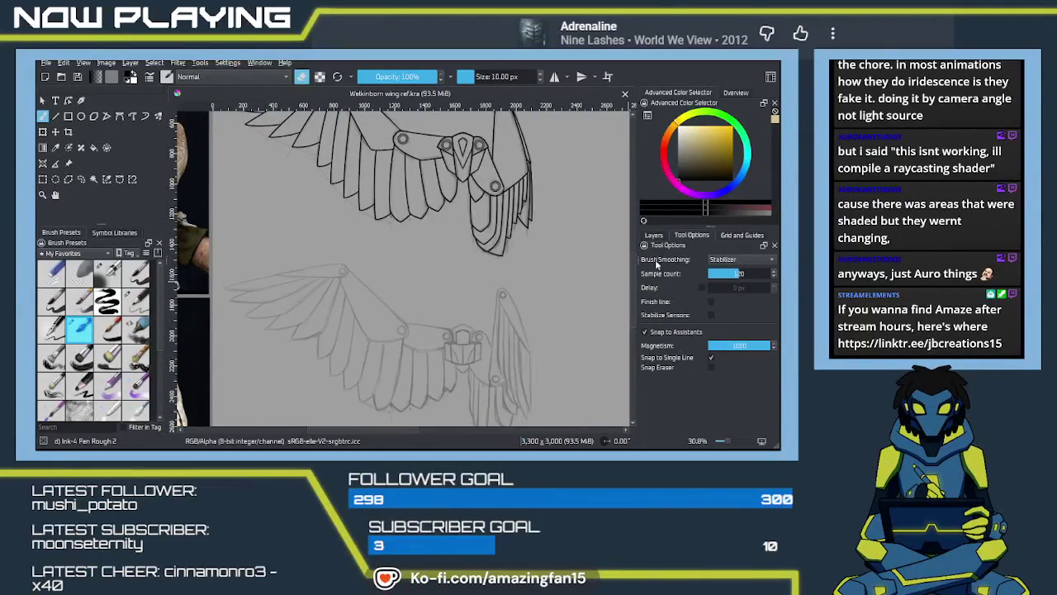
drag(503, 295, 495, 307)
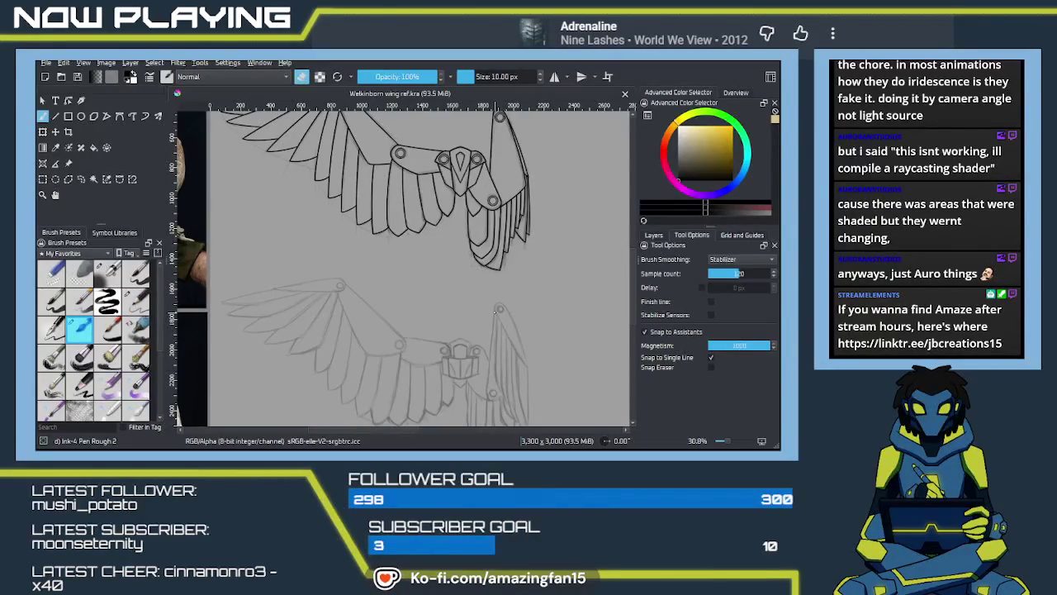
click(653, 235)
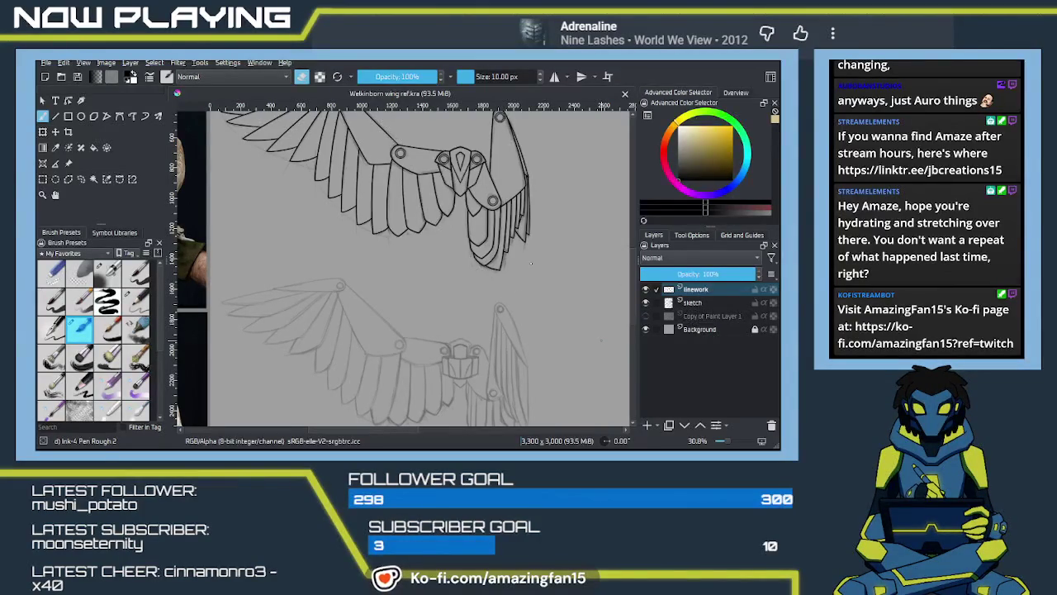
key(ctrl+j)
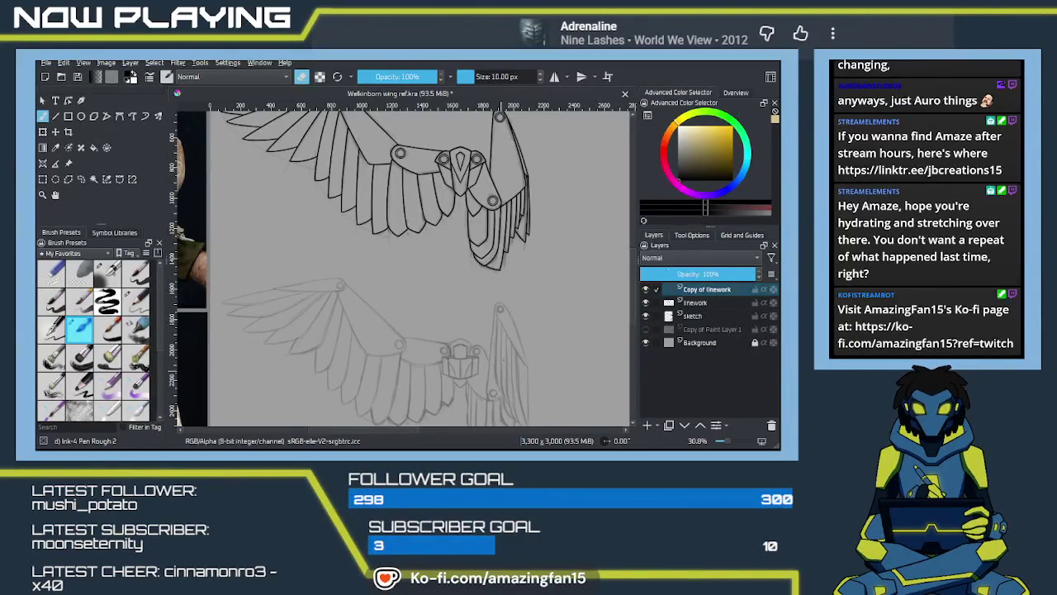
drag(706, 293, 708, 307)
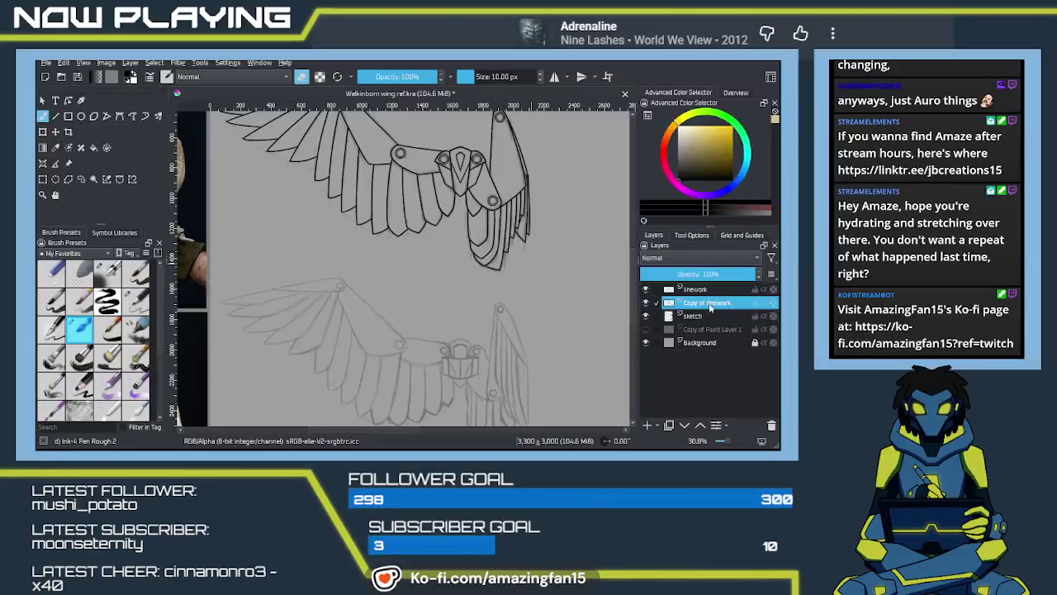
drag(708, 302, 717, 326)
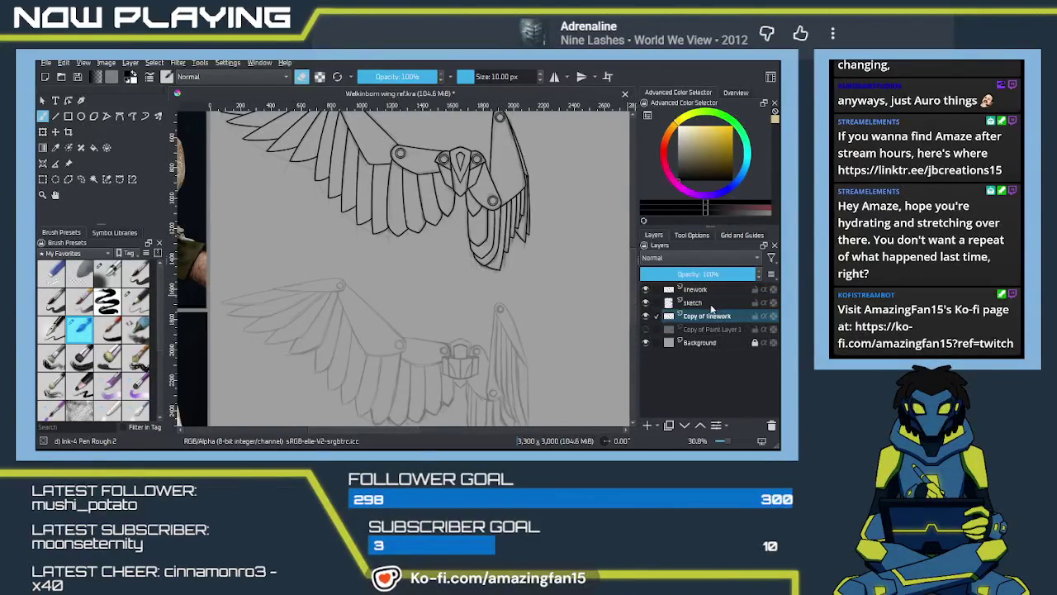
Set Copy of linework to 23% opacity and move it over the lower wing sketch
drag(724, 275, 710, 274)
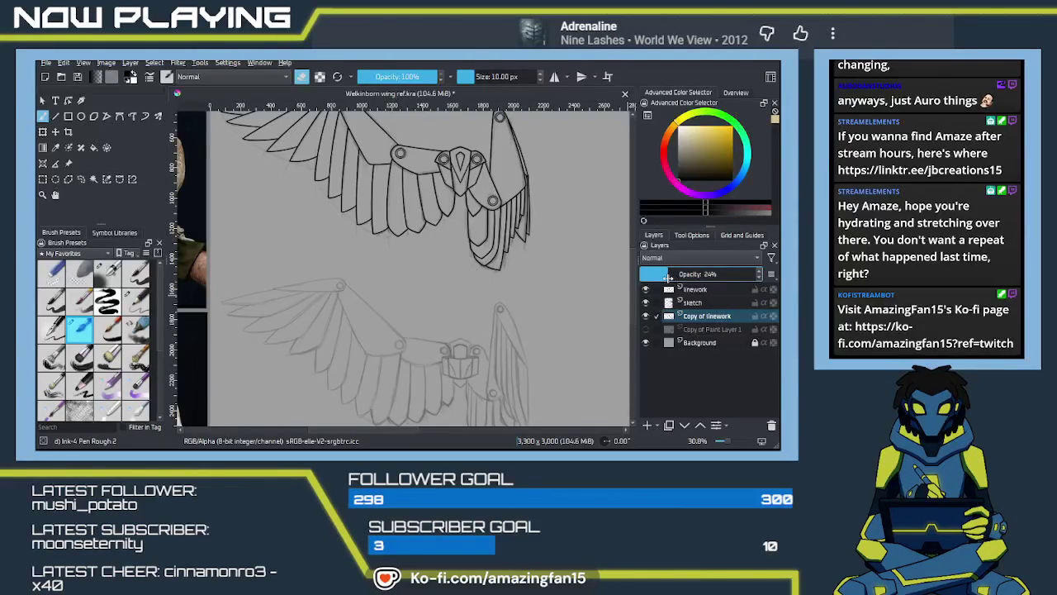
drag(667, 278, 665, 278)
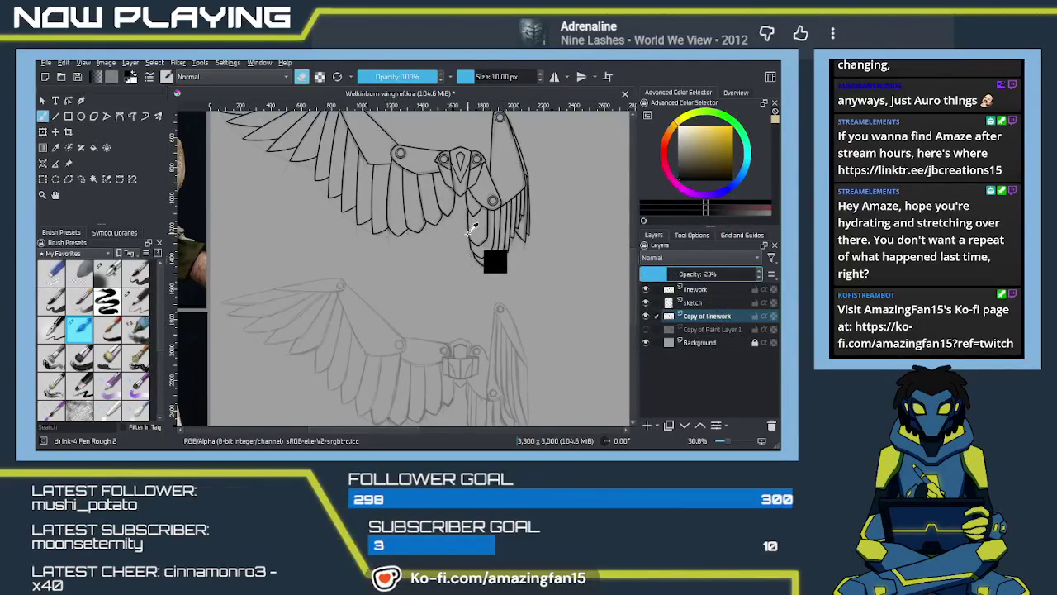
key(t)
drag(468, 213, 505, 419)
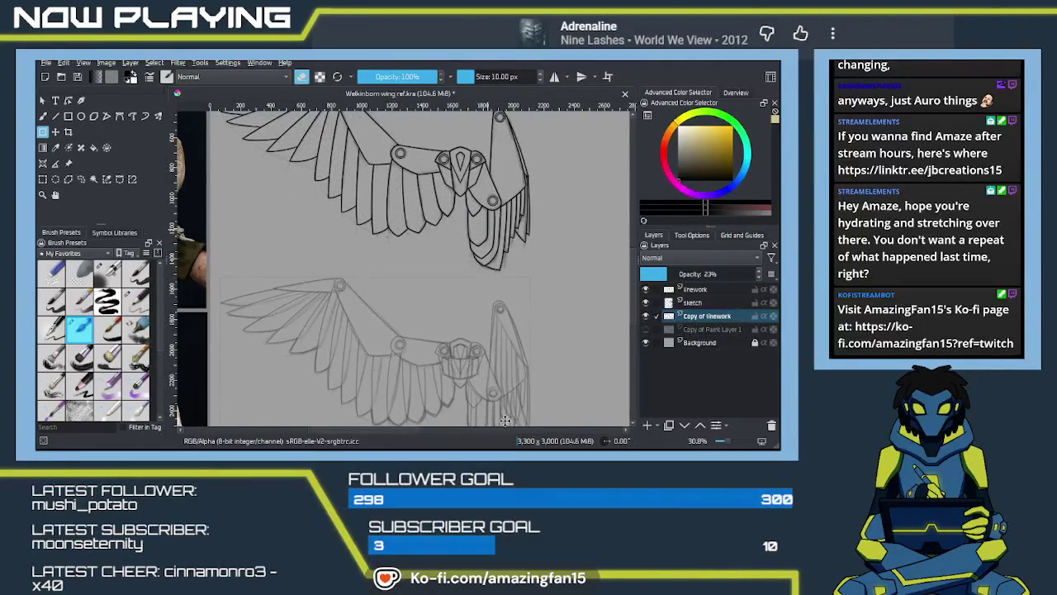
Center on the lower wing's central joint and fade Copy of linework to about 7%
drag(505, 422, 507, 417)
scroll(463, 317, up, 2)
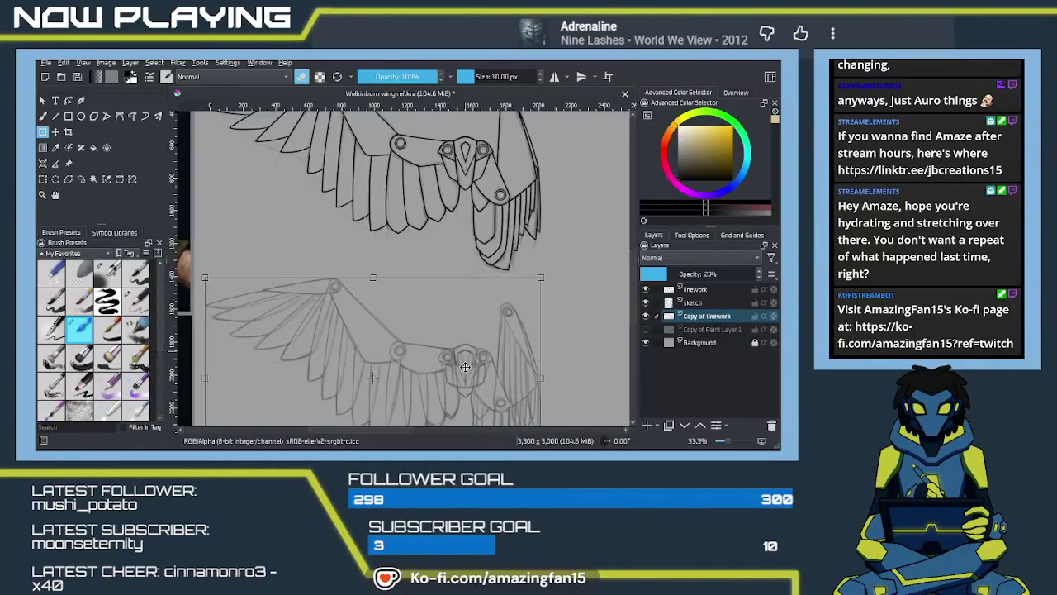
scroll(479, 306, up, 2)
scroll(496, 293, up, 1)
scroll(526, 271, up, 1)
scroll(525, 271, down, 1)
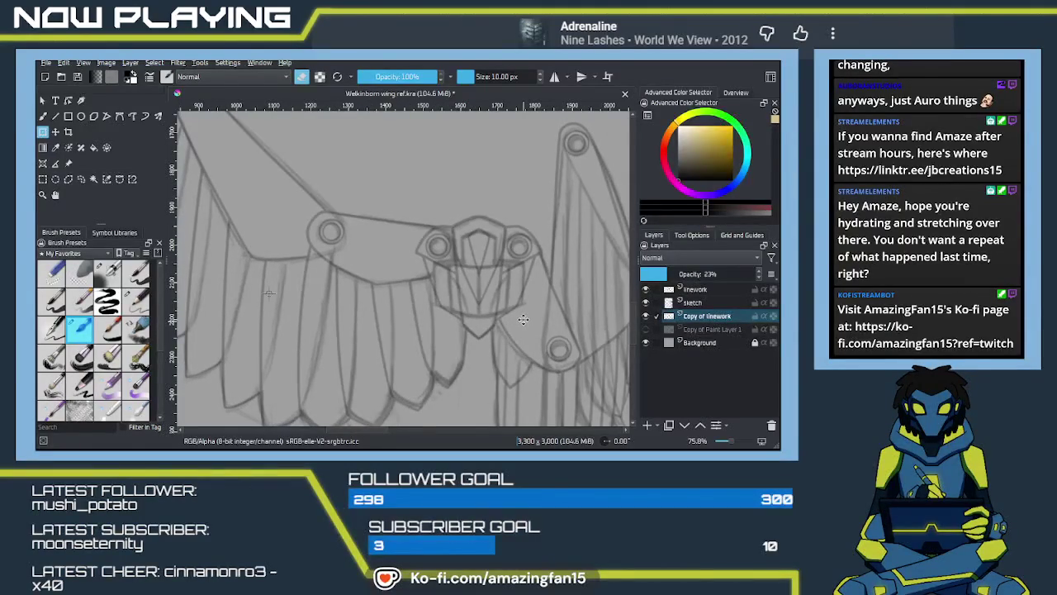
mouse_move(557, 319)
mouse_down()
mouse_move(506, 296)
mouse_move(500, 262)
mouse_up()
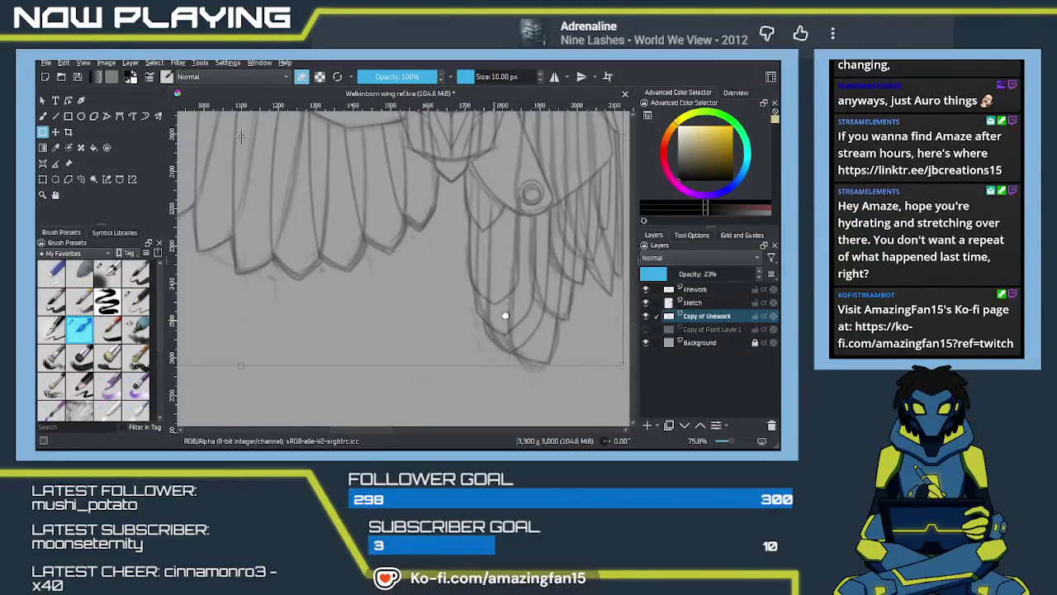
mouse_move(478, 298)
mouse_down()
mouse_move(389, 316)
mouse_move(454, 302)
mouse_move(439, 309)
mouse_move(448, 306)
mouse_move(462, 330)
mouse_move(448, 323)
mouse_move(471, 365)
mouse_move(514, 366)
mouse_move(535, 331)
mouse_move(496, 330)
mouse_move(432, 304)
mouse_move(441, 300)
mouse_up()
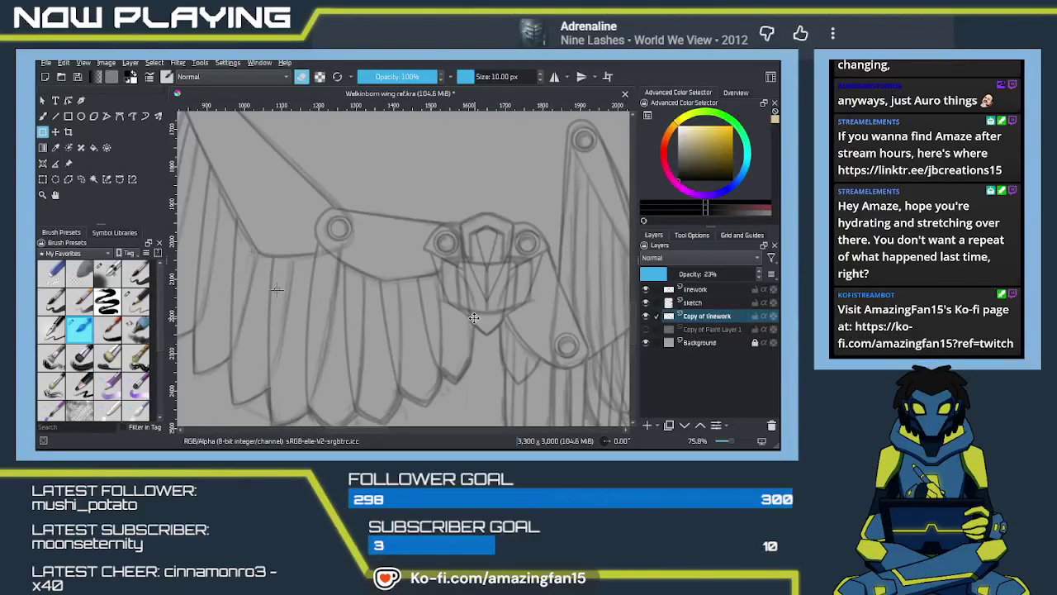
mouse_move(512, 353)
mouse_down()
mouse_move(501, 313)
mouse_move(471, 317)
mouse_move(466, 301)
mouse_up()
drag(533, 288, 478, 310)
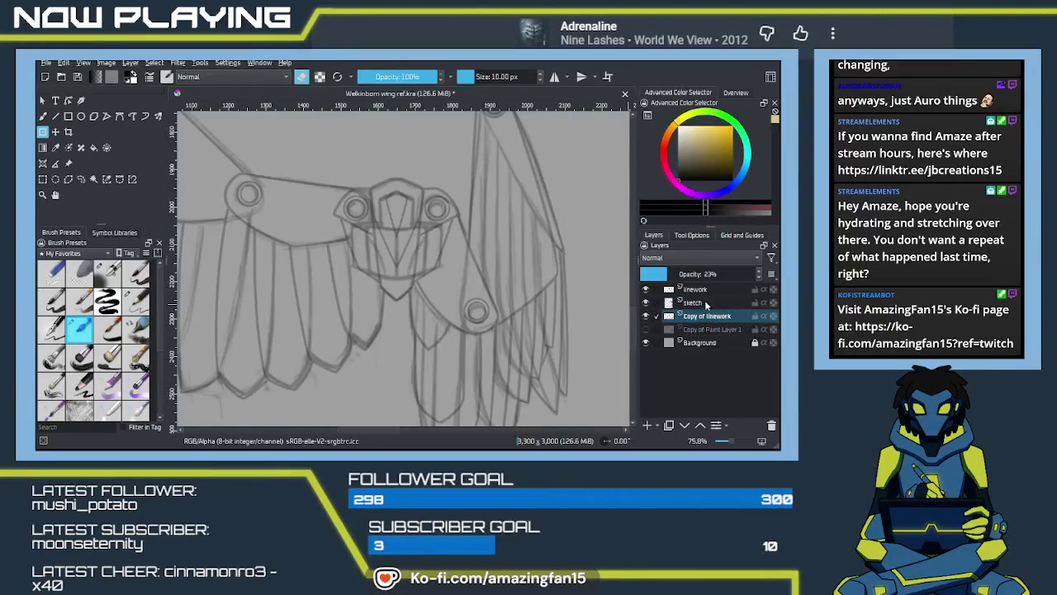
drag(659, 273, 648, 275)
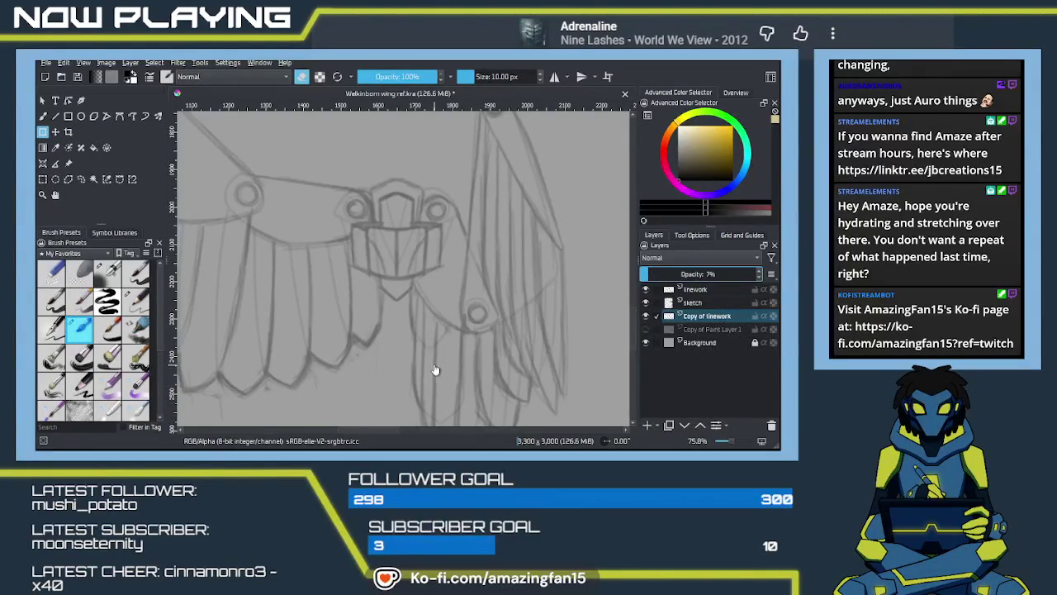
Zoom in on the shield plate, select the linework layer, and try an arched top stroke
drag(446, 263, 480, 318)
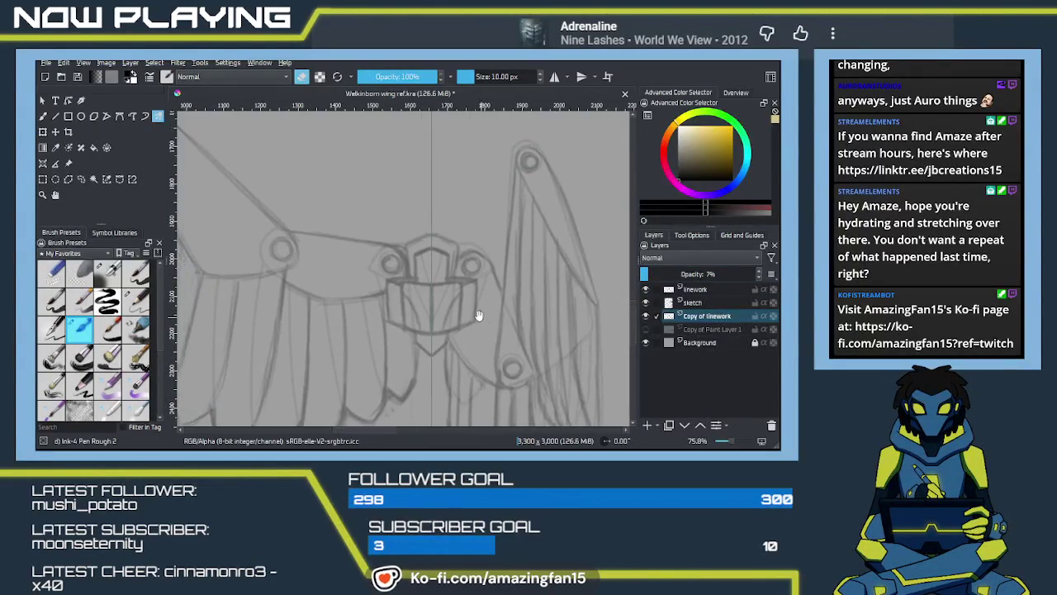
scroll(480, 317, up, 2)
scroll(495, 310, up, 1)
scroll(514, 304, up, 2)
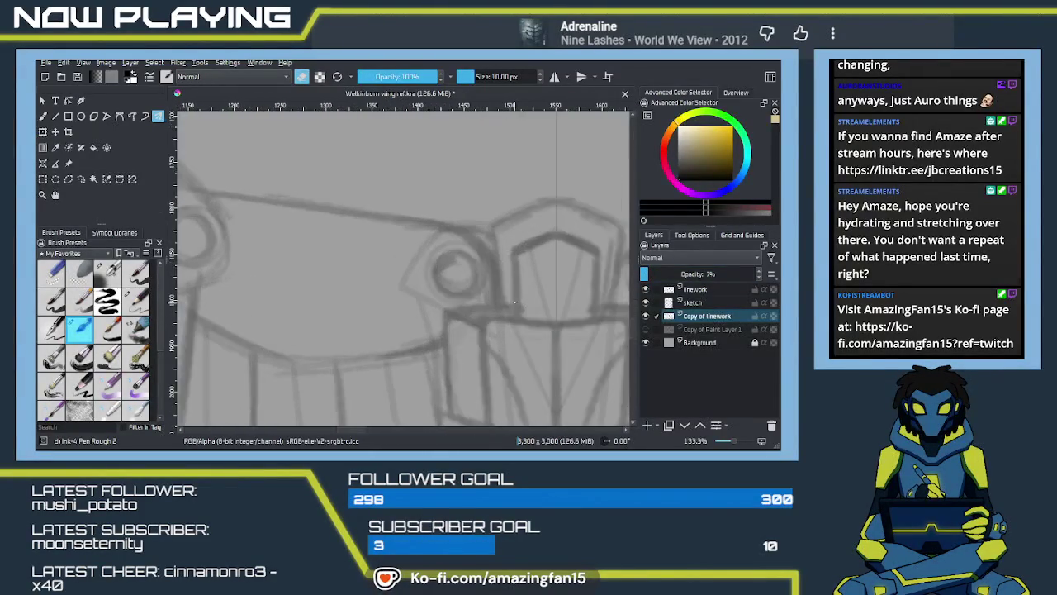
scroll(487, 297, up, 2)
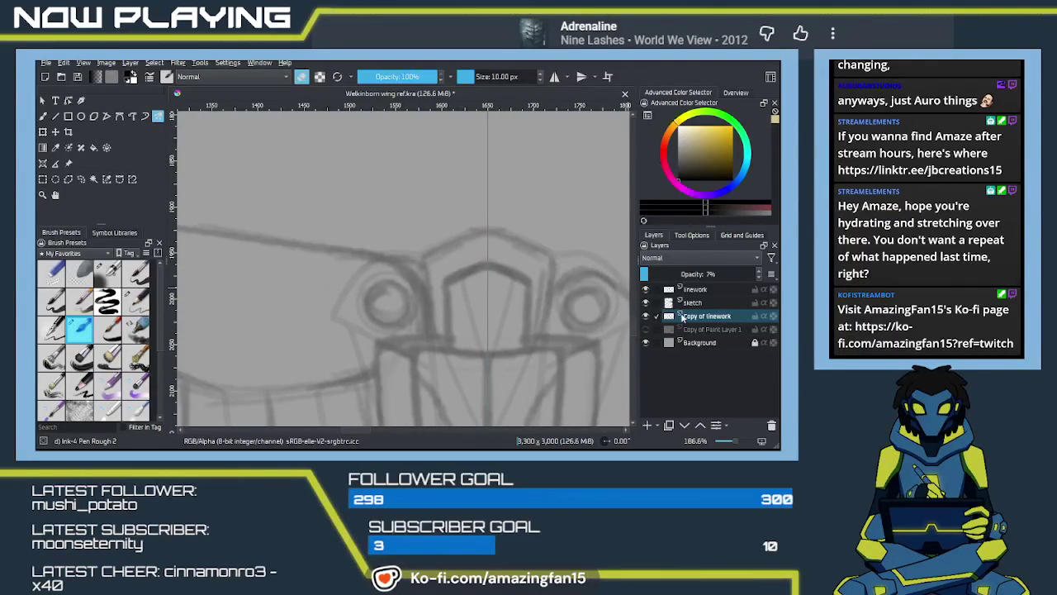
click(695, 290)
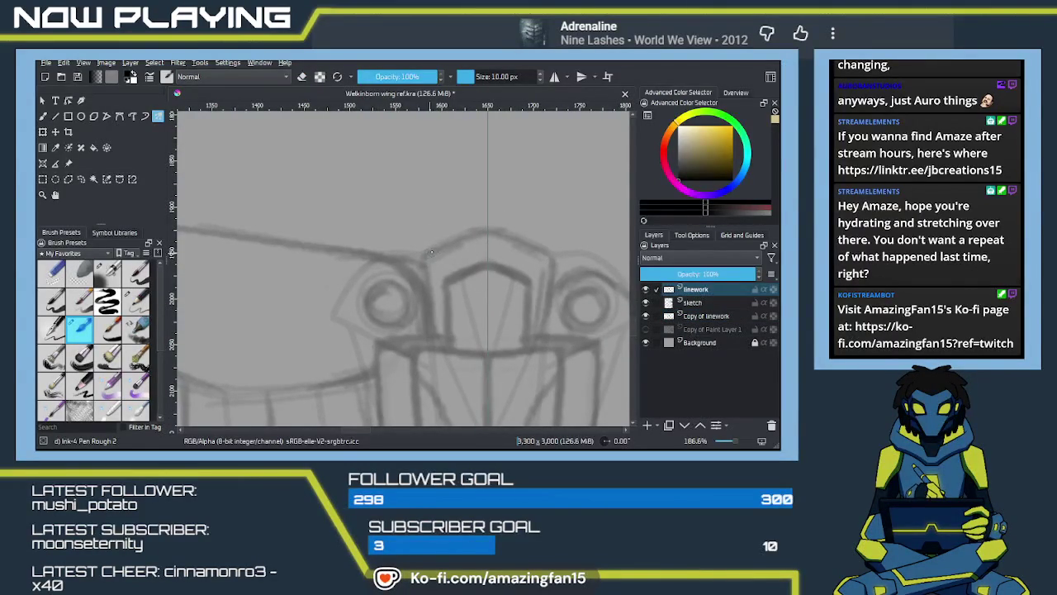
drag(450, 251, 551, 252)
Ink a mirrored chevron over the top of the central shield plate
key(ctrl+z)
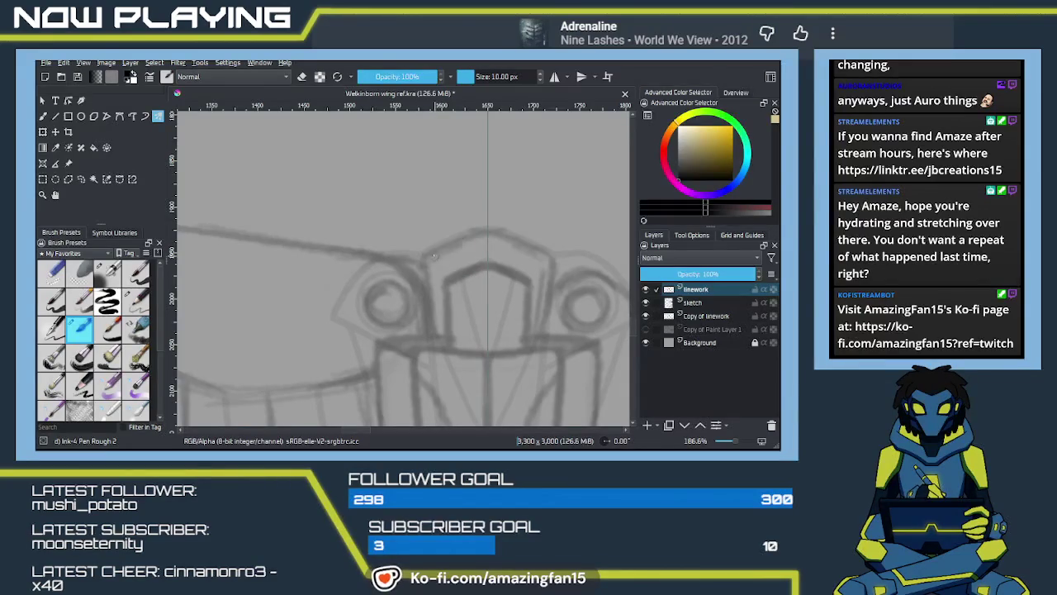
drag(424, 253, 479, 235)
mouse_move(552, 259)
mouse_down()
mouse_move(500, 233)
mouse_move(513, 232)
mouse_up()
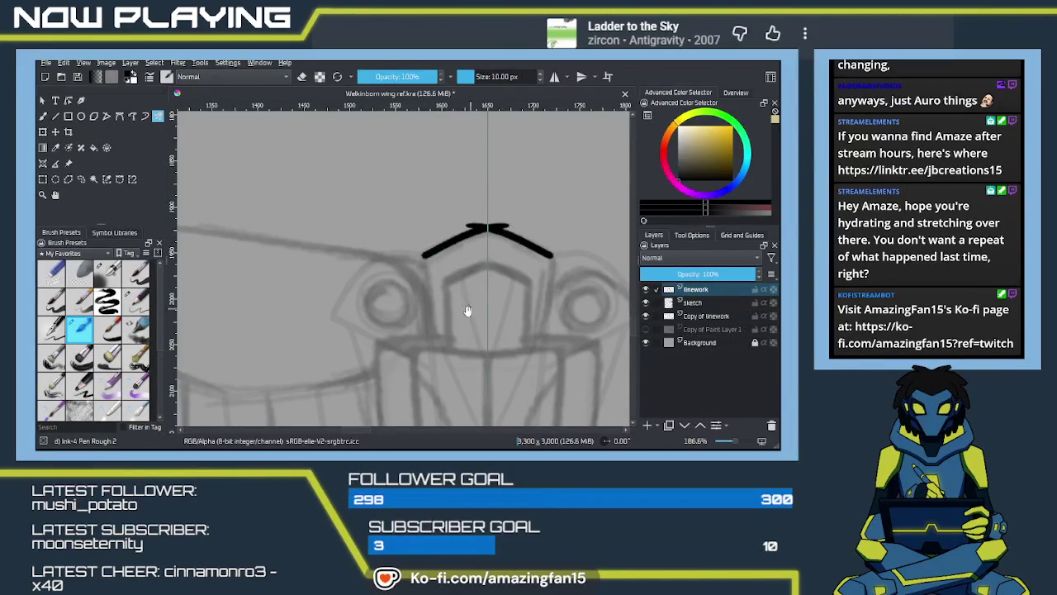
scroll(450, 270, down, 2)
scroll(450, 270, up, 1)
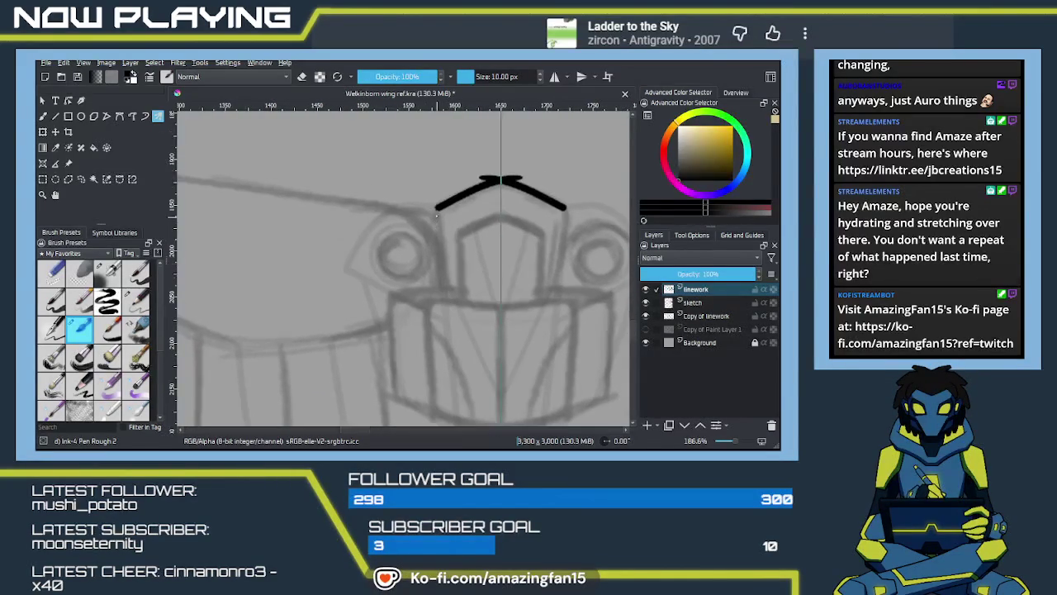
Try short mirrored side lines below the chevron ends, undoing each attempt
drag(437, 208, 443, 304)
key(ctrl+z)
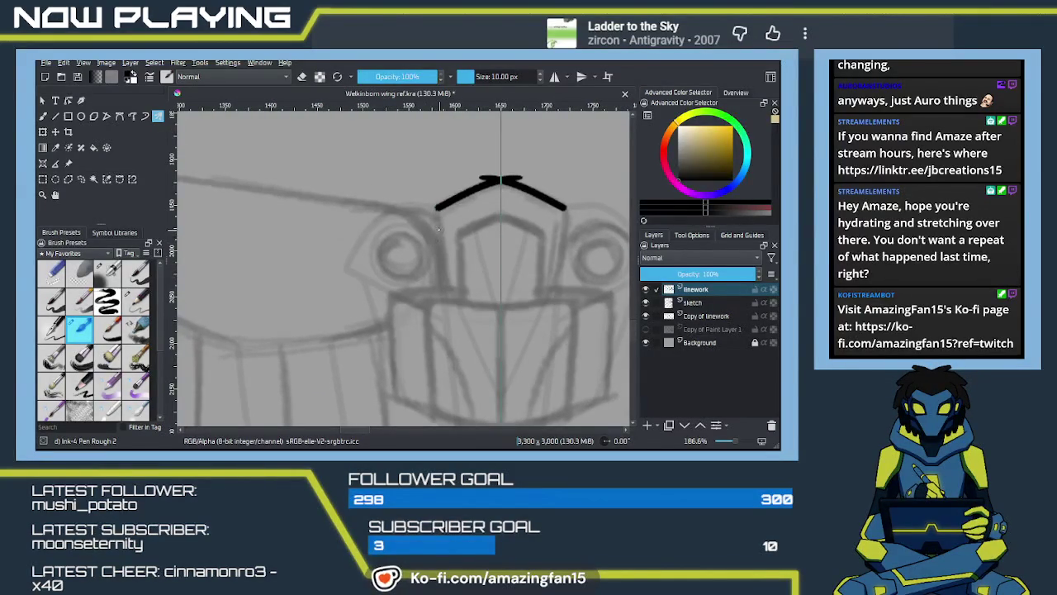
drag(436, 208, 443, 304)
key(ctrl+z)
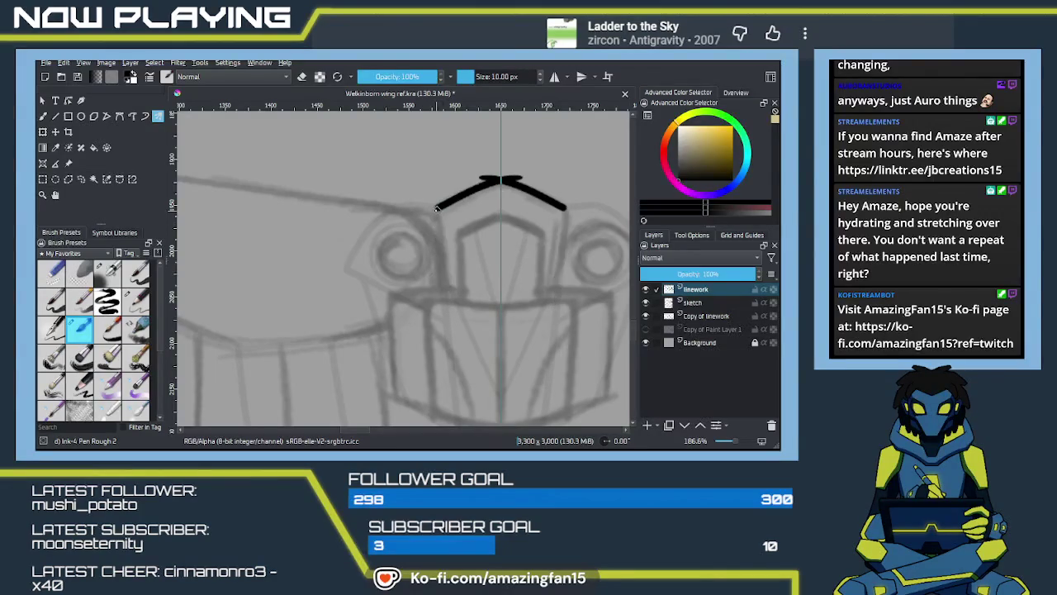
drag(437, 212, 442, 302)
key(ctrl+z)
drag(437, 207, 443, 307)
key(ctrl+z)
mouse_move(438, 207)
mouse_down()
mouse_move(443, 284)
mouse_move(429, 223)
mouse_up()
key(ctrl+z)
Try long mirrored side lines down from the chevron ends, undoing the misplaced ones
scroll(430, 223, up, 1)
scroll(423, 185, up, 2)
drag(419, 163, 438, 398)
key(ctrl+z)
drag(418, 162, 438, 400)
key(ctrl+z)
drag(419, 162, 440, 394)
key(ctrl+z)
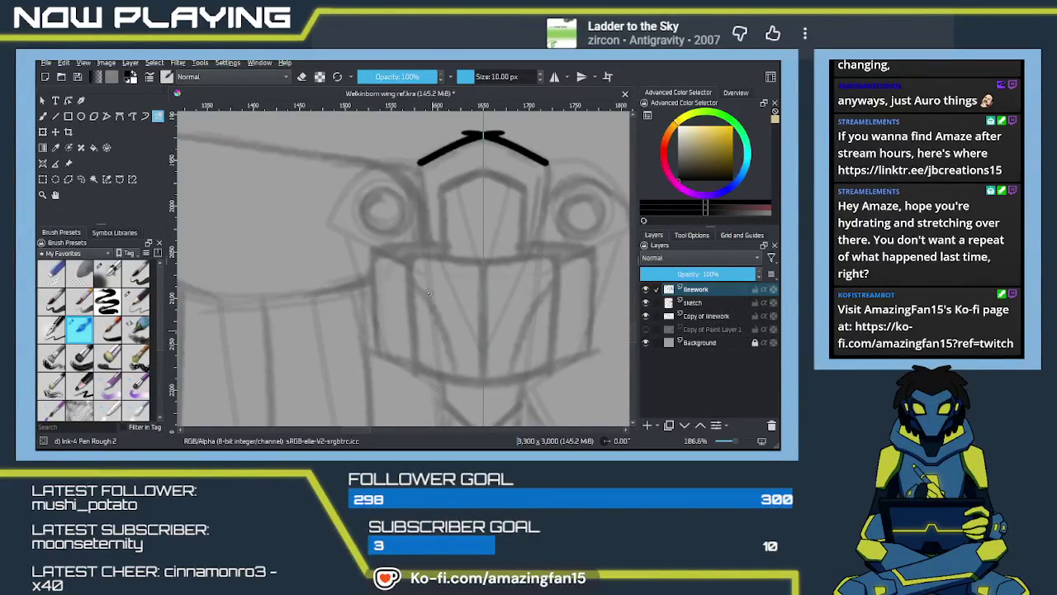
Ink the final long mirrored side lines down from the chevron ends
scroll(478, 312, down, 2)
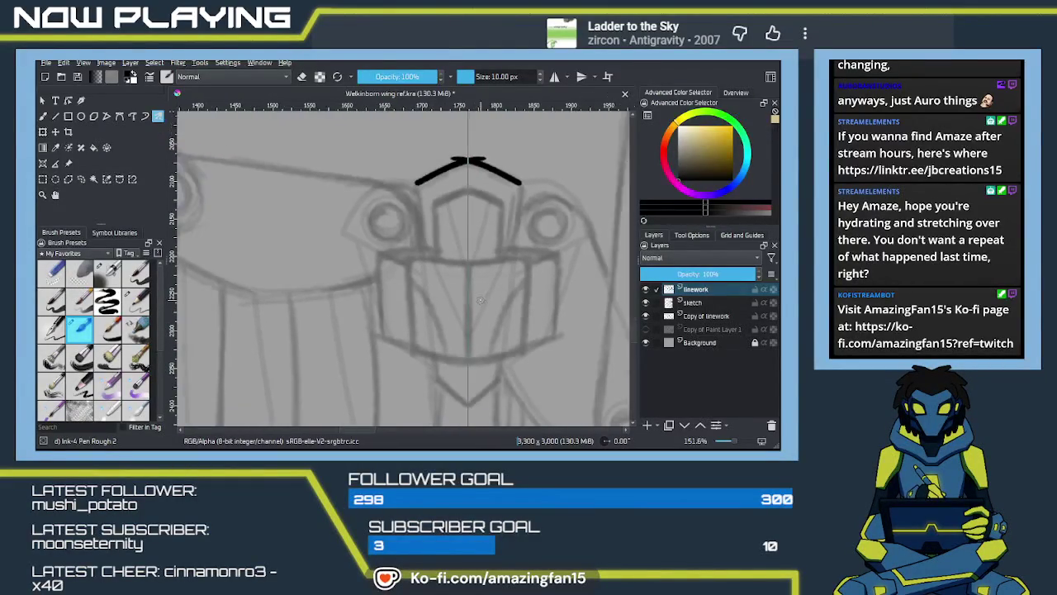
scroll(484, 302, down, 1)
scroll(462, 256, down, 2)
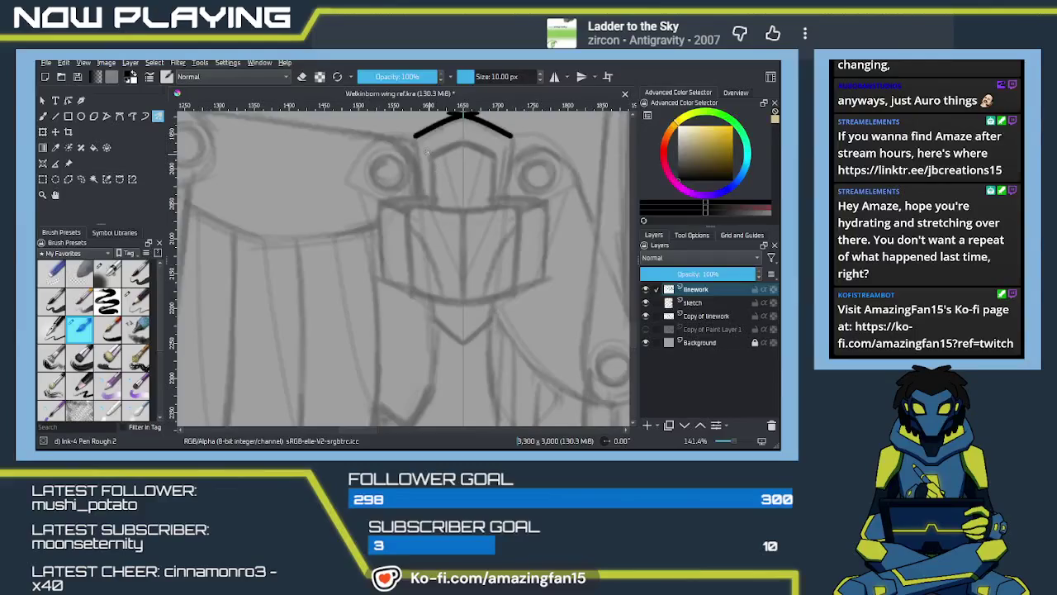
drag(414, 134, 427, 314)
key(ctrl+z)
drag(415, 135, 433, 331)
key(ctrl+z)
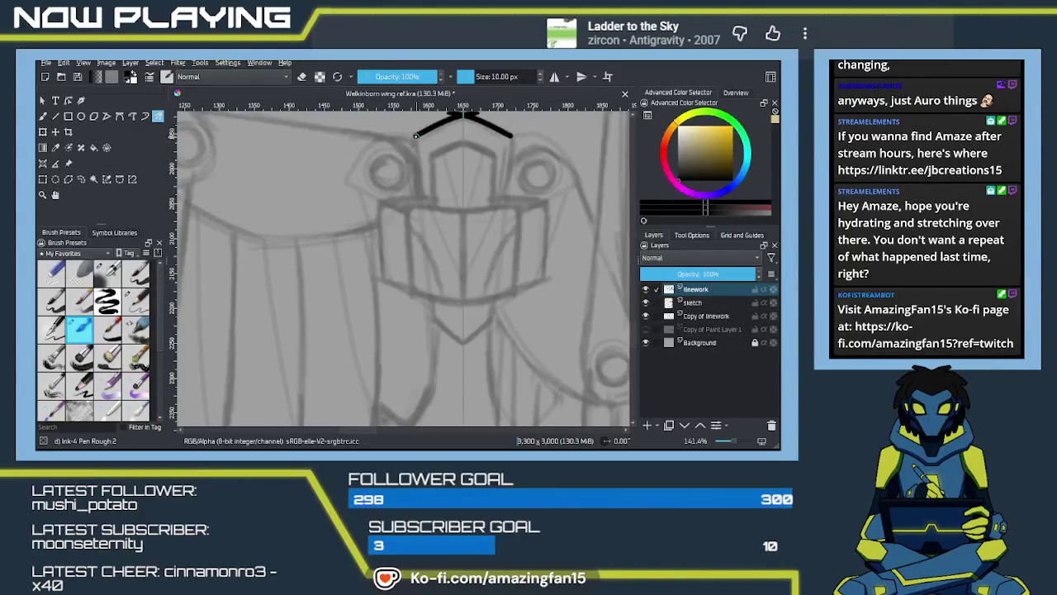
drag(415, 136, 435, 333)
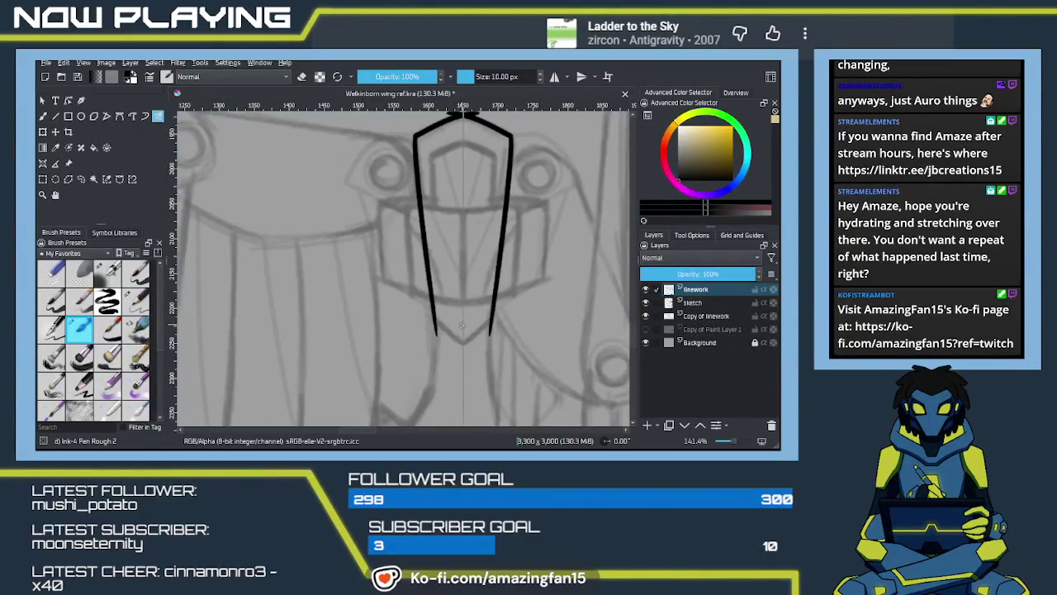
Draw mirrored strokes converging below the side lines into a V point
mouse_move(451, 348)
mouse_down()
mouse_move(434, 309)
mouse_move(448, 331)
mouse_up()
key(ctrl+z)
drag(420, 295, 459, 335)
key(ctrl+z)
drag(420, 296, 458, 333)
key(ctrl+z)
drag(420, 296, 454, 325)
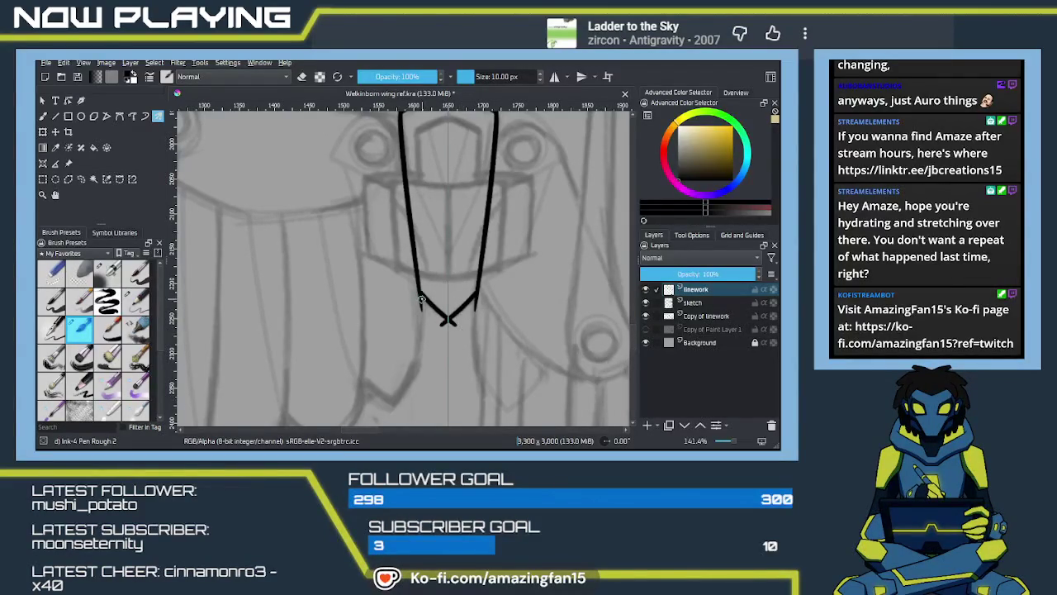
Switch the brush to eraser mode and zoom in for cleanup
scroll(463, 326, up, 2)
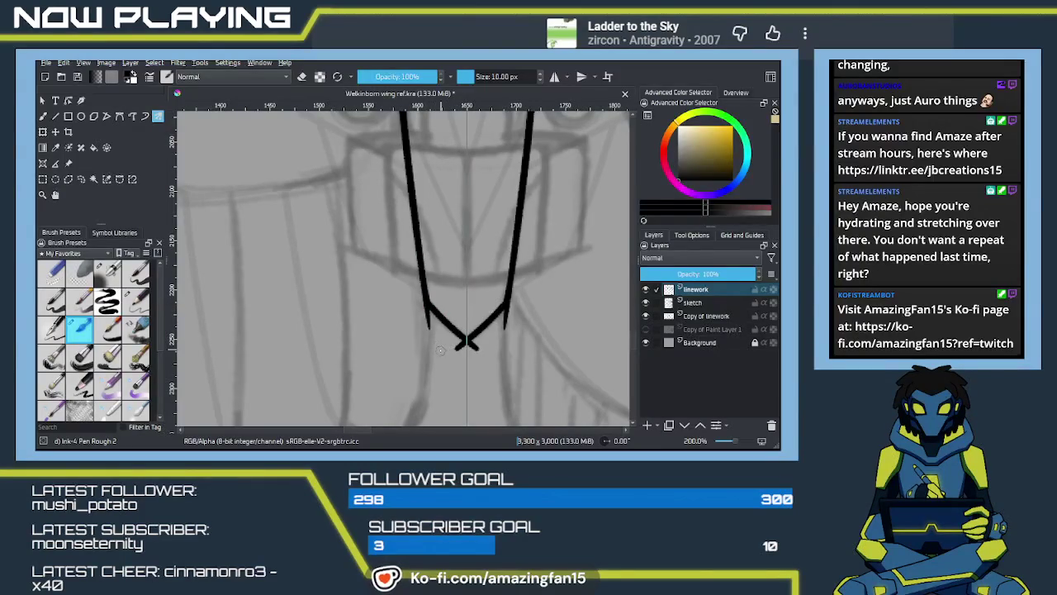
key(e)
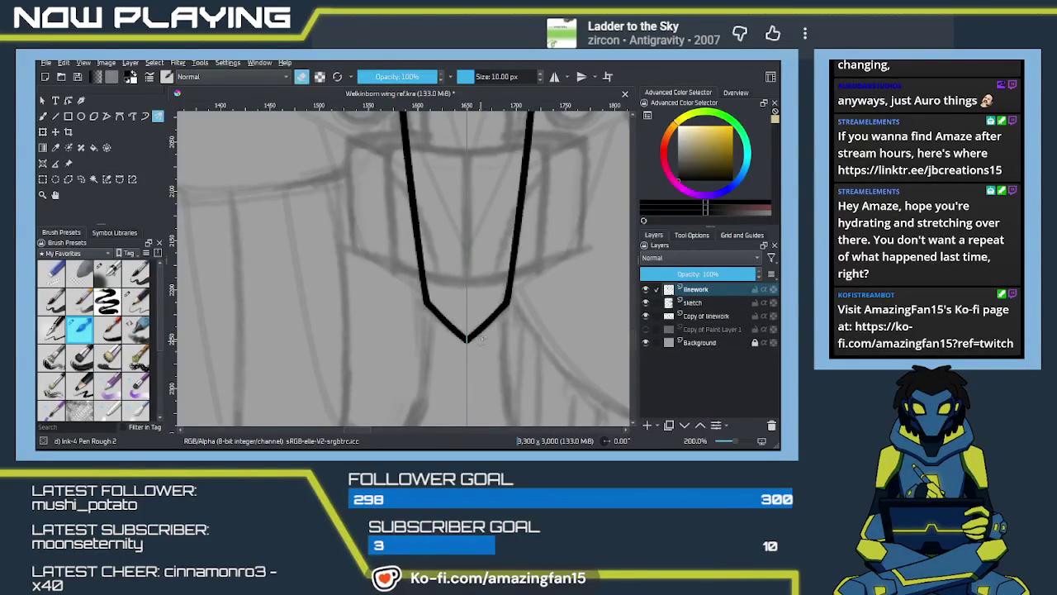
scroll(467, 330, up, 2)
scroll(465, 306, up, 3)
scroll(462, 272, up, 3)
scroll(460, 248, up, 2)
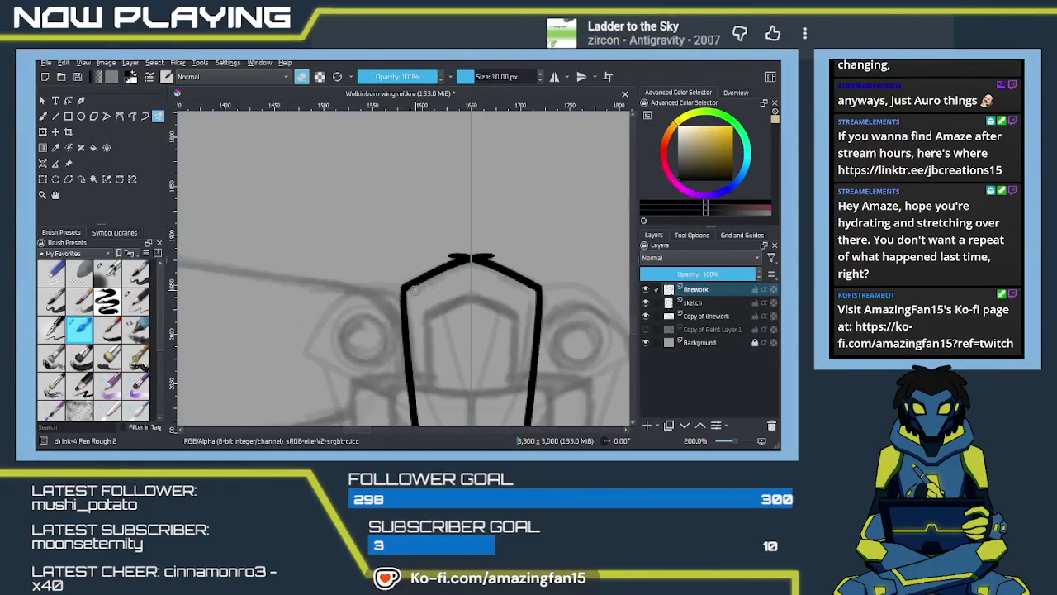
Redraw the chevron segments up to the apex and erase the spurs there
key(e)
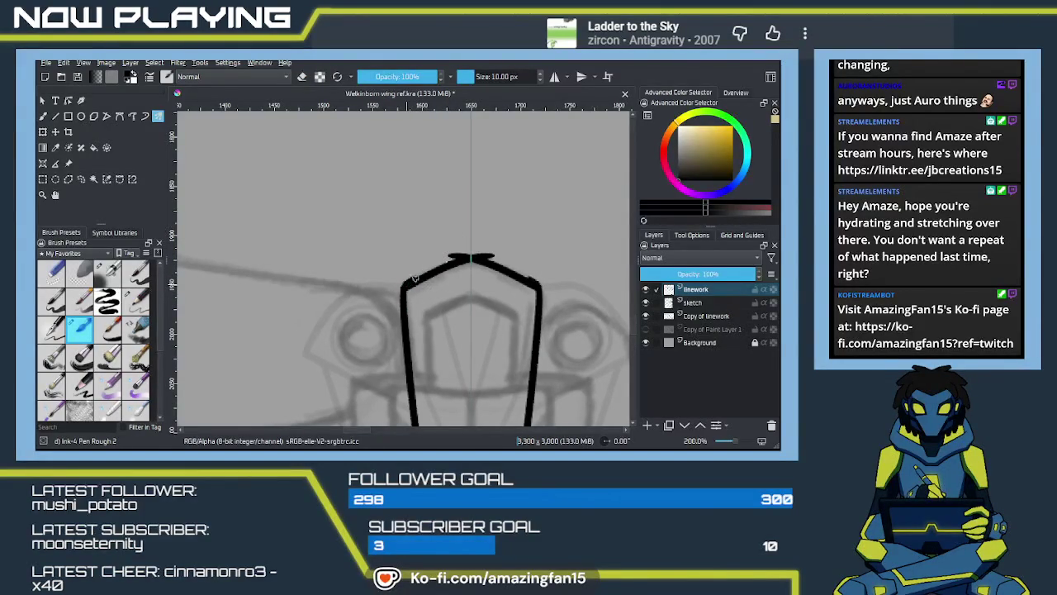
drag(458, 259, 405, 286)
key(e)
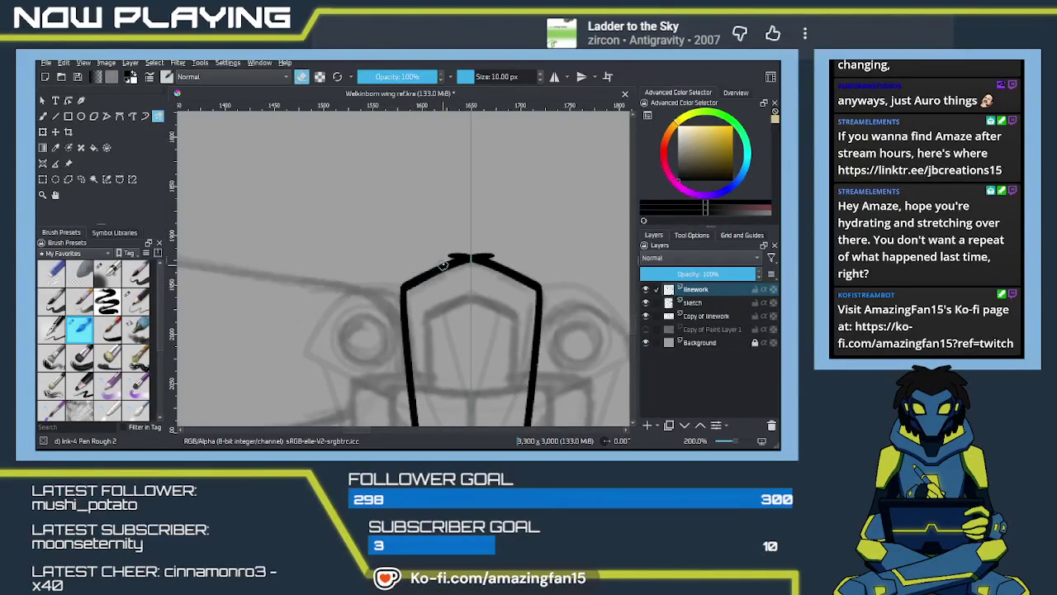
drag(441, 258, 492, 256)
Extend the chevron ends outward, curving down around the joint rings on both sides
mouse_move(496, 319)
mouse_down()
mouse_move(482, 285)
mouse_move(405, 314)
mouse_move(457, 306)
mouse_move(443, 300)
mouse_up()
mouse_move(471, 241)
mouse_down()
mouse_move(506, 239)
mouse_move(551, 276)
mouse_move(571, 316)
mouse_up()
key(ctrl+z)
drag(505, 239, 568, 312)
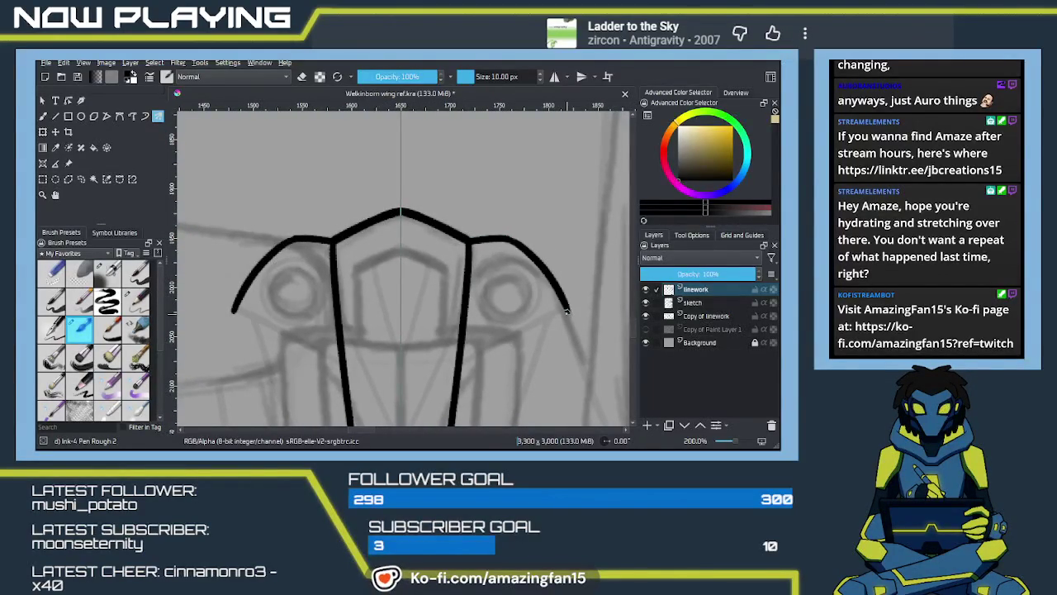
mouse_move(371, 277)
mouse_down()
mouse_move(432, 302)
mouse_move(417, 285)
mouse_up()
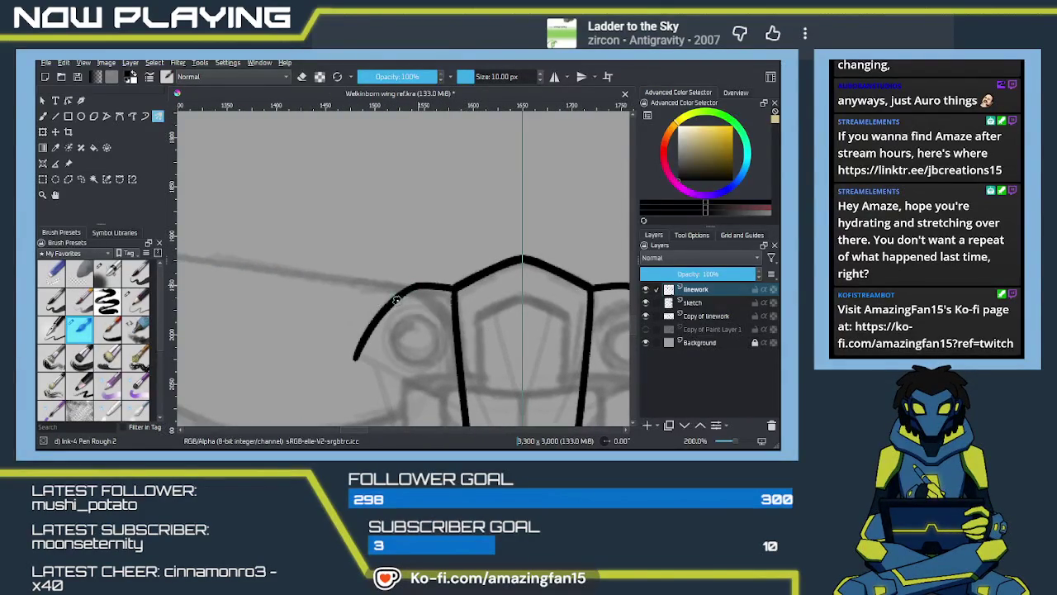
drag(495, 355, 351, 268)
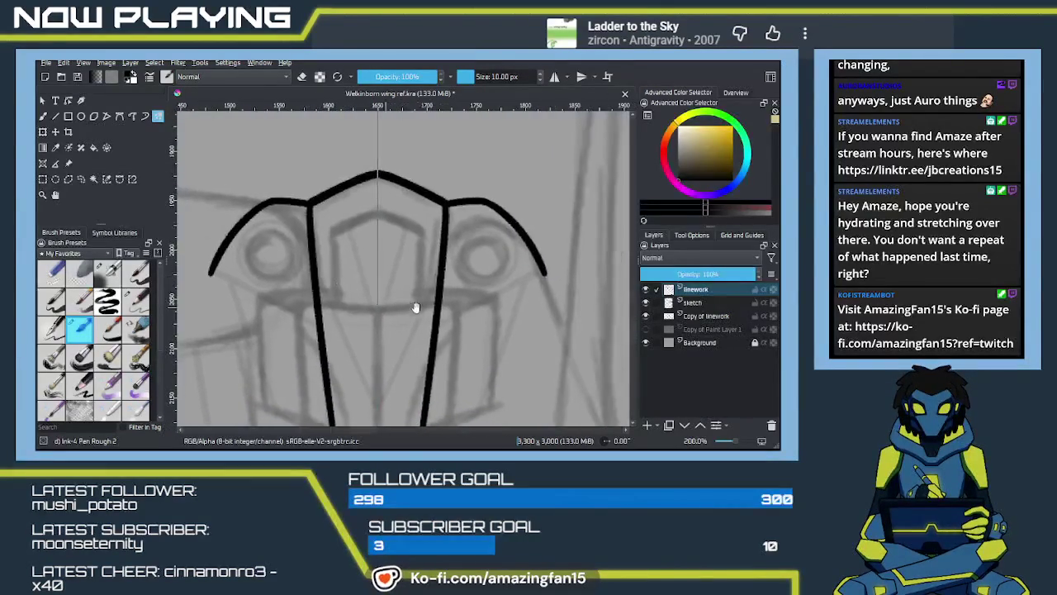
drag(423, 306, 419, 300)
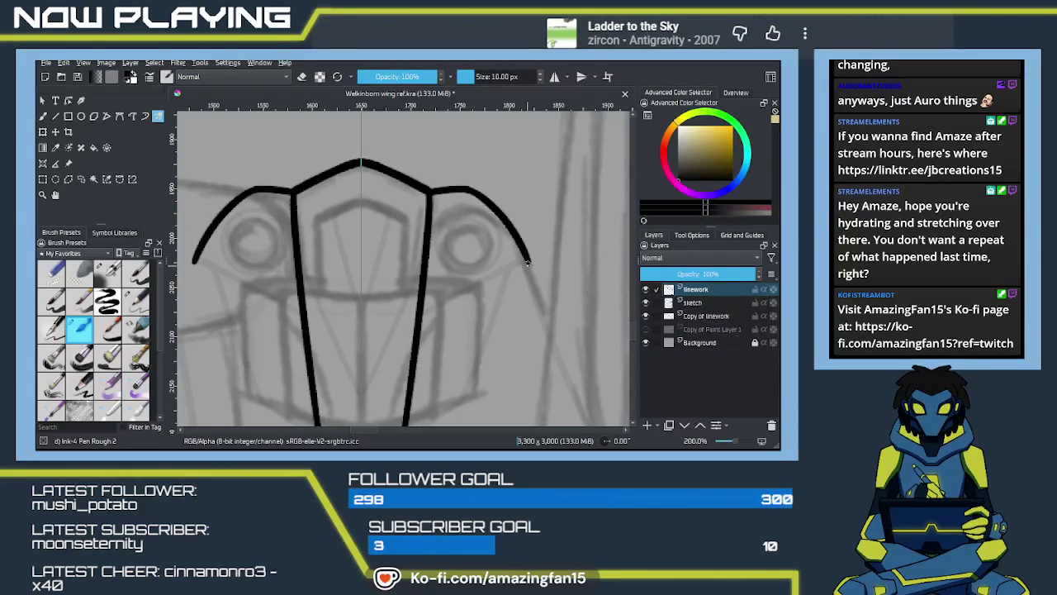
drag(369, 279, 501, 297)
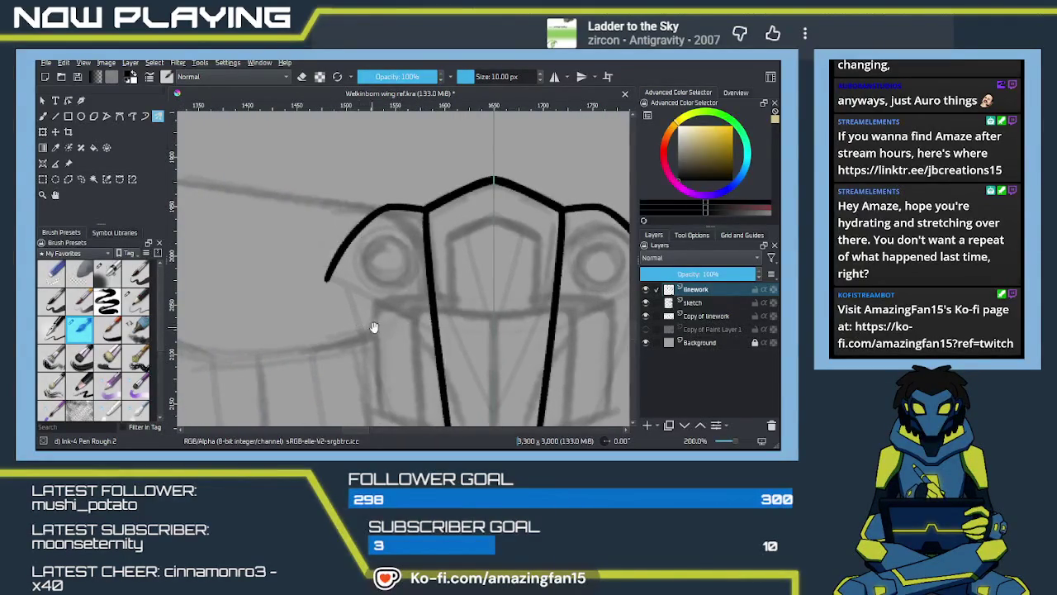
drag(439, 380, 395, 311)
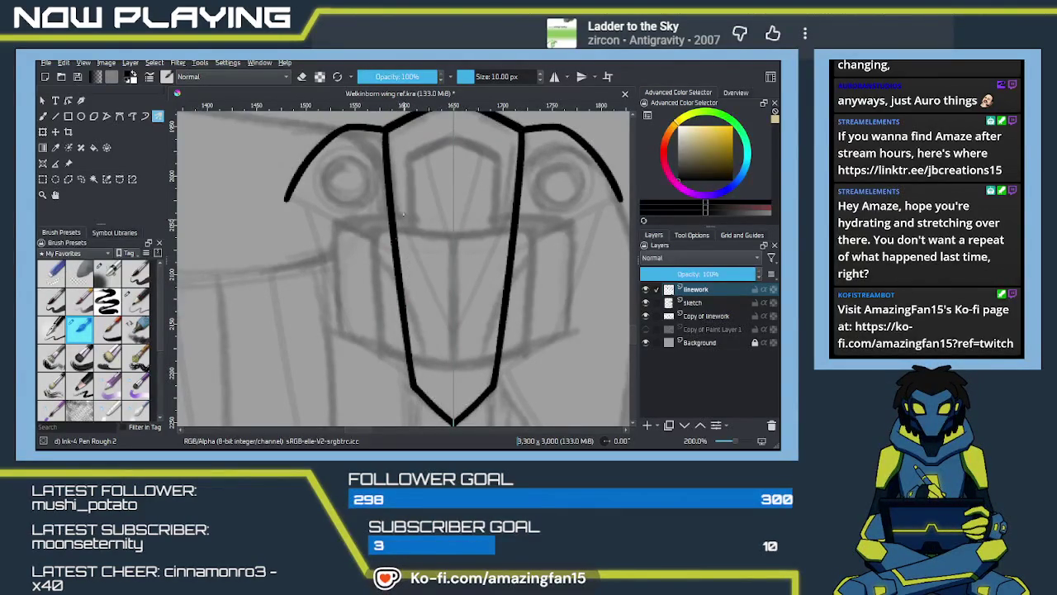
scroll(398, 238, down, 3)
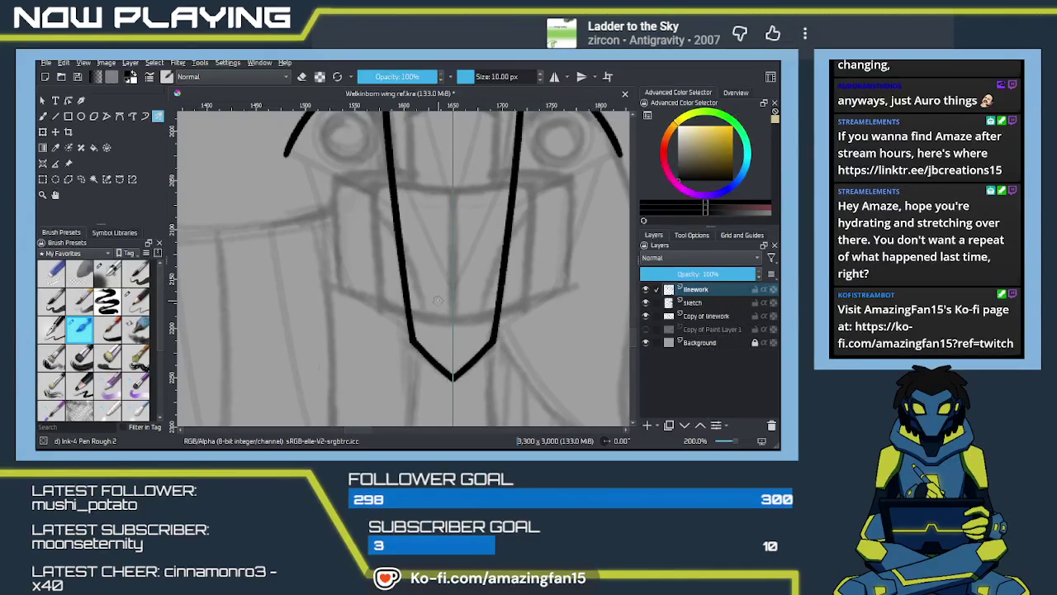
mouse_move(385, 269)
mouse_down()
mouse_move(448, 338)
mouse_move(449, 302)
mouse_move(434, 284)
mouse_move(448, 308)
mouse_up()
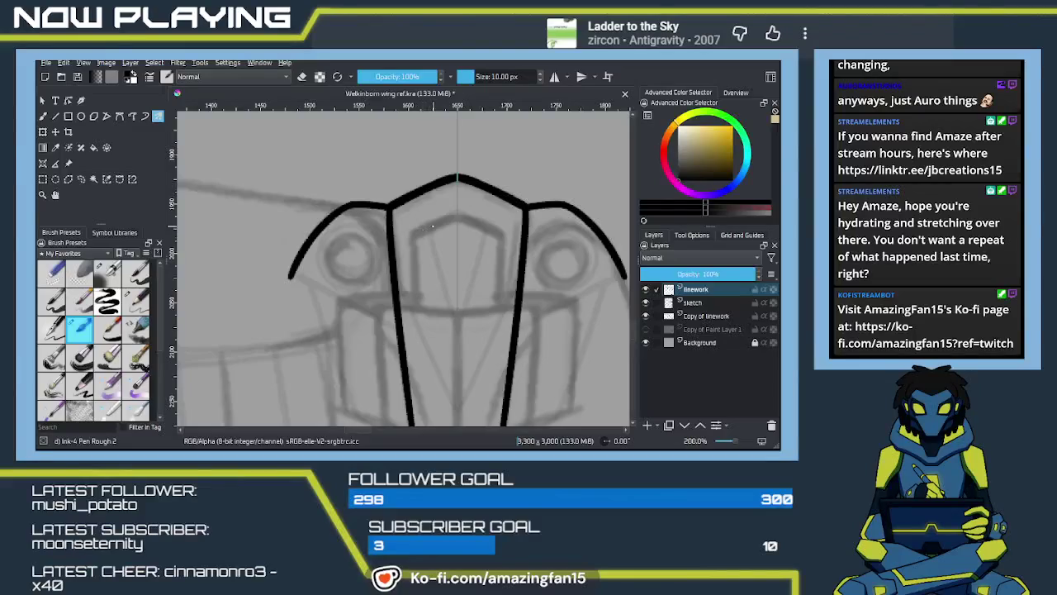
Draw a mirrored inner chevron with vertical sides inside the top panel
drag(447, 251, 382, 240)
mouse_move(396, 237)
mouse_down()
mouse_move(421, 243)
mouse_move(437, 264)
mouse_move(448, 265)
mouse_move(424, 255)
mouse_move(495, 272)
mouse_move(437, 271)
mouse_up()
mouse_move(380, 242)
mouse_down()
mouse_move(424, 223)
mouse_move(386, 322)
mouse_up()
key(ctrl+z)
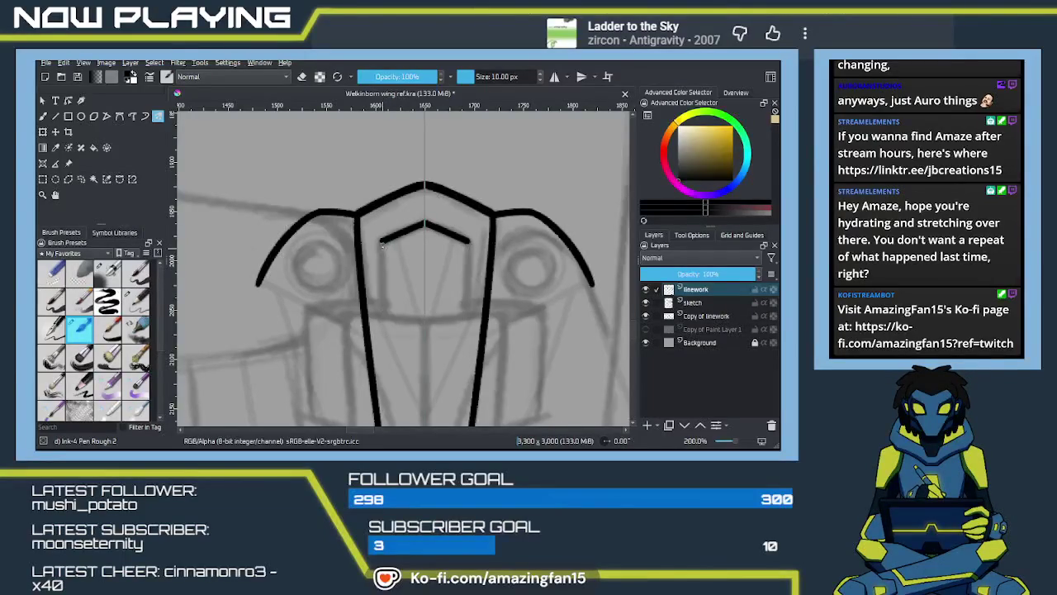
drag(382, 242, 387, 325)
key(ctrl+z)
drag(381, 242, 386, 322)
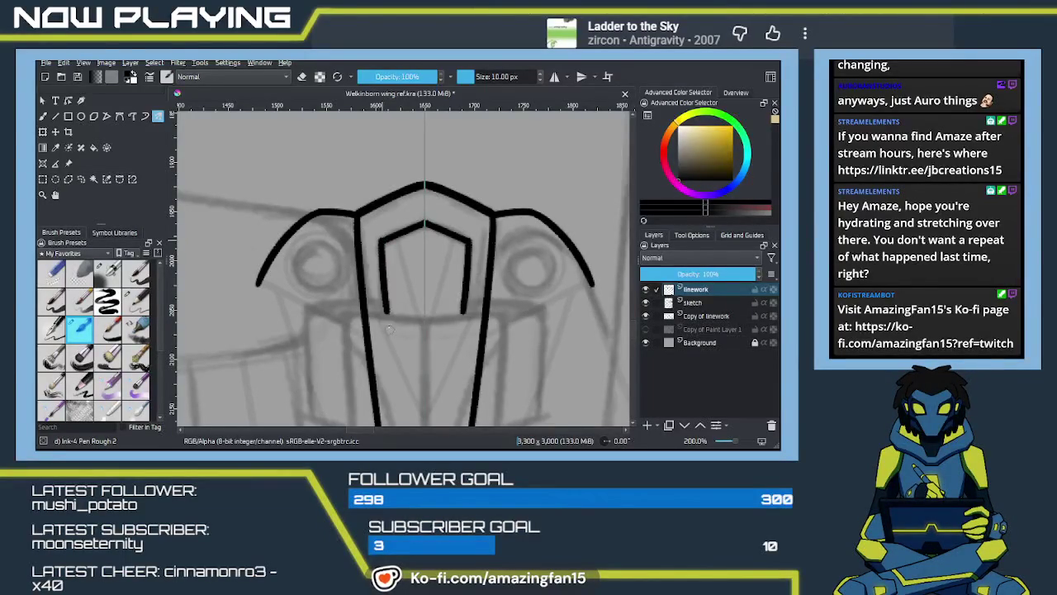
key(ctrl+z)
drag(381, 241, 384, 312)
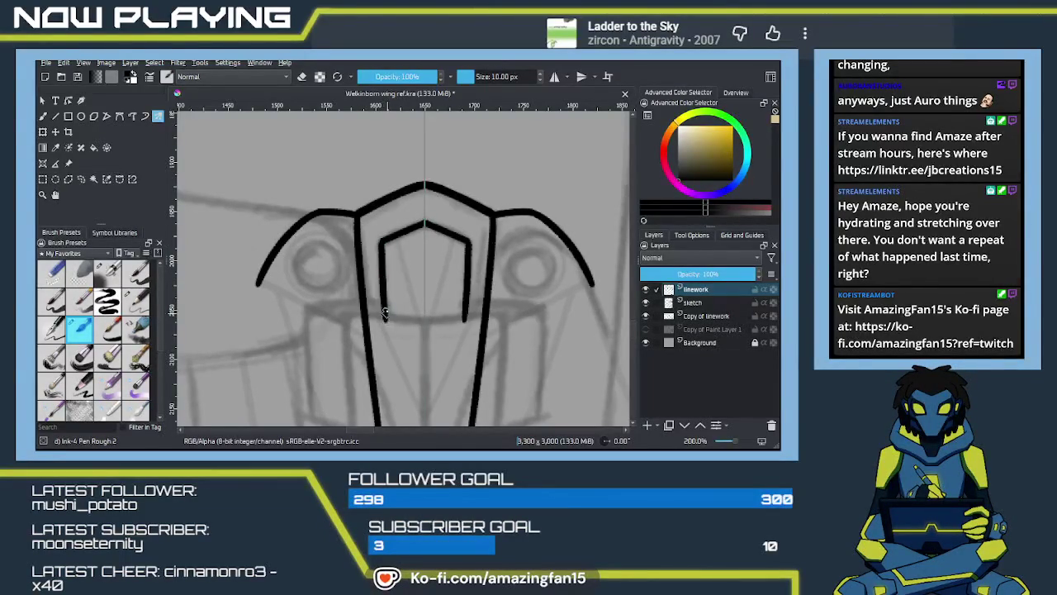
Erase both side lines across the middle band and trim the tops of the lower V strokes
drag(400, 234, 463, 223)
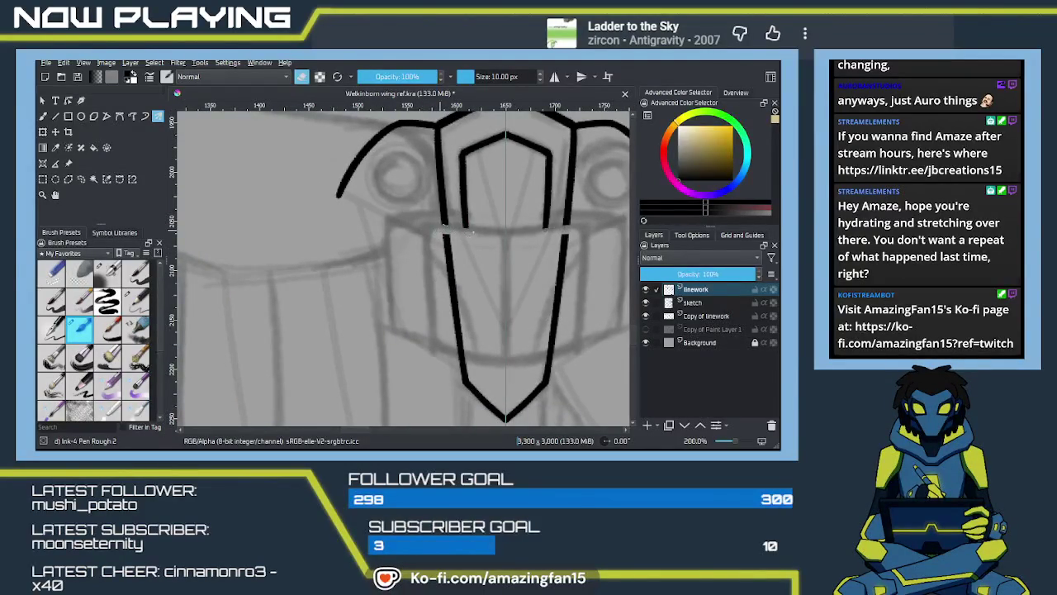
drag(564, 234, 563, 256)
mouse_move(446, 235)
mouse_down()
mouse_move(449, 261)
mouse_move(443, 241)
mouse_up()
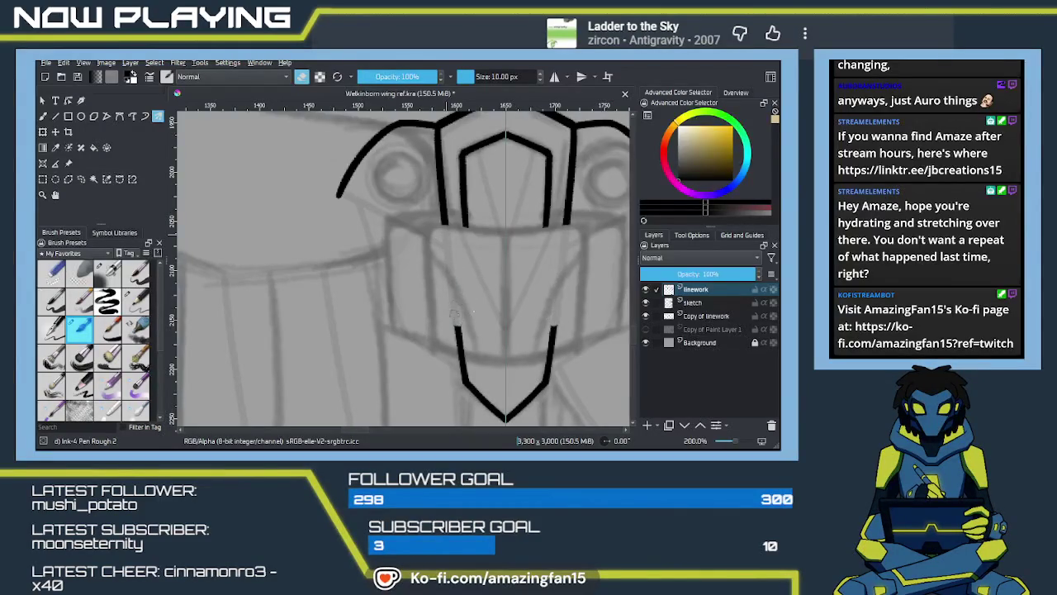
drag(551, 326, 552, 352)
drag(462, 330, 453, 342)
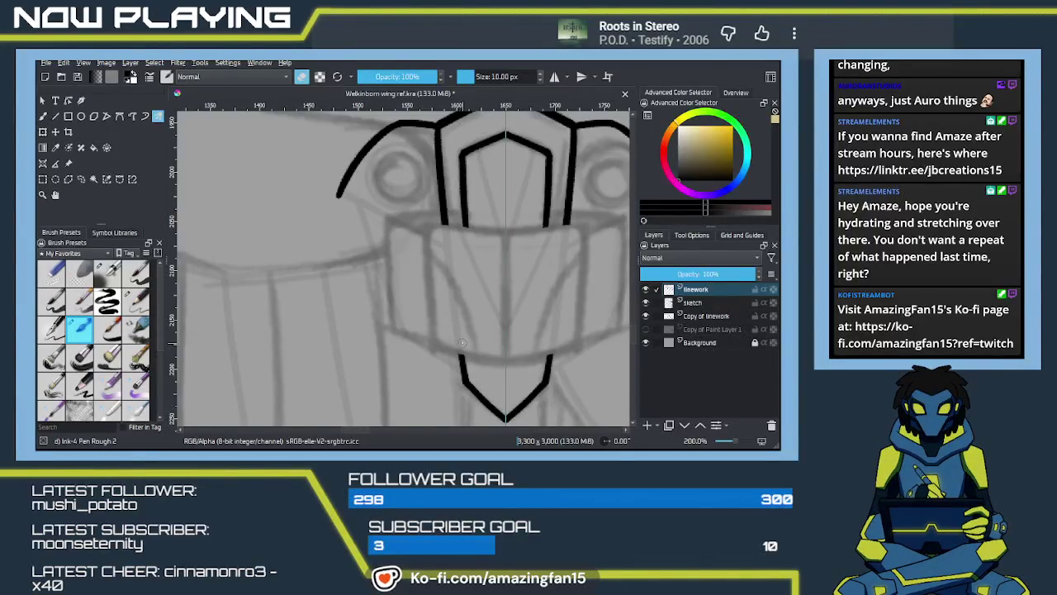
Ink the band's mirrored side lines, lengthening them down toward the V
drag(459, 254, 474, 270)
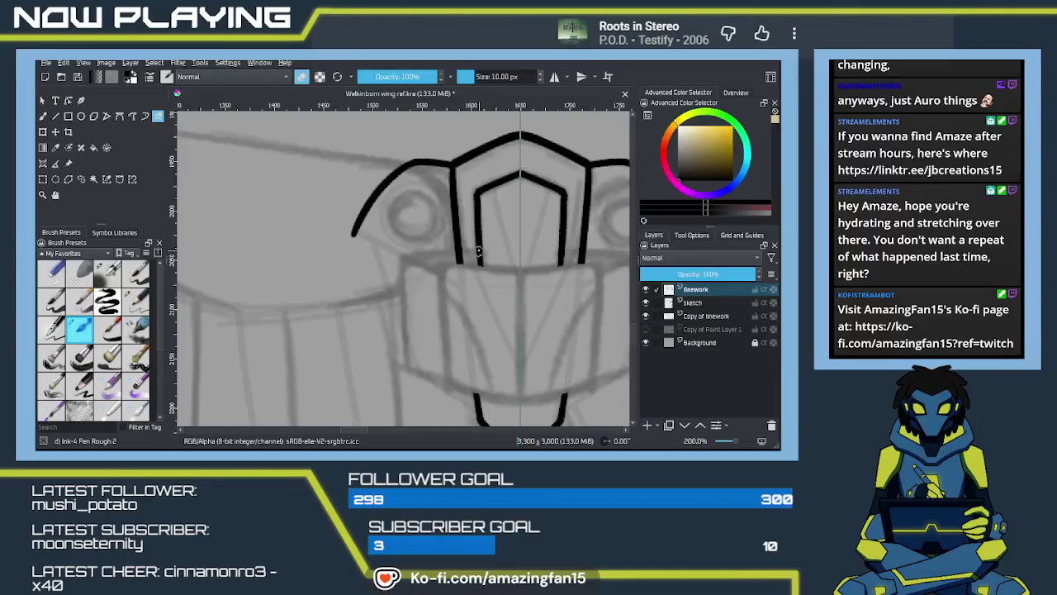
drag(460, 264, 435, 260)
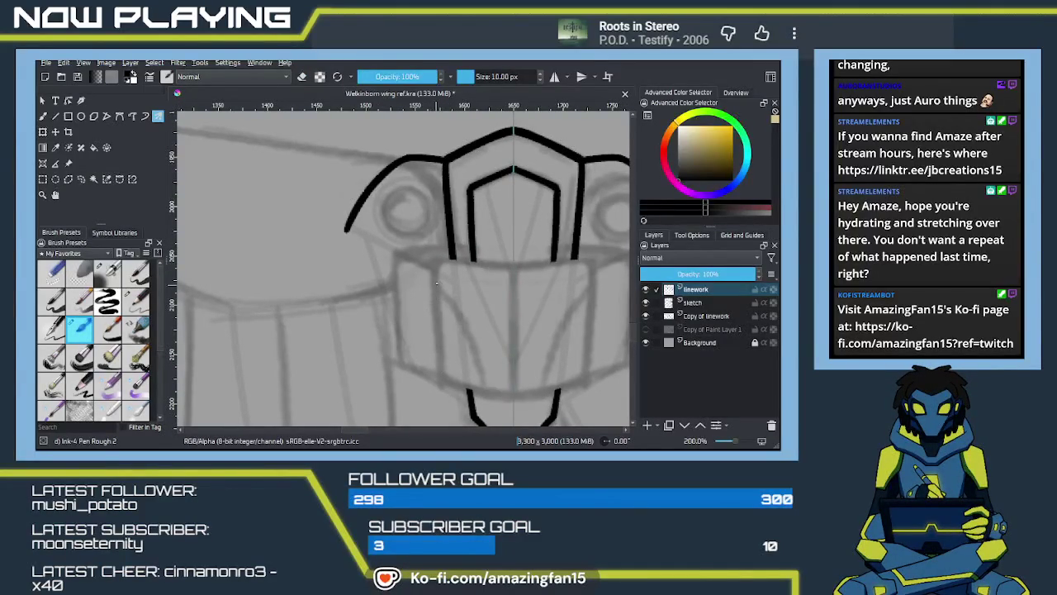
drag(434, 262, 436, 387)
key(ctrl+z)
drag(436, 261, 440, 385)
key(ctrl+z)
drag(432, 259, 442, 392)
key(ctrl+z)
drag(432, 257, 442, 403)
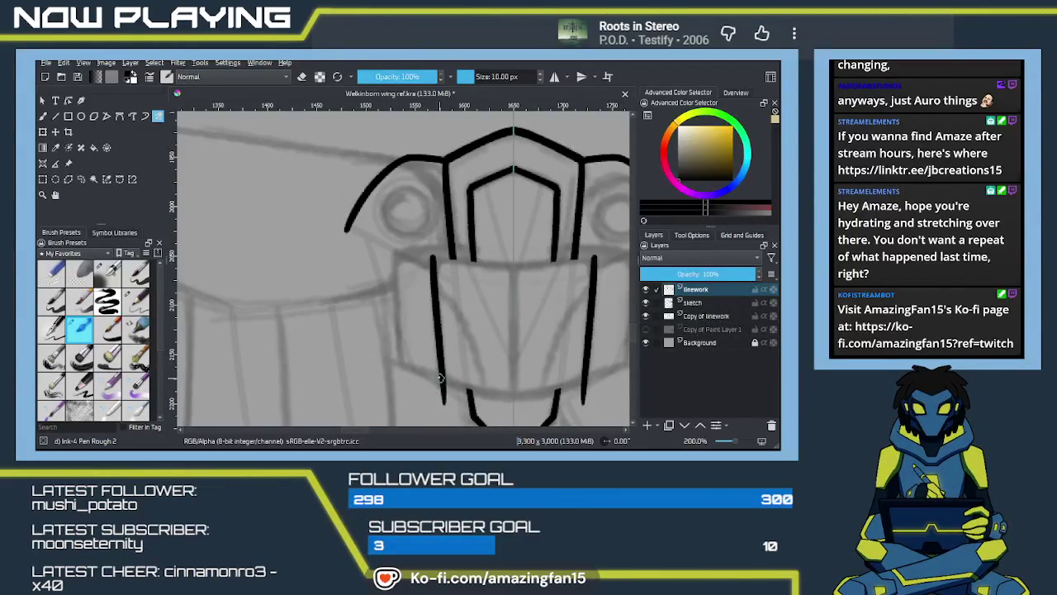
Ink the band's bottom edge so it meets at the centre above the V
mouse_move(453, 344)
mouse_down()
mouse_move(404, 289)
mouse_move(435, 332)
mouse_move(456, 337)
mouse_up()
key(ctrl+z)
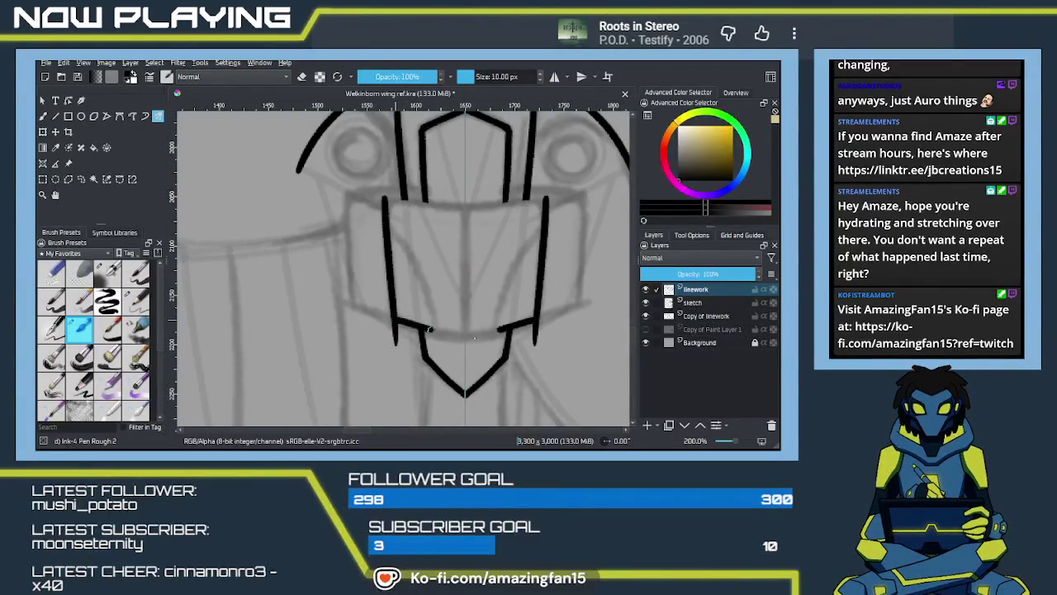
key(ctrl+z)
drag(394, 320, 467, 339)
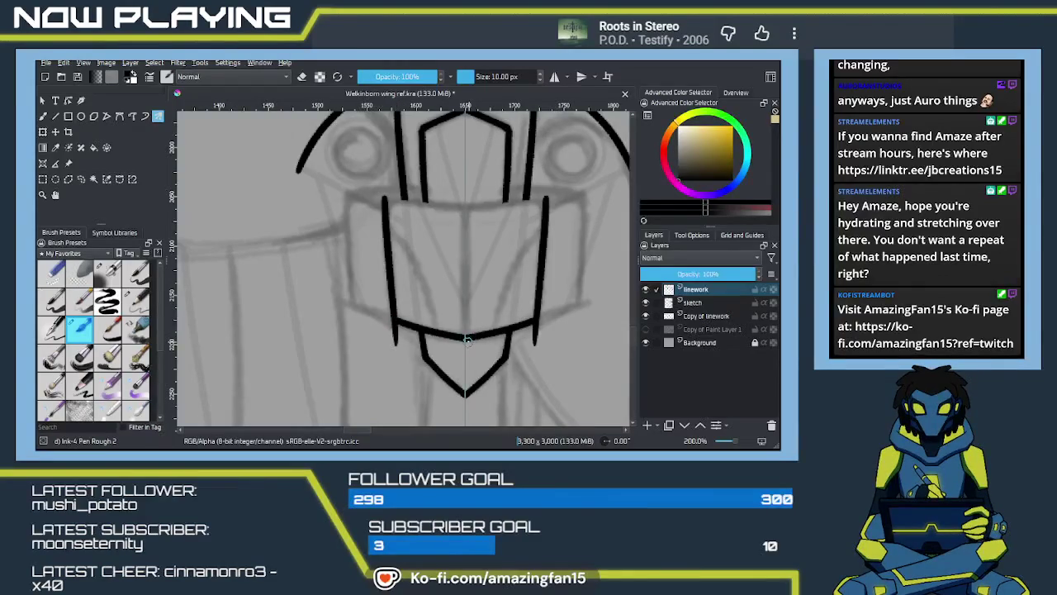
Ink the band's top edge across the panel through the centre
drag(382, 200, 468, 210)
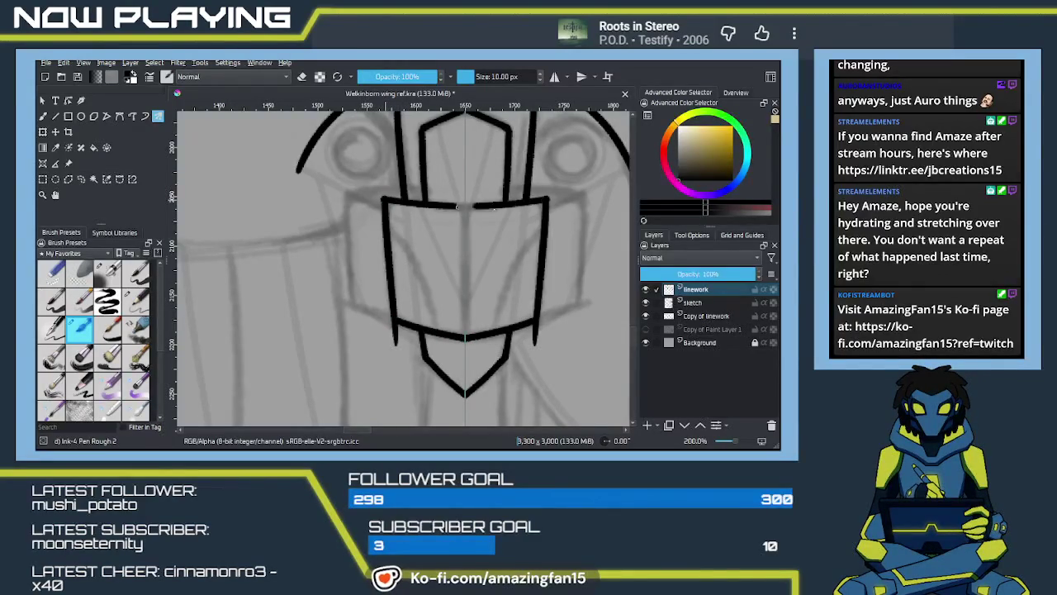
key(ctrl+z)
drag(384, 199, 483, 209)
key(ctrl+z)
drag(382, 200, 468, 209)
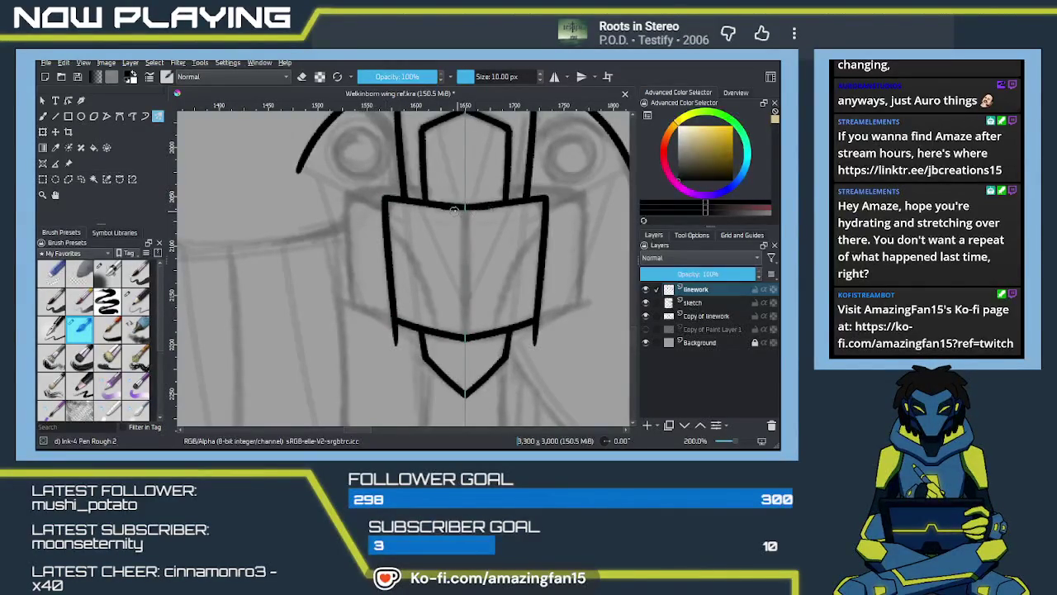
key(ctrl+z)
drag(383, 200, 468, 209)
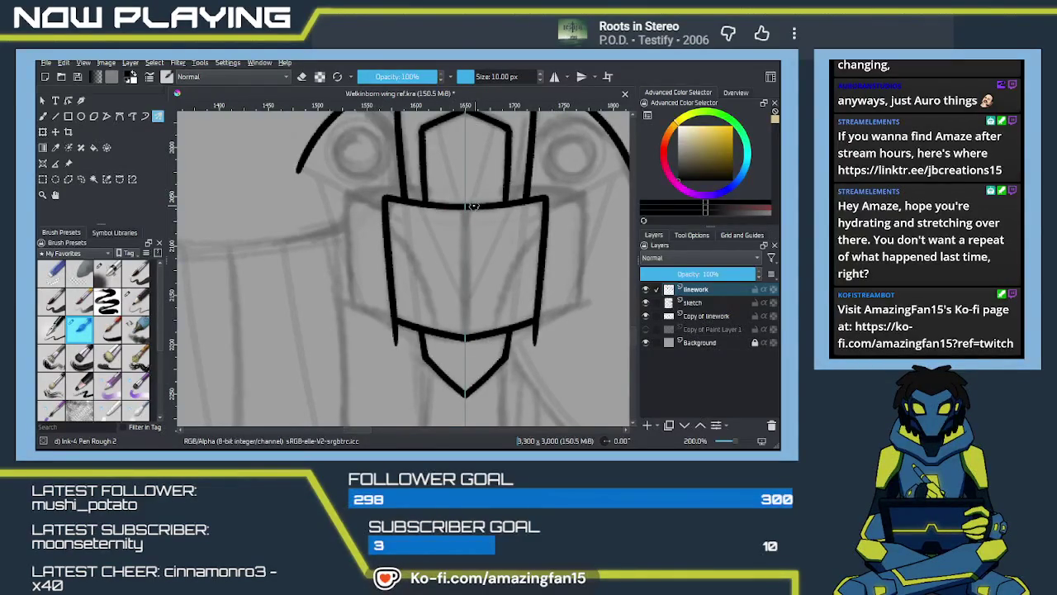
Try extending the top edge past both band sides, then undo the extensions
mouse_move(407, 209)
mouse_down()
mouse_move(448, 263)
mouse_move(425, 255)
mouse_up()
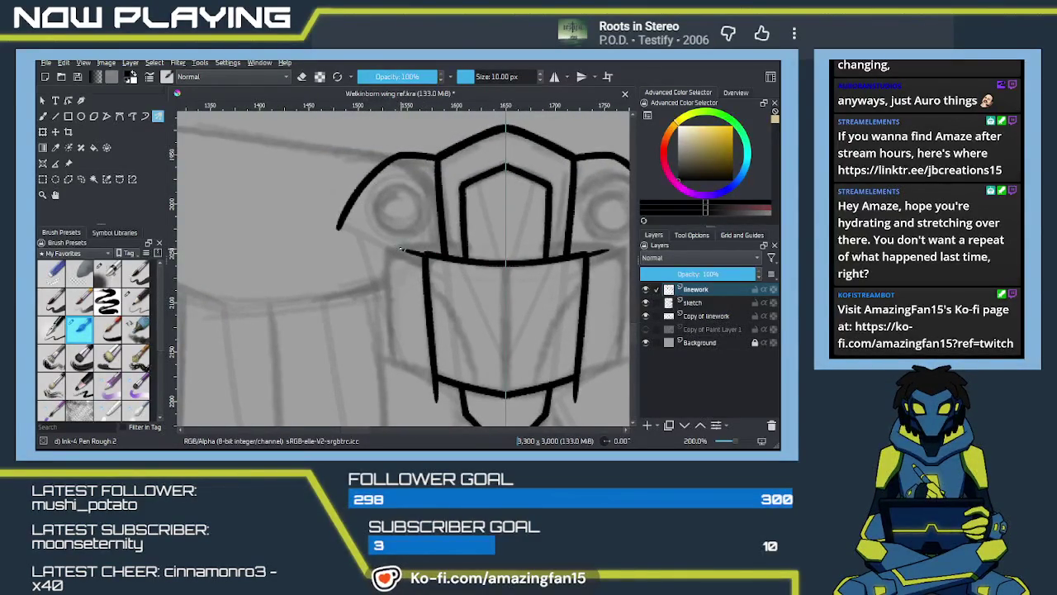
key(ctrl+z)
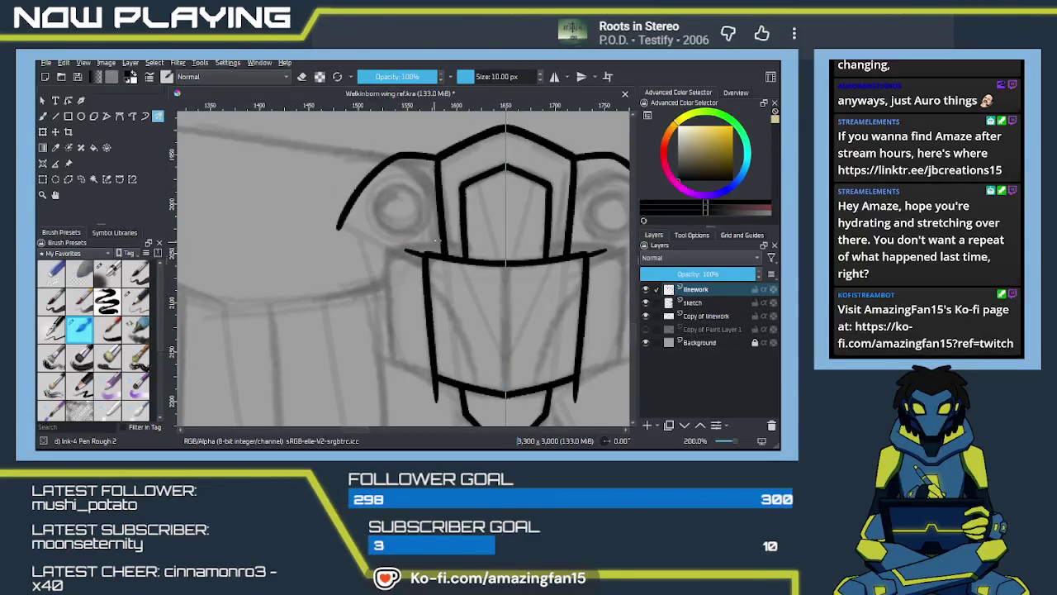
key(ctrl+z)
key(ctrl+z)
drag(406, 252, 423, 255)
key(ctrl+z)
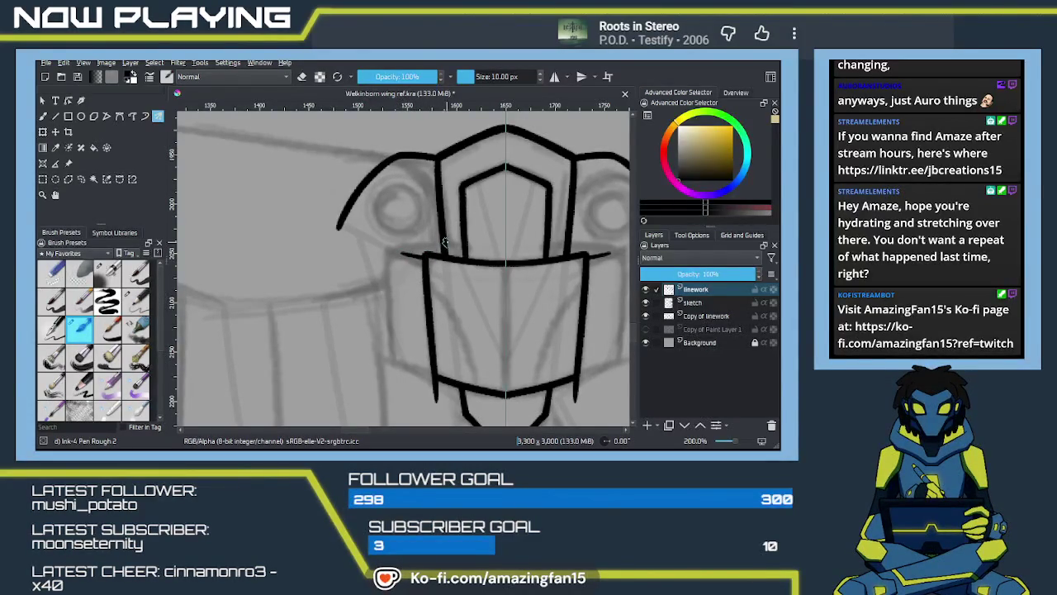
key(ctrl+z)
drag(423, 255, 384, 249)
key(ctrl+z)
key(ctrl+z)
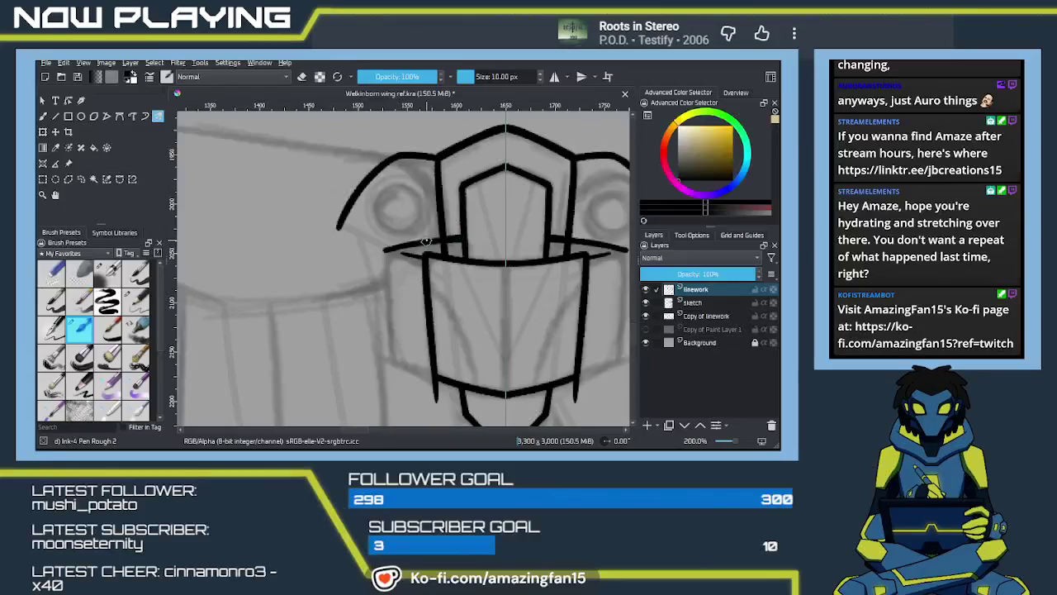
Add the outer left side line below the top edge and erase the stray tip under the bottom edge
mouse_move(457, 293)
mouse_down()
mouse_move(460, 248)
mouse_move(434, 241)
mouse_up()
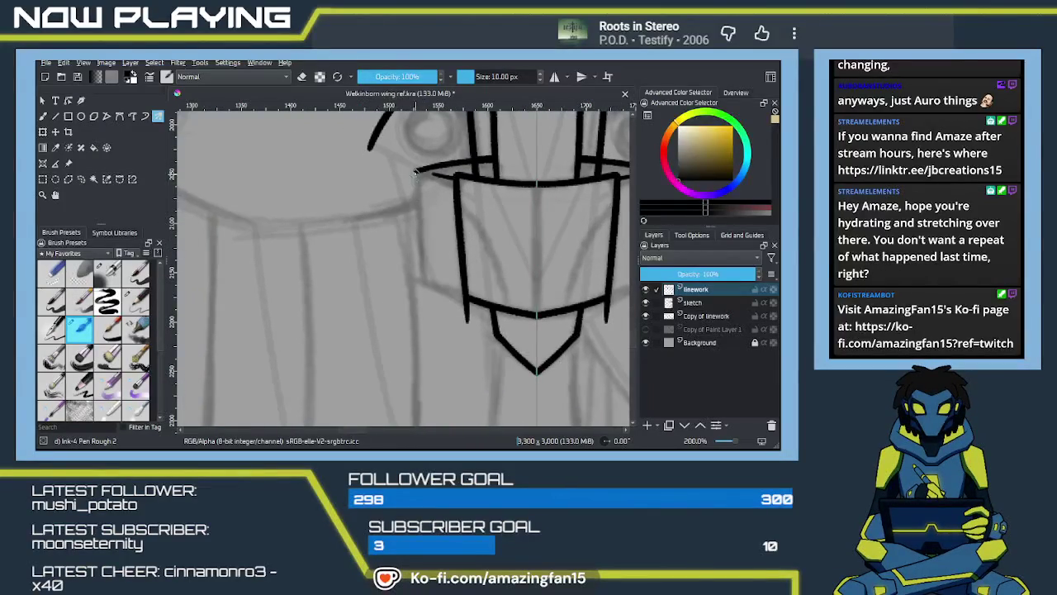
drag(417, 171, 419, 296)
key(ctrl+z)
drag(417, 171, 422, 283)
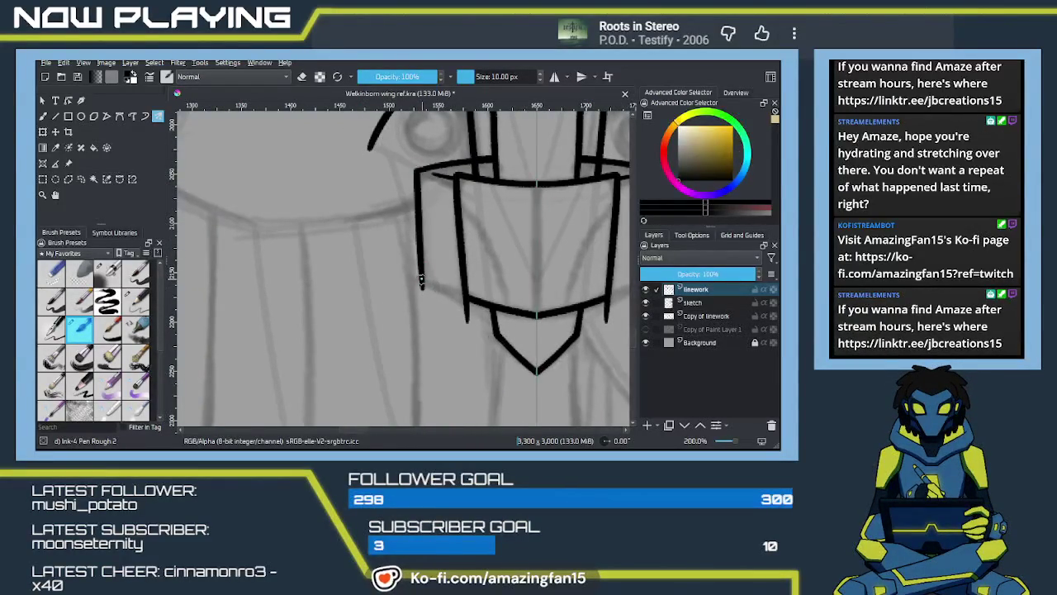
drag(421, 283, 465, 291)
key(ctrl+z)
key(ctrl+z)
key(ctrl+z)
key(ctrl+z)
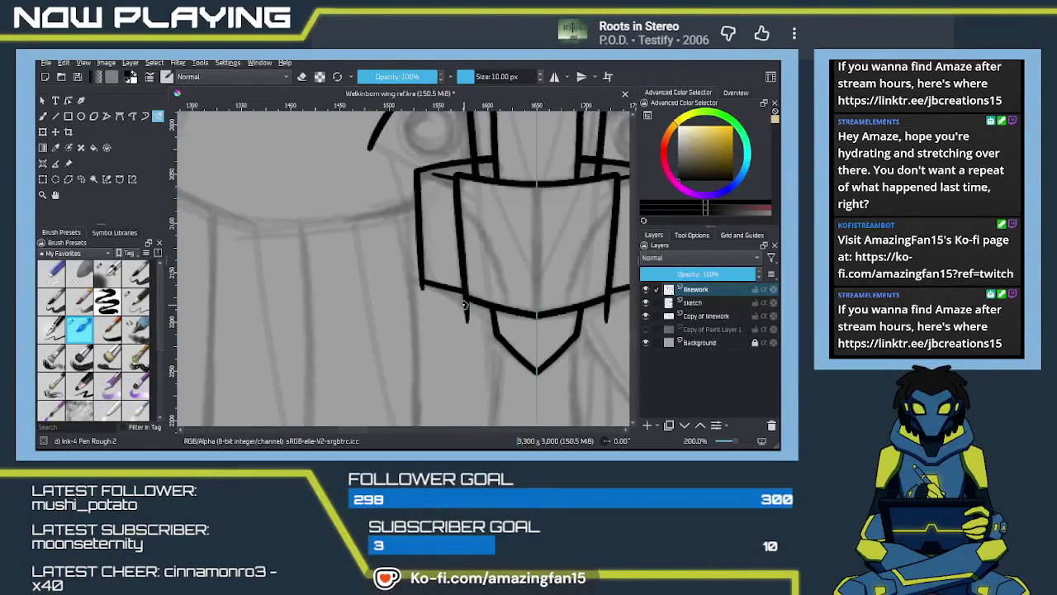
key(e)
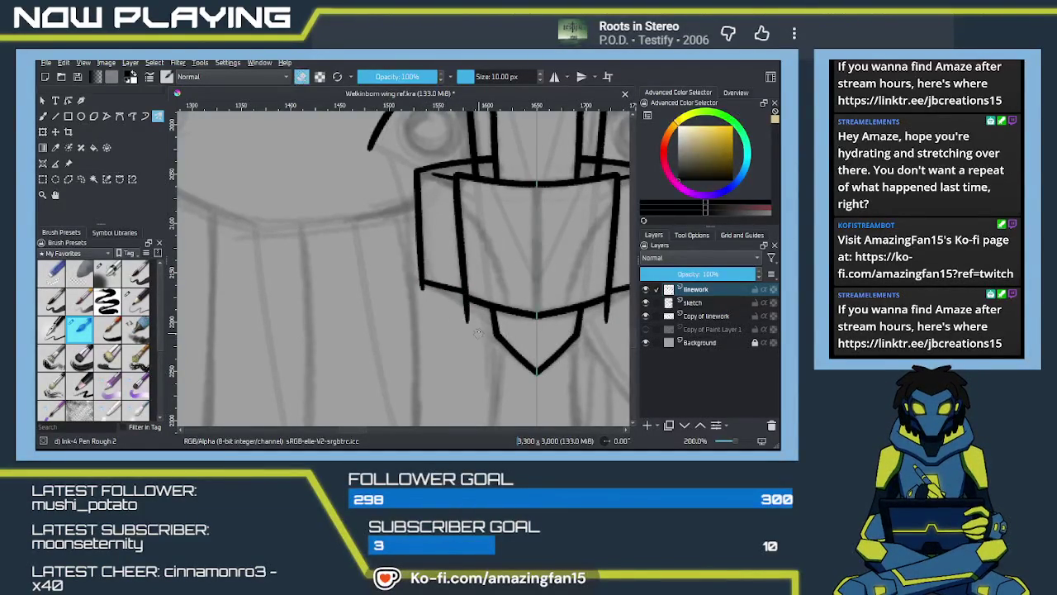
drag(462, 314, 467, 324)
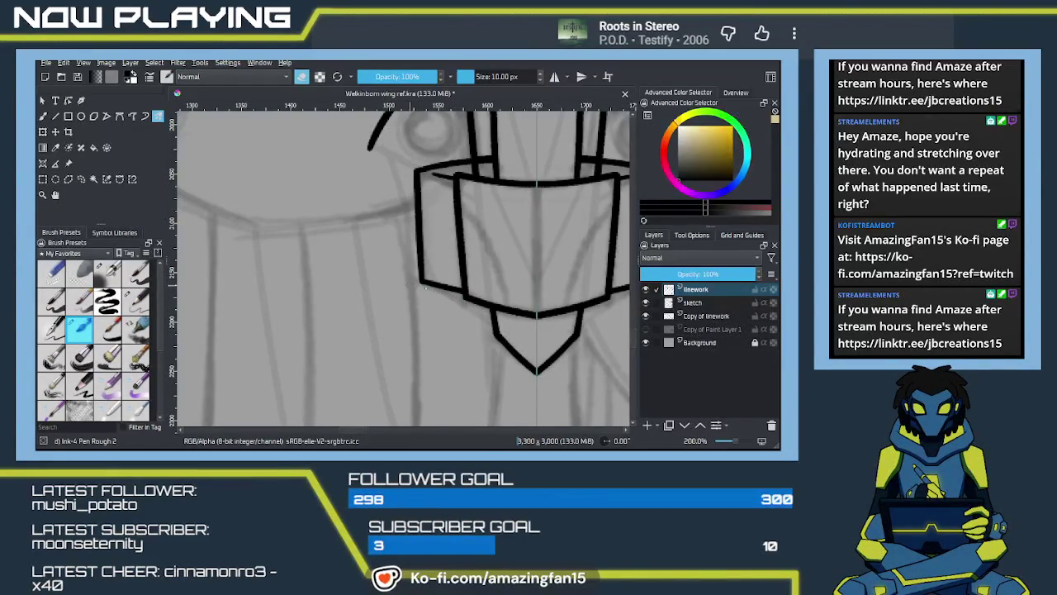
Place a vertical Parallel Ruler assistant and ink a mirrored vertical centre line down the axis
scroll(430, 282, up, 2)
scroll(431, 282, down, 2)
scroll(442, 293, up, 2)
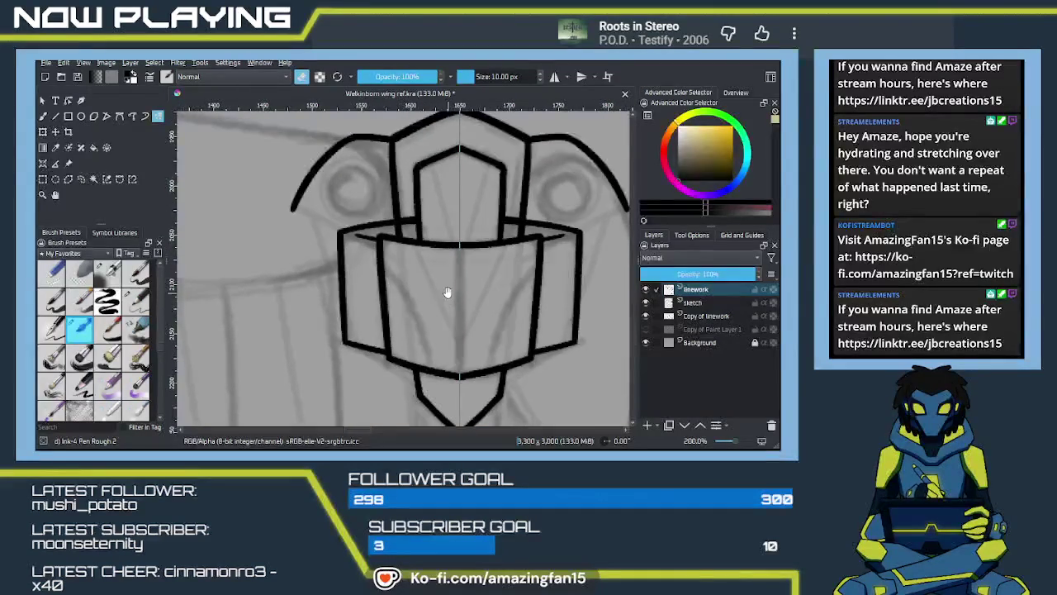
scroll(449, 320, down, 1)
scroll(450, 319, up, 1)
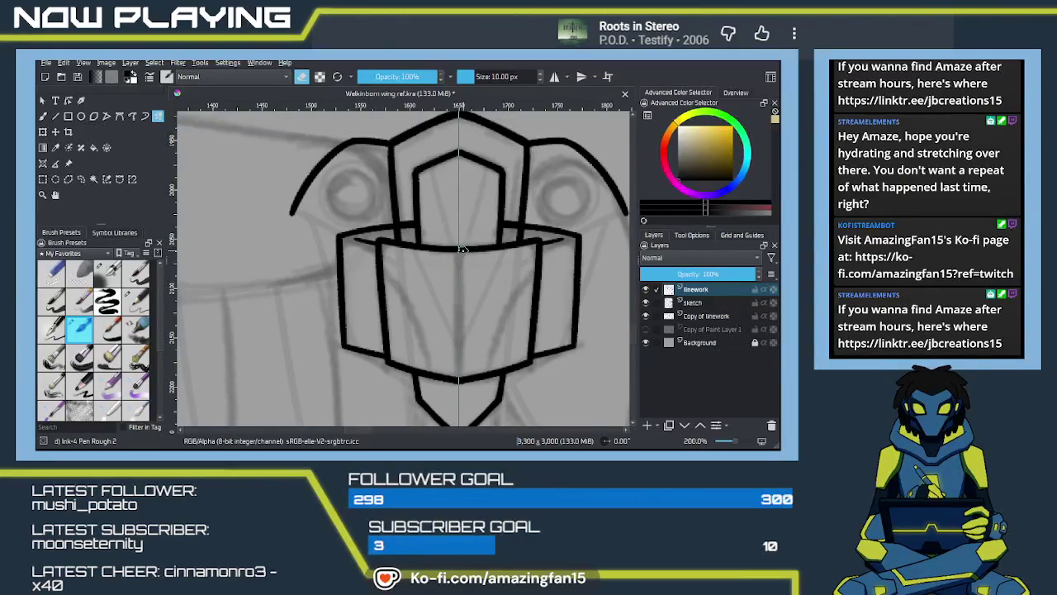
key(e)
click(42, 162)
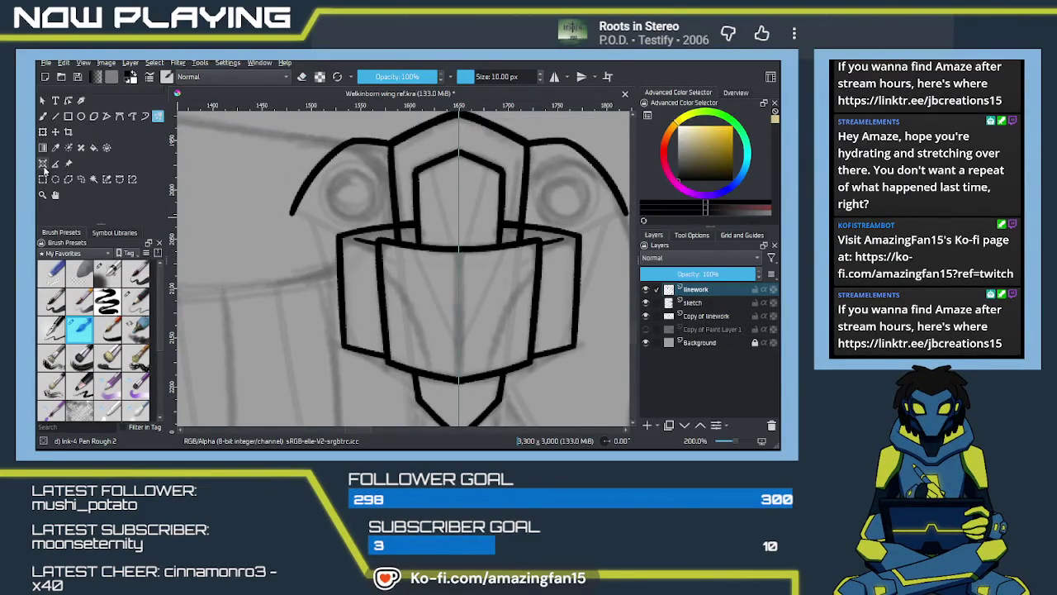
click(691, 235)
click(705, 261)
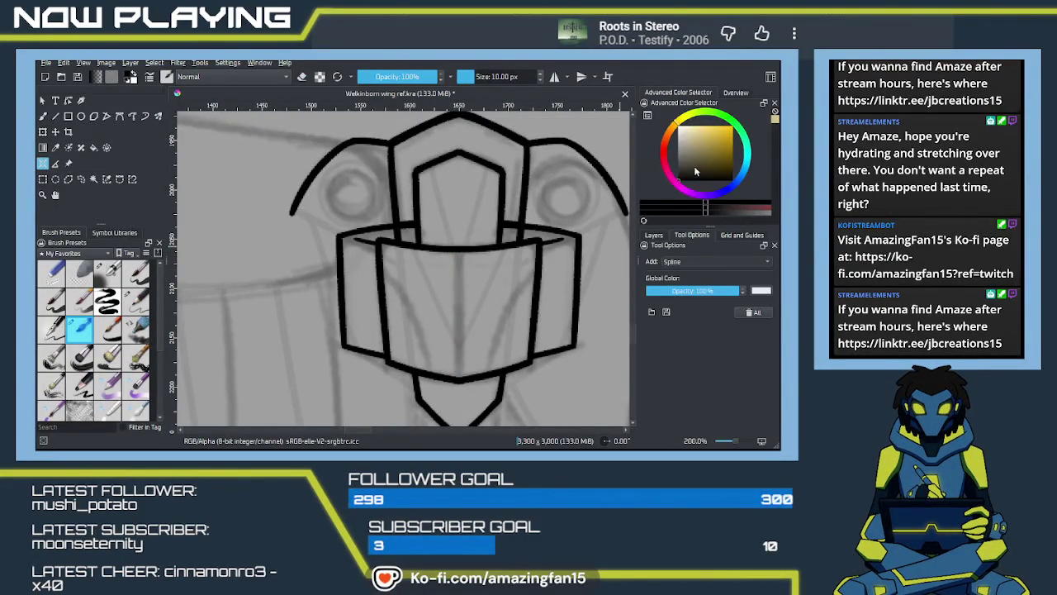
click(692, 221)
drag(282, 289, 282, 355)
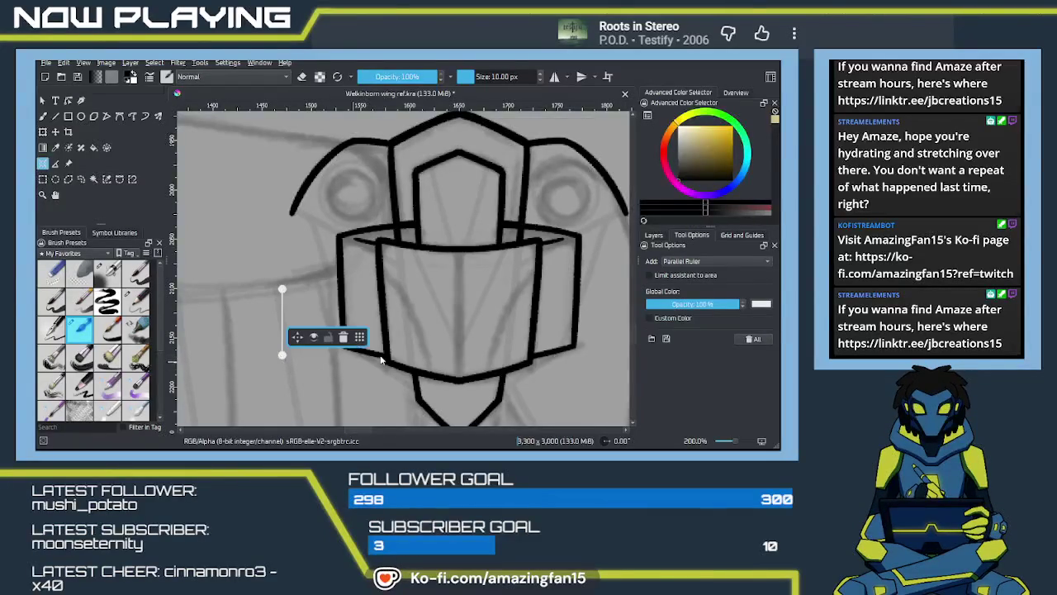
key(q)
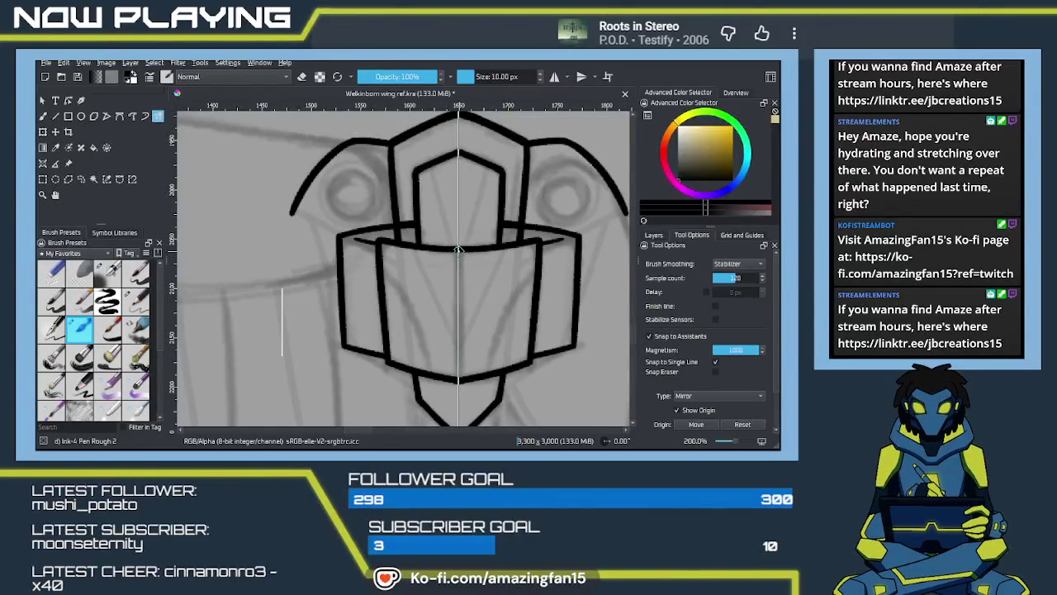
drag(458, 249, 458, 380)
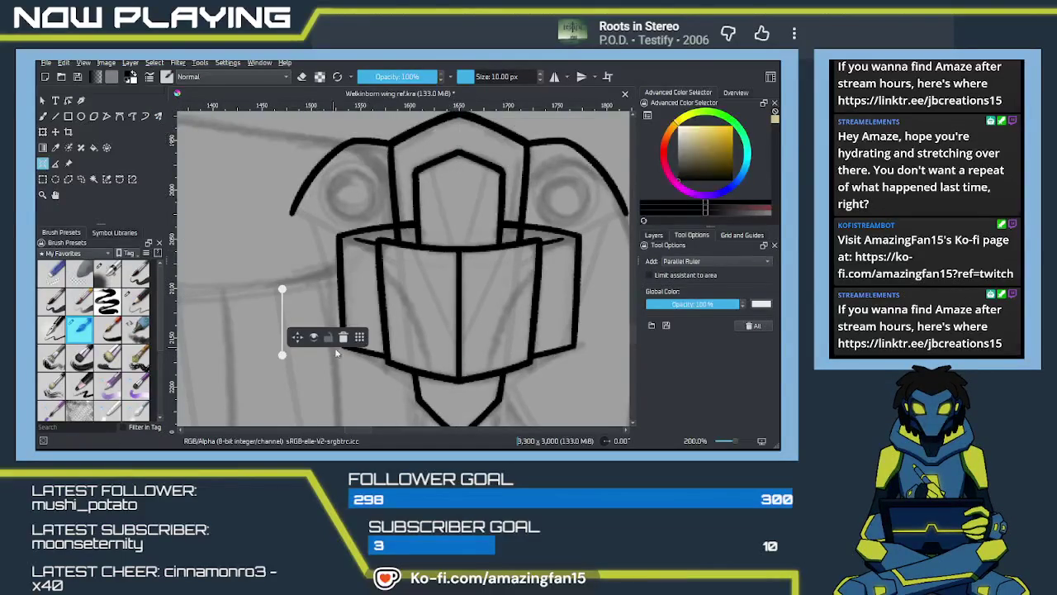
Remove the ruler and ink matching mirrored curves down both lower panels
click(343, 338)
key(q)
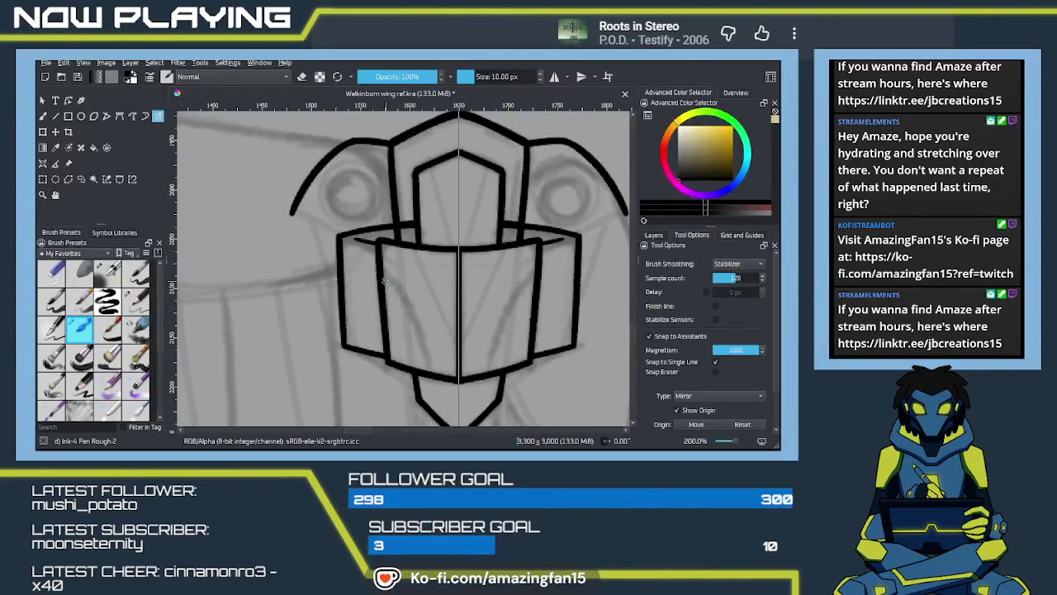
drag(383, 273, 429, 378)
key(ctrl+z)
drag(384, 277, 426, 376)
key(ctrl+z)
mouse_move(384, 272)
mouse_down()
mouse_move(420, 322)
mouse_move(431, 376)
mouse_up()
key(ctrl+z)
drag(381, 273, 431, 375)
key(ctrl+z)
mouse_move(381, 271)
mouse_down()
mouse_move(432, 374)
mouse_move(467, 293)
mouse_move(408, 346)
mouse_move(422, 333)
mouse_move(420, 272)
mouse_move(413, 354)
mouse_move(363, 273)
mouse_up()
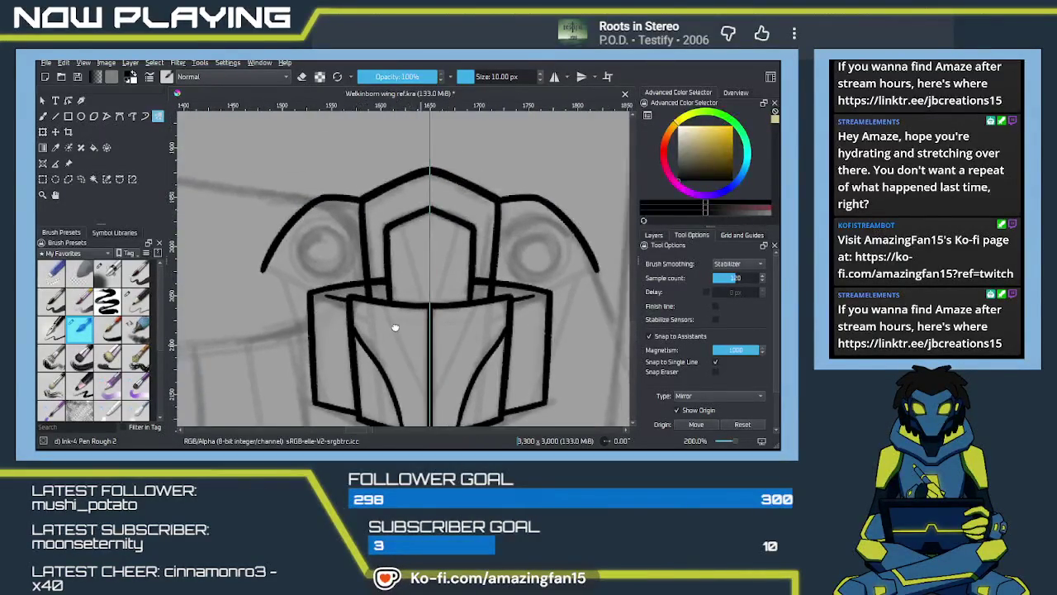
Erase the left arc's lower tip back to a short stub
drag(397, 325, 388, 325)
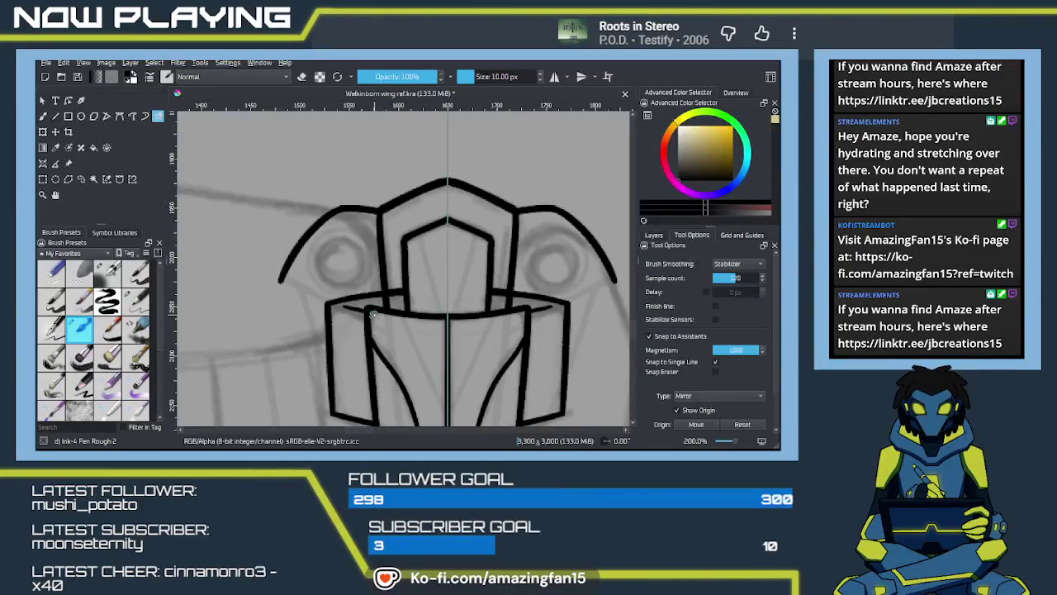
key(b)
key(e)
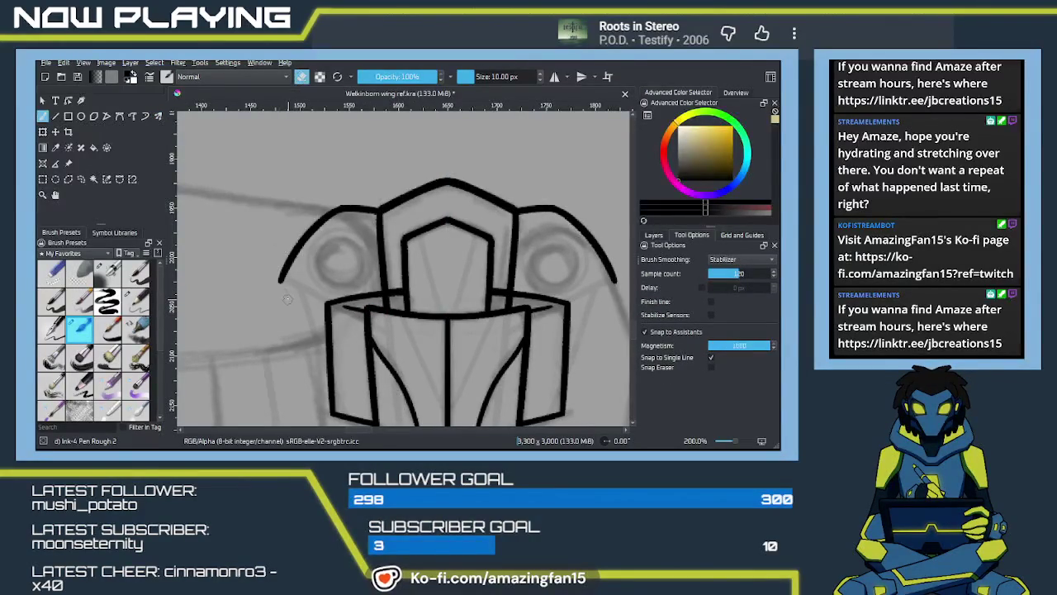
drag(279, 283, 281, 278)
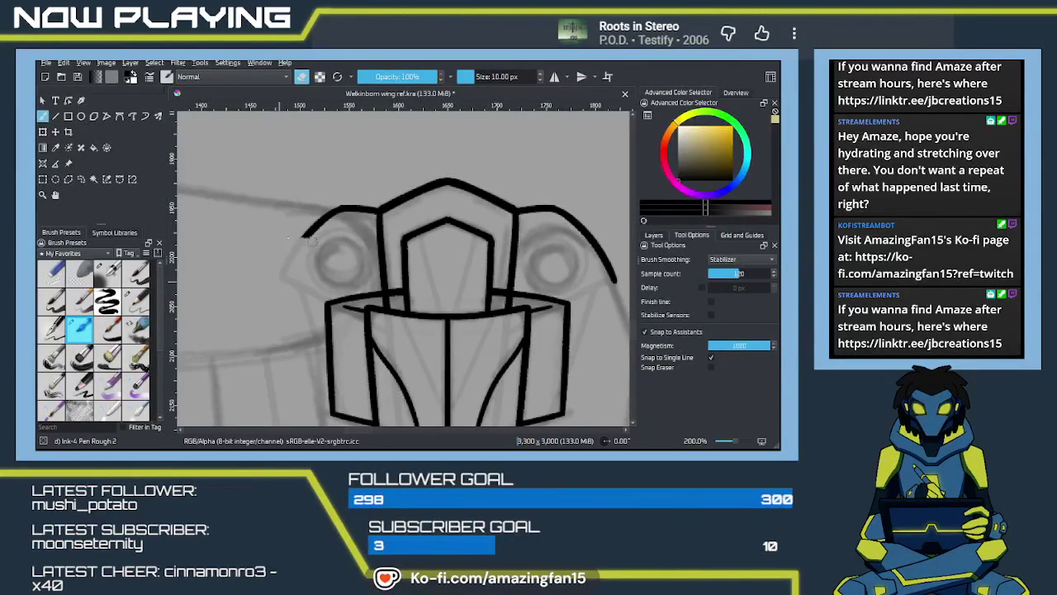
drag(312, 227, 327, 216)
Make Copy of linework visible at 100% opacity and hide the linework layer
click(654, 236)
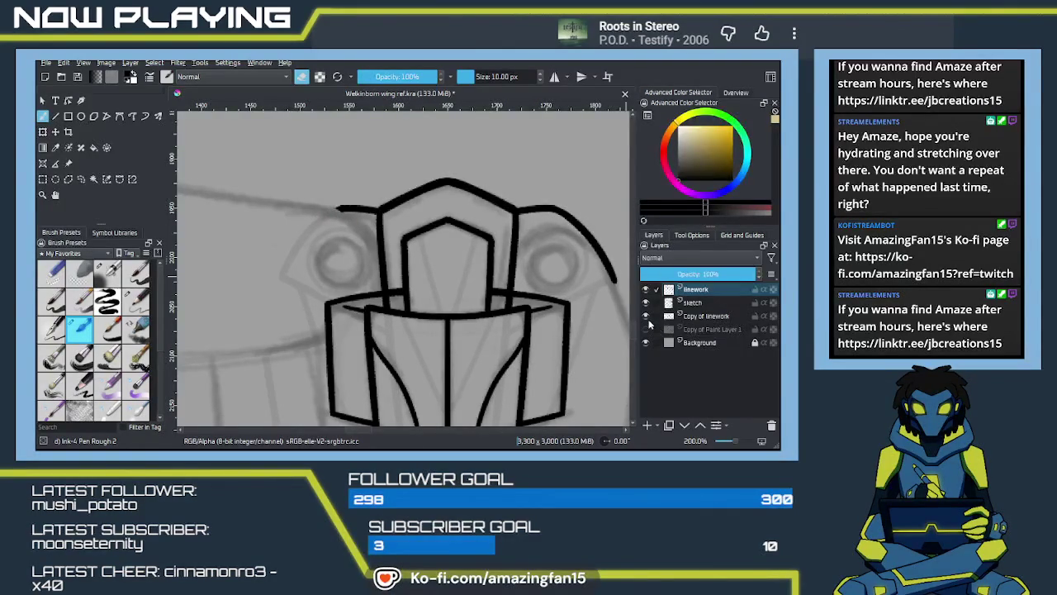
click(701, 316)
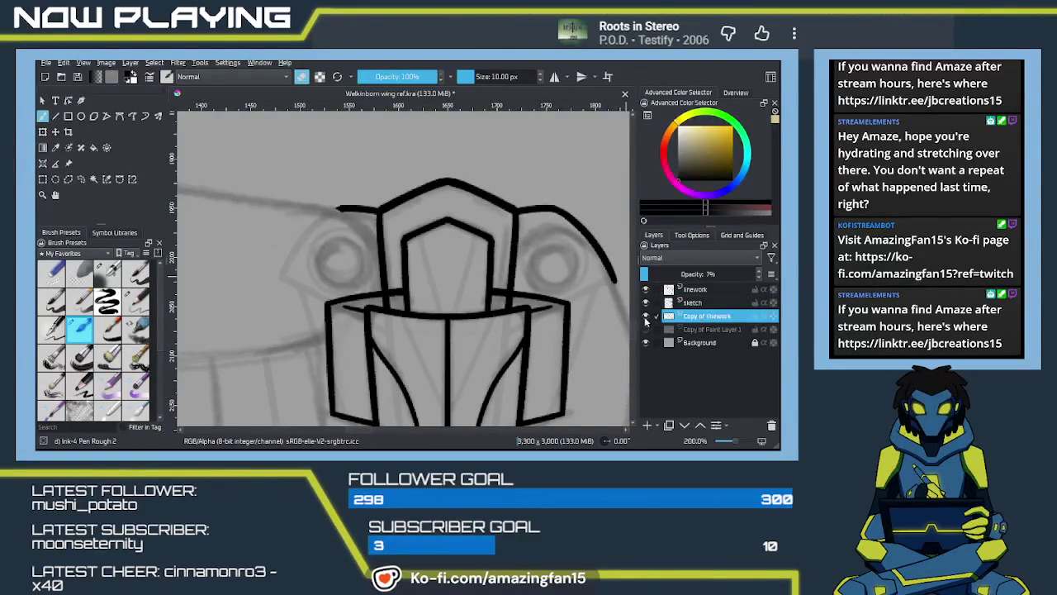
click(646, 317)
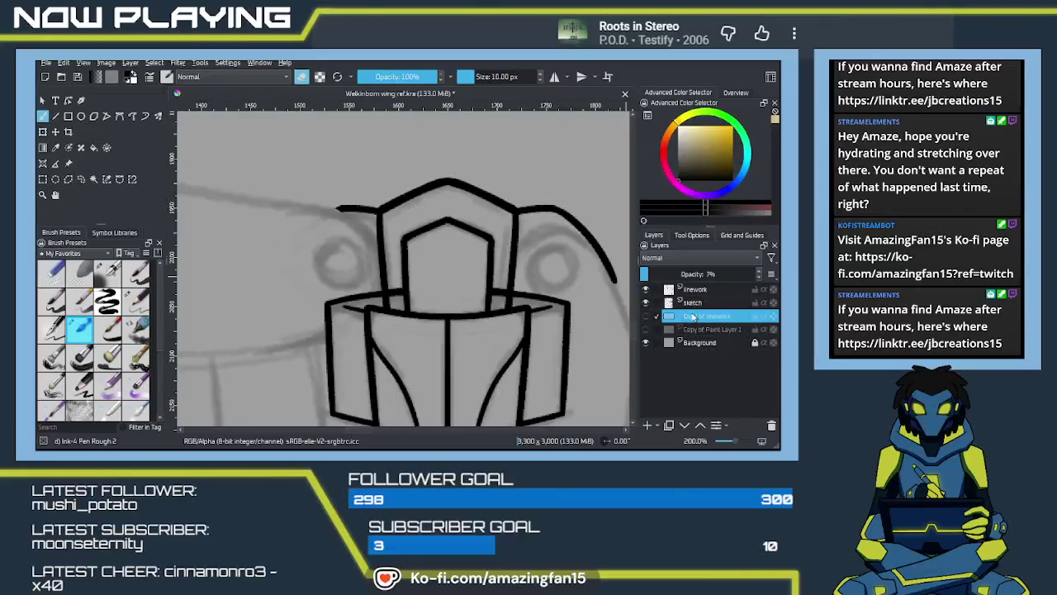
drag(660, 269, 766, 283)
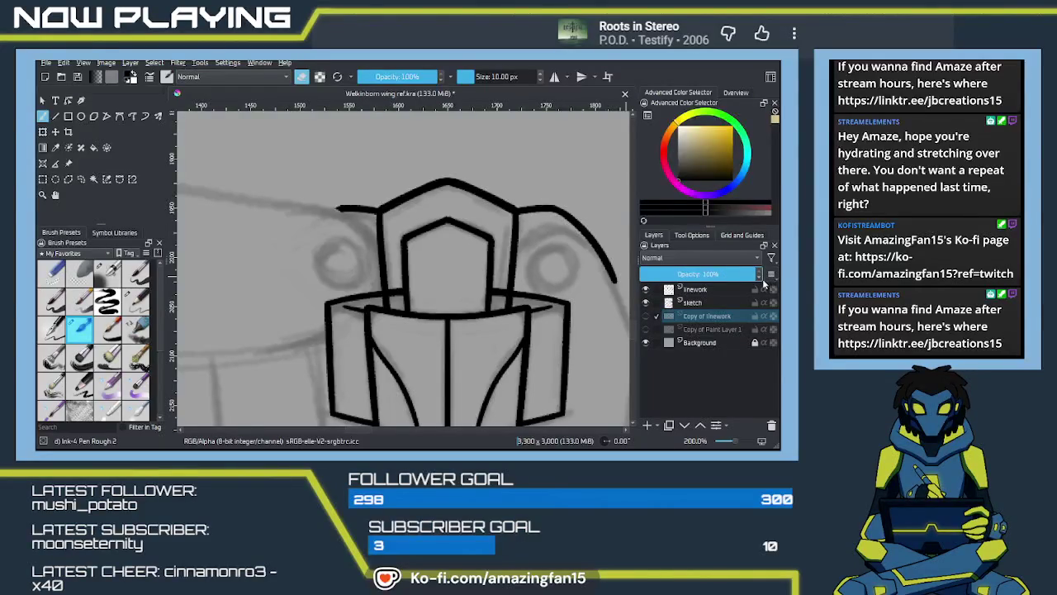
click(645, 317)
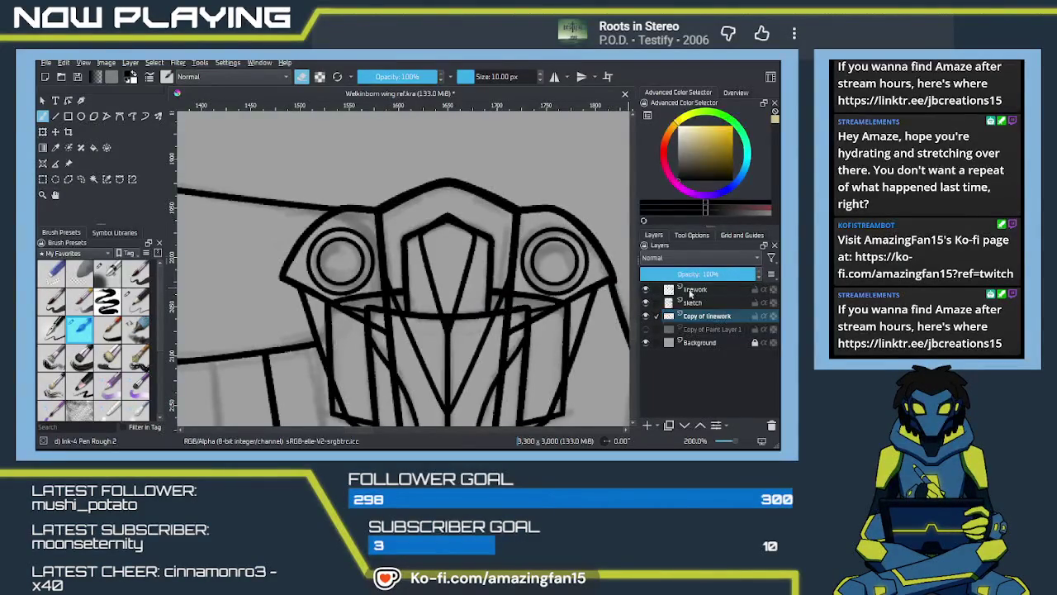
click(645, 290)
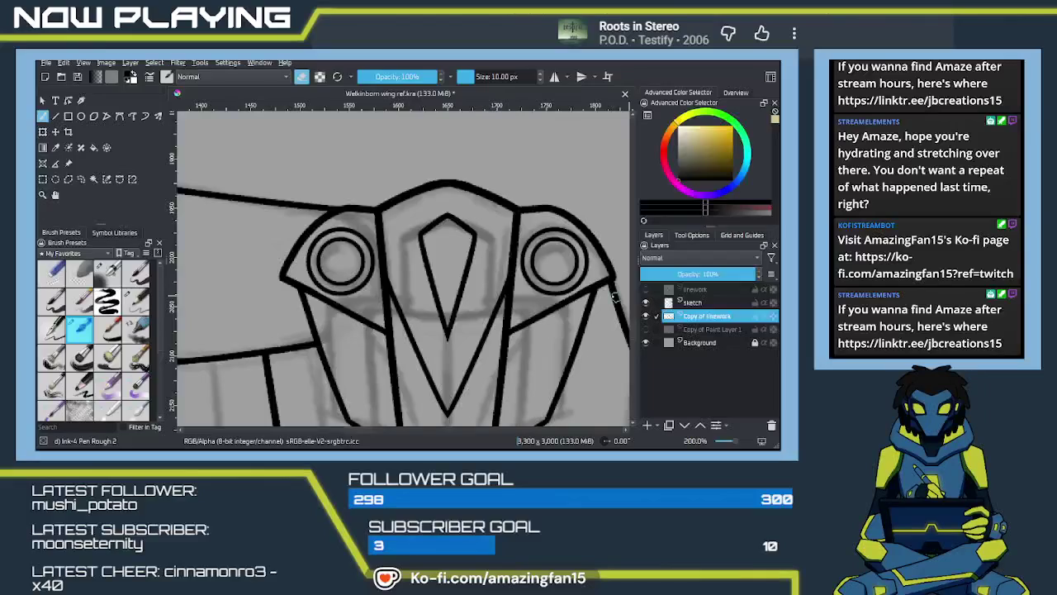
Draw a closed polygonal selection around the left ring joint
scroll(263, 254, up, 2)
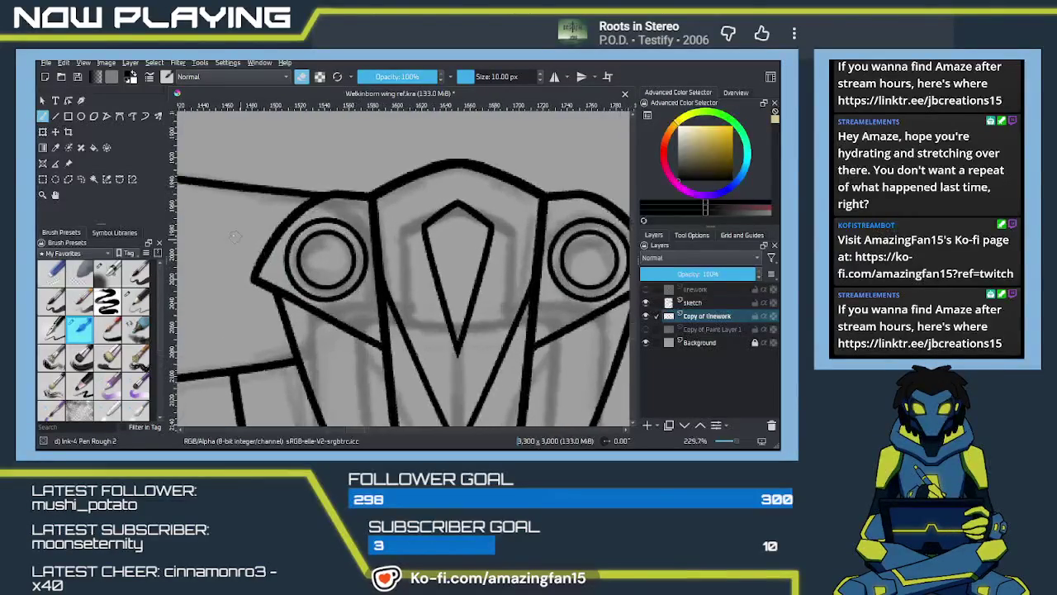
key(plus)
click(80, 178)
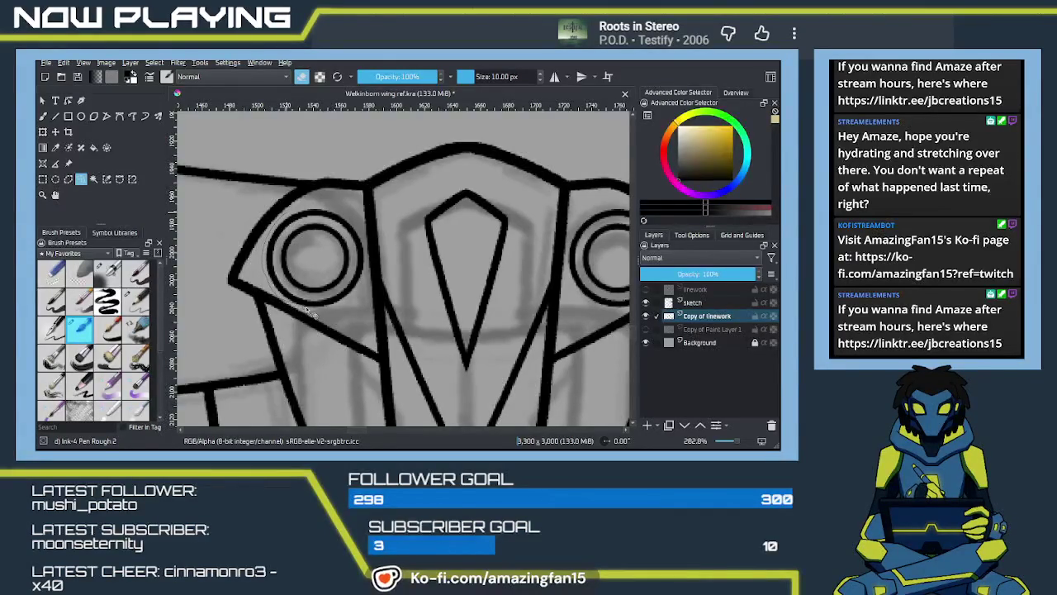
scroll(342, 320, up, 4)
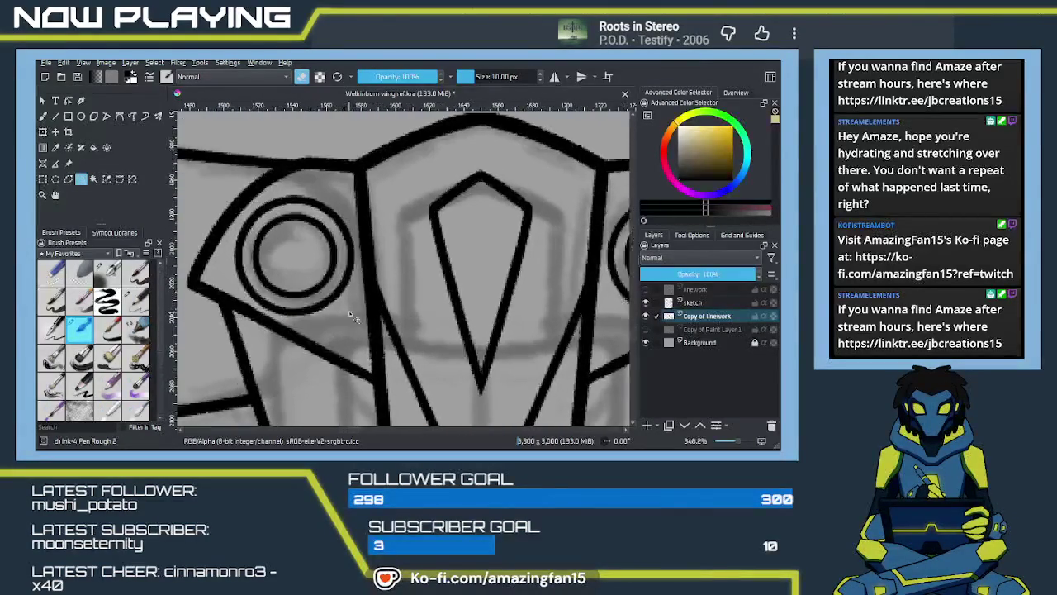
drag(297, 314, 322, 278)
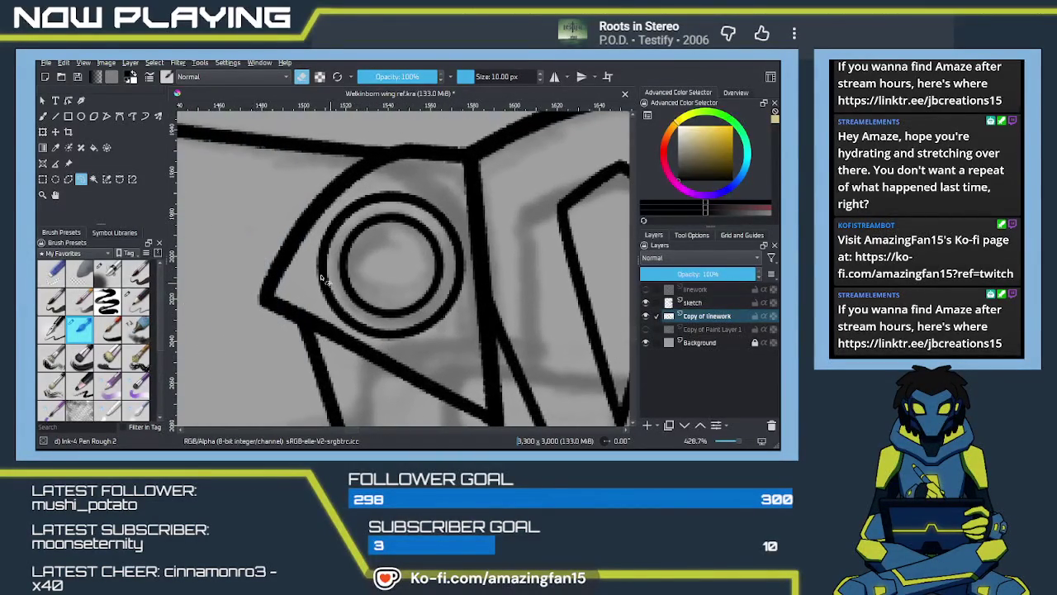
click(68, 179)
click(402, 178)
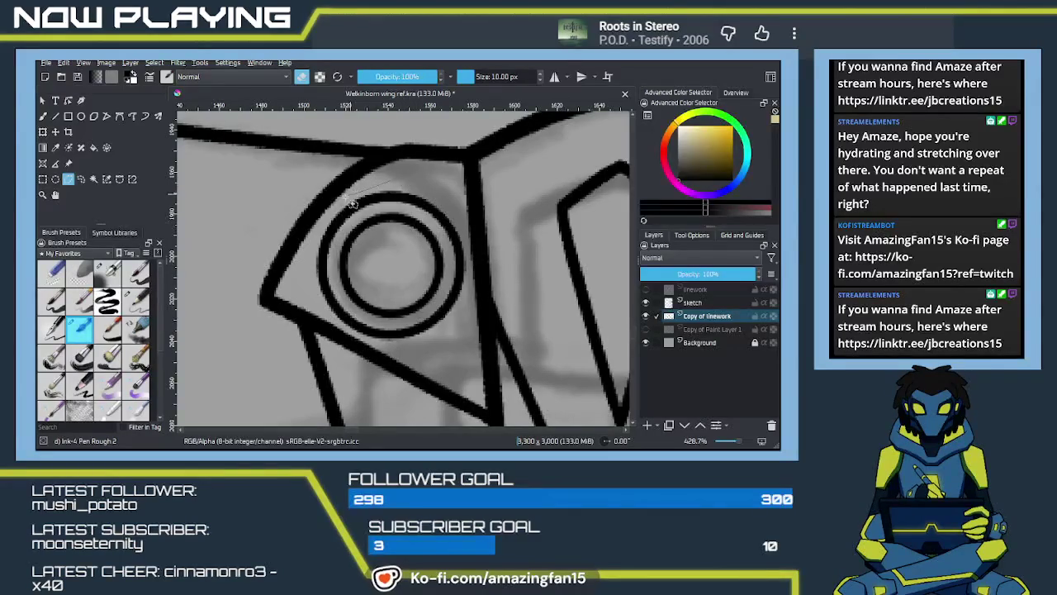
click(333, 210)
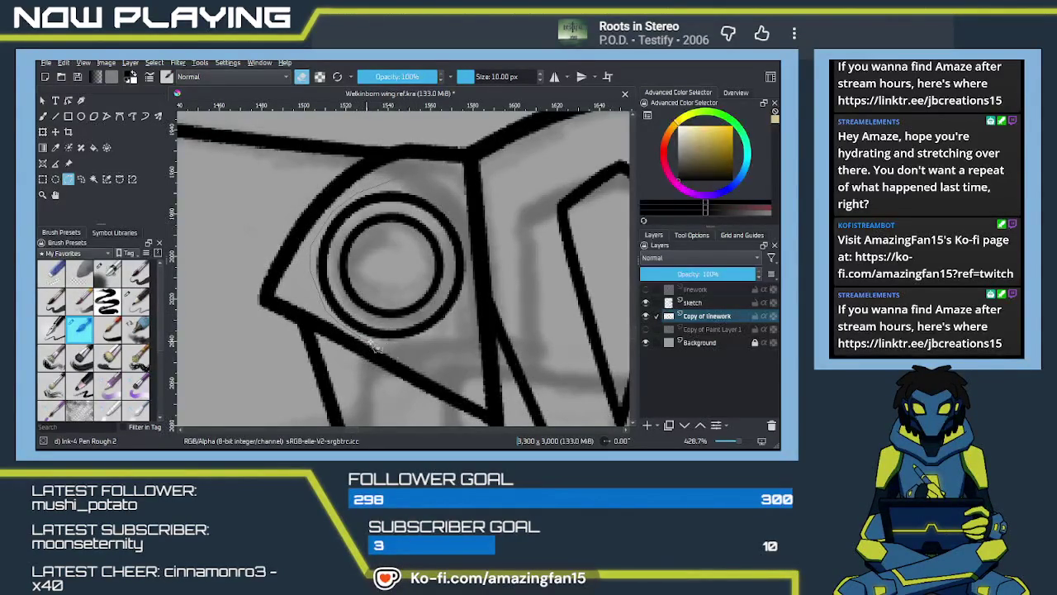
click(428, 356)
click(471, 322)
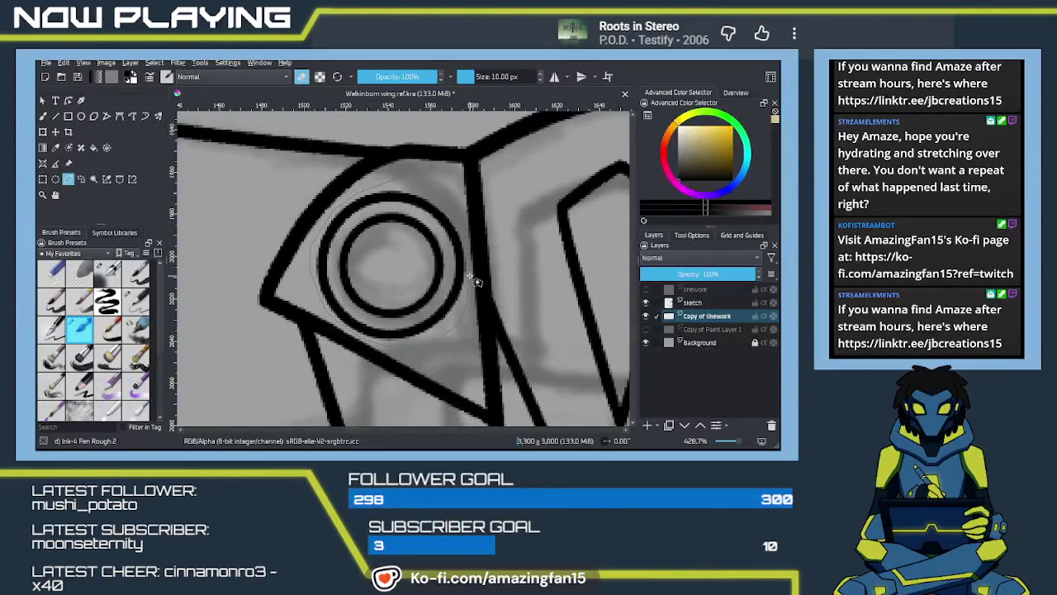
click(477, 282)
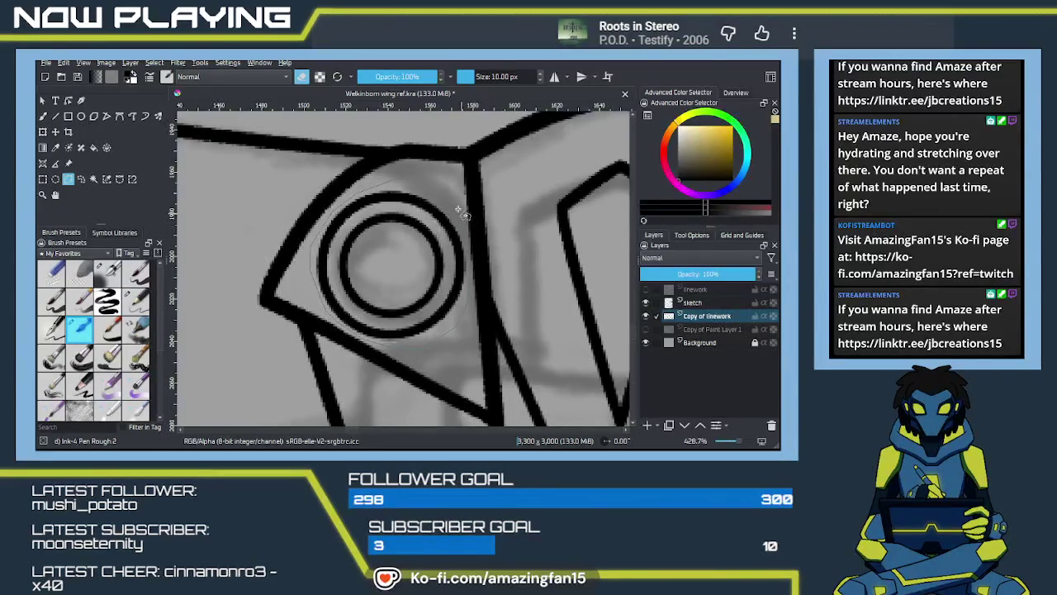
click(403, 181)
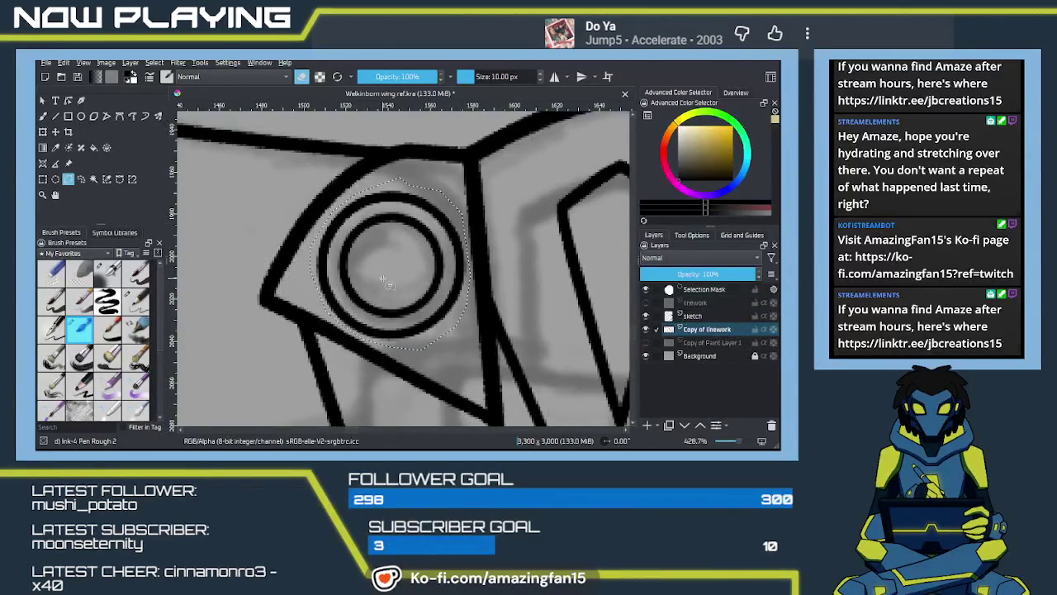
Trace a freehand selection around the next ring joint along the wing
scroll(386, 283, down, 4)
mouse_move(386, 283)
mouse_down()
mouse_move(475, 267)
mouse_move(527, 285)
mouse_up()
drag(366, 234, 344, 254)
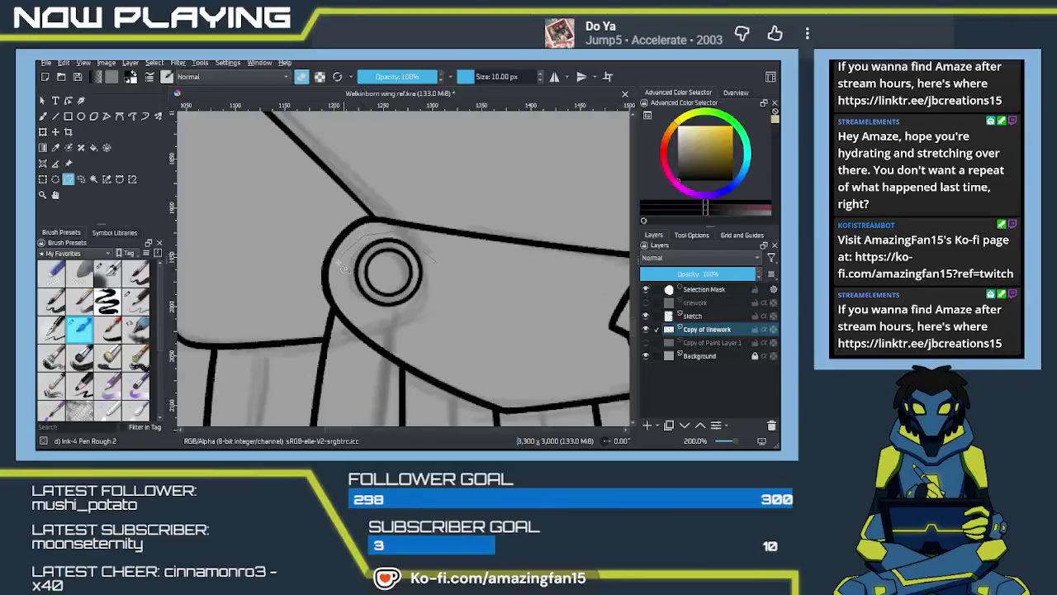
drag(386, 324, 402, 234)
drag(323, 213, 304, 256)
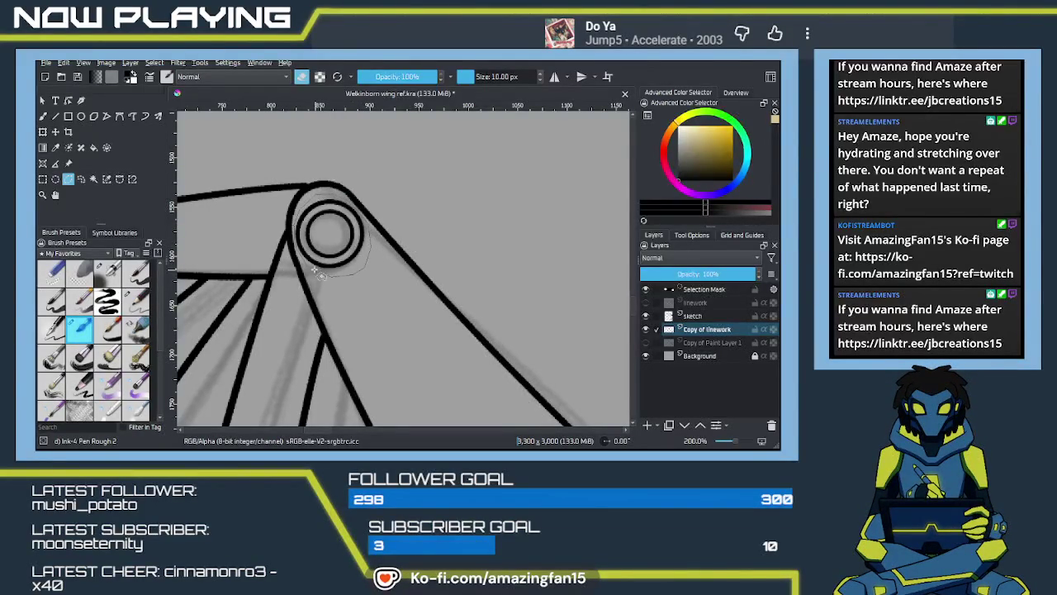
Zoom in and trace a freehand selection around the wing tip's double ring joint
mouse_move(483, 318)
mouse_down()
mouse_move(437, 281)
mouse_move(354, 259)
mouse_up()
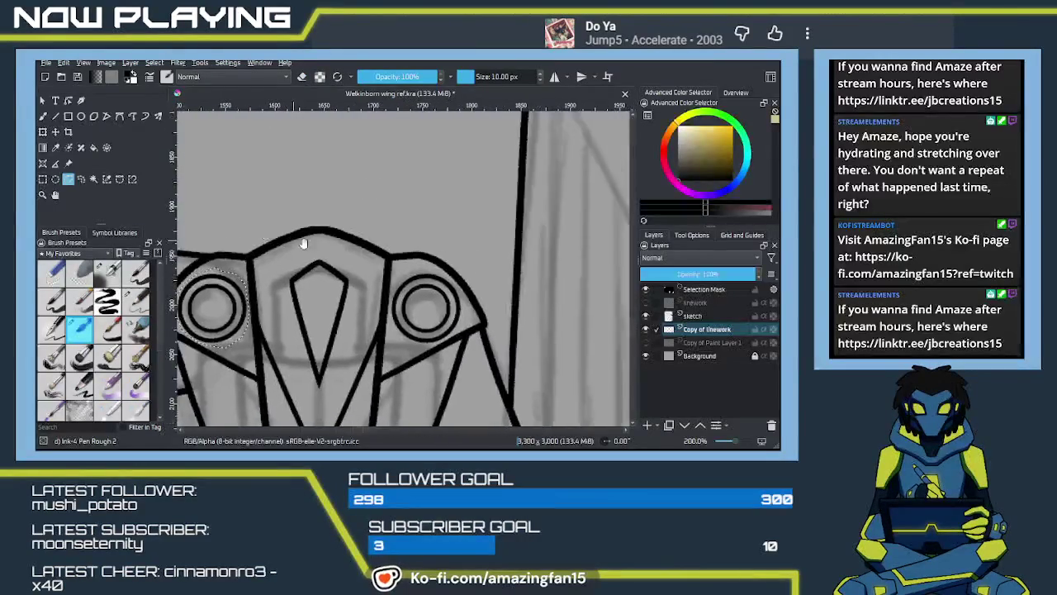
key(ctrl+plus)
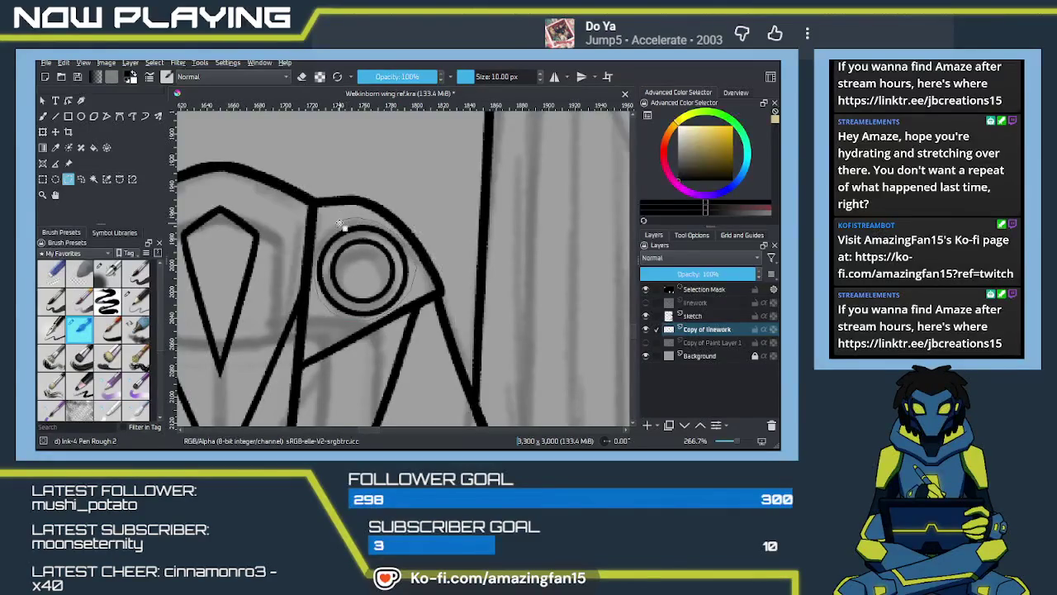
mouse_move(374, 268)
mouse_down()
mouse_move(366, 189)
mouse_move(405, 255)
mouse_move(376, 261)
mouse_up()
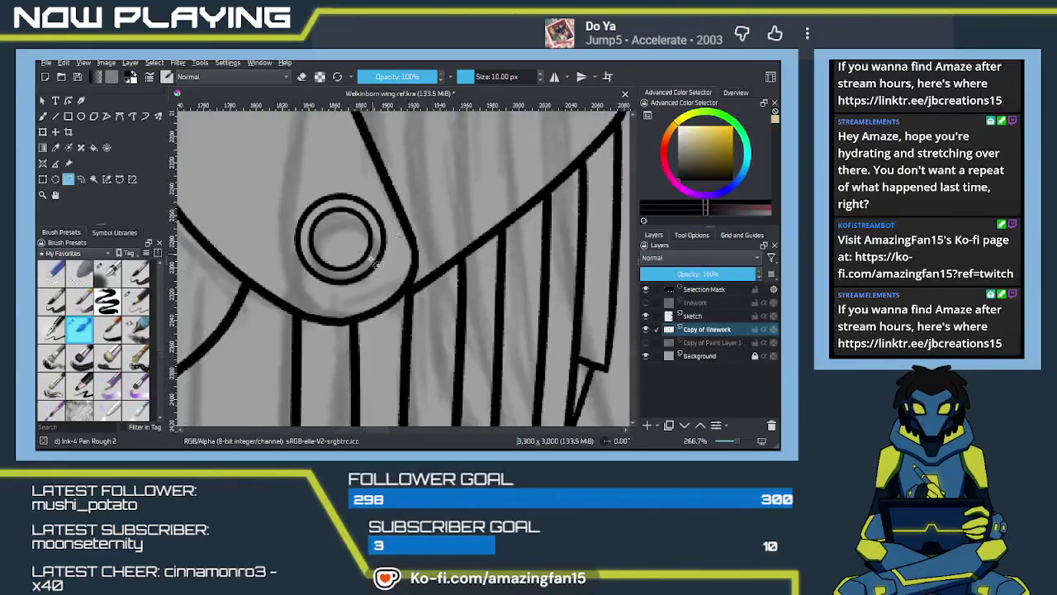
mouse_move(328, 296)
mouse_down()
mouse_move(384, 285)
mouse_move(396, 247)
mouse_move(347, 180)
mouse_move(281, 217)
mouse_up()
mouse_move(324, 291)
mouse_down()
mouse_move(389, 278)
mouse_move(389, 193)
mouse_move(389, 306)
mouse_move(373, 328)
mouse_move(383, 432)
mouse_up()
drag(337, 245, 345, 280)
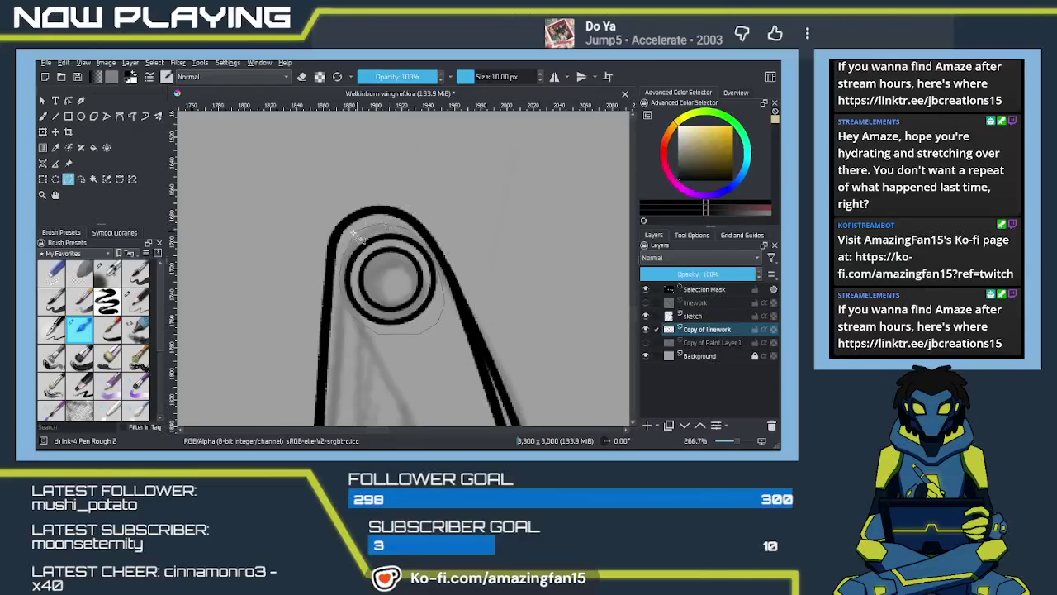
scroll(388, 330, down, 1)
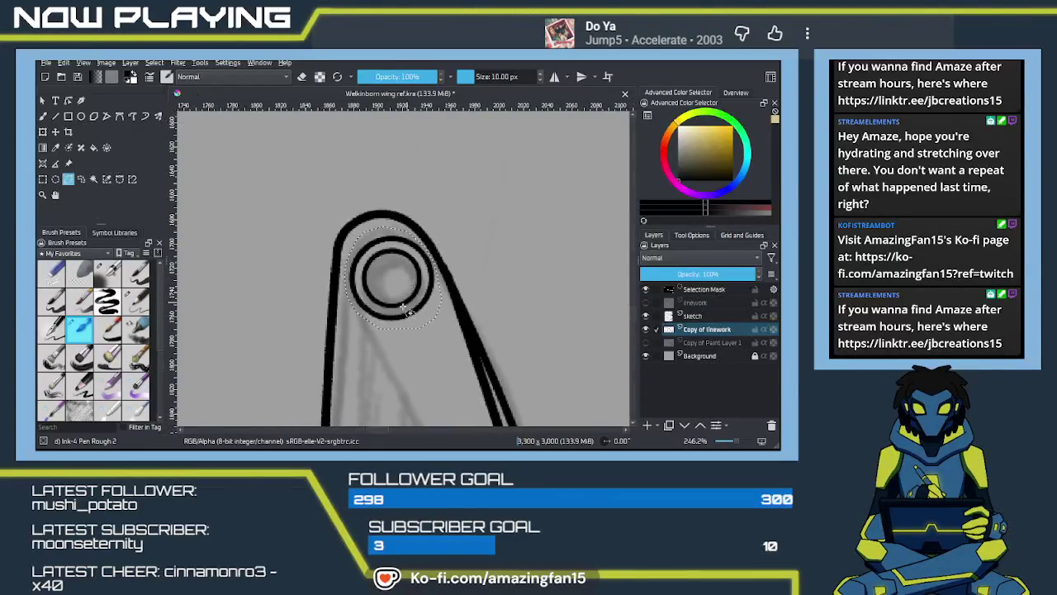
scroll(388, 337, down, 1)
scroll(388, 337, down, 5)
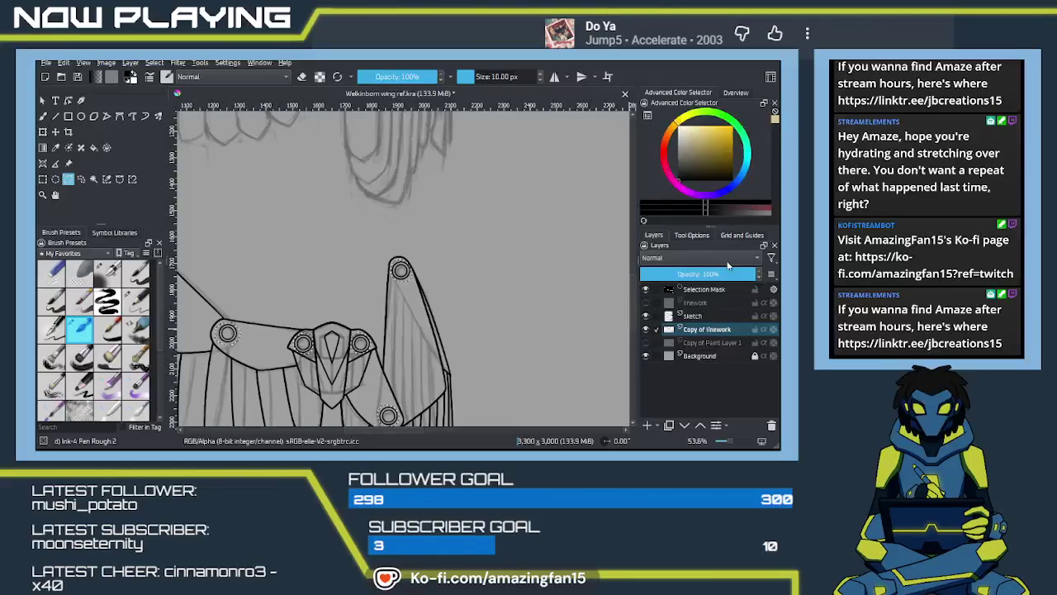
Fade Copy of linework, show and select the linework layer, then apply Ctrl+T to clear the selection
drag(745, 274, 664, 275)
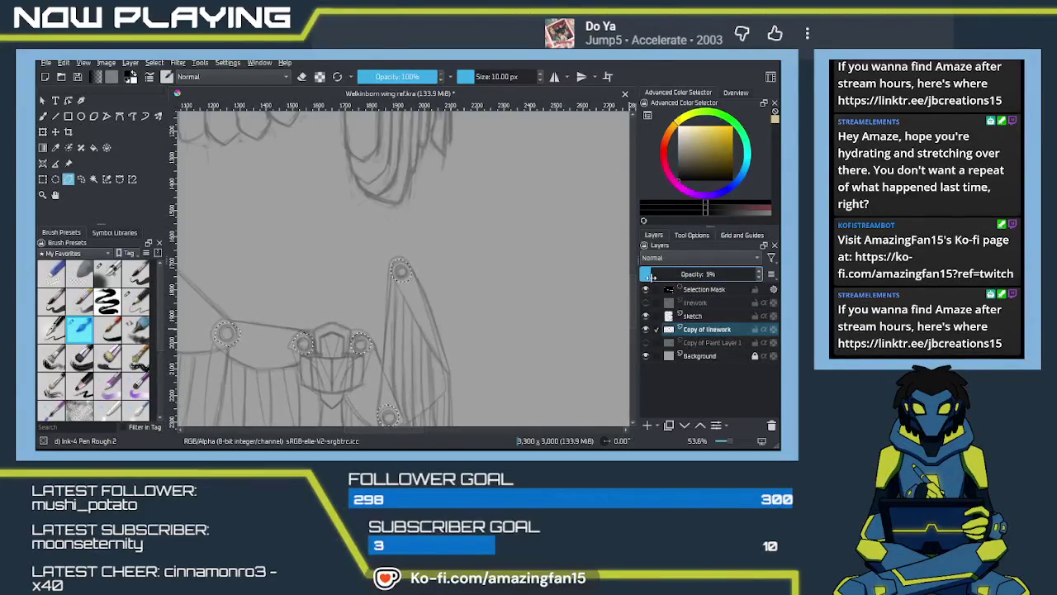
click(646, 303)
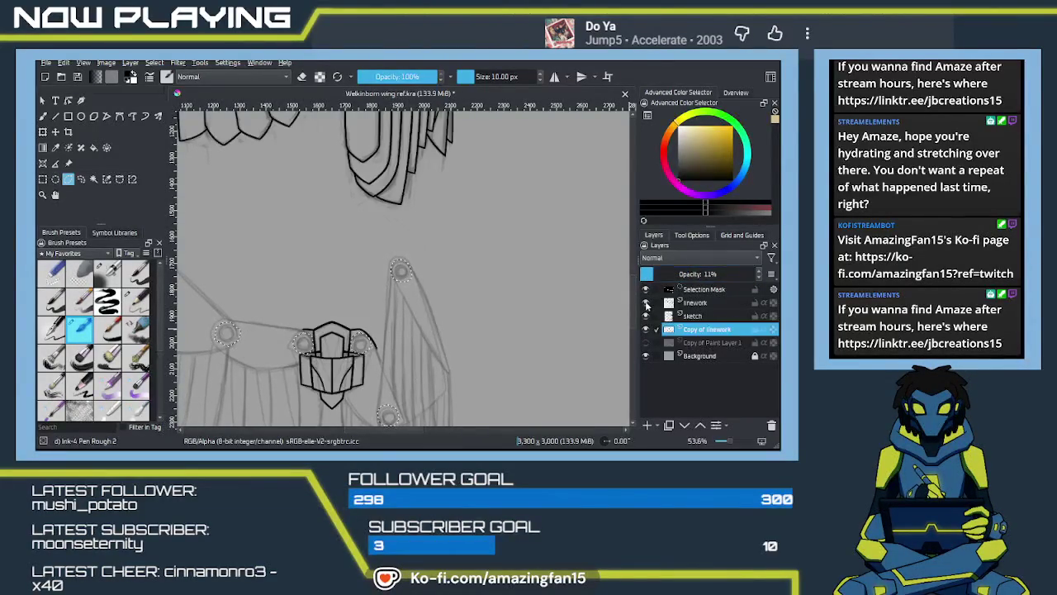
click(694, 303)
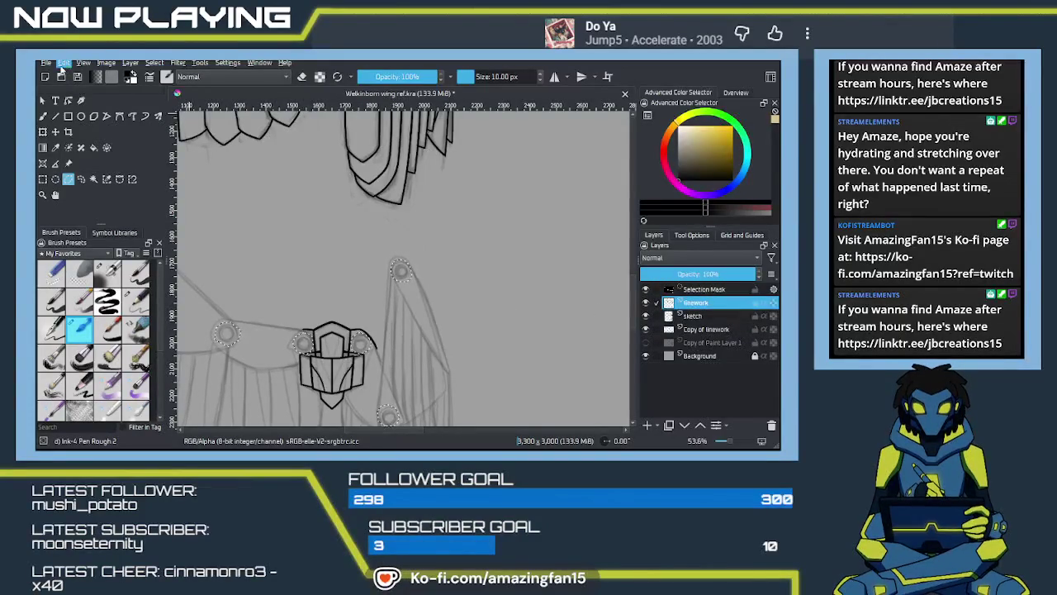
key(ctrl+t)
key(Return)
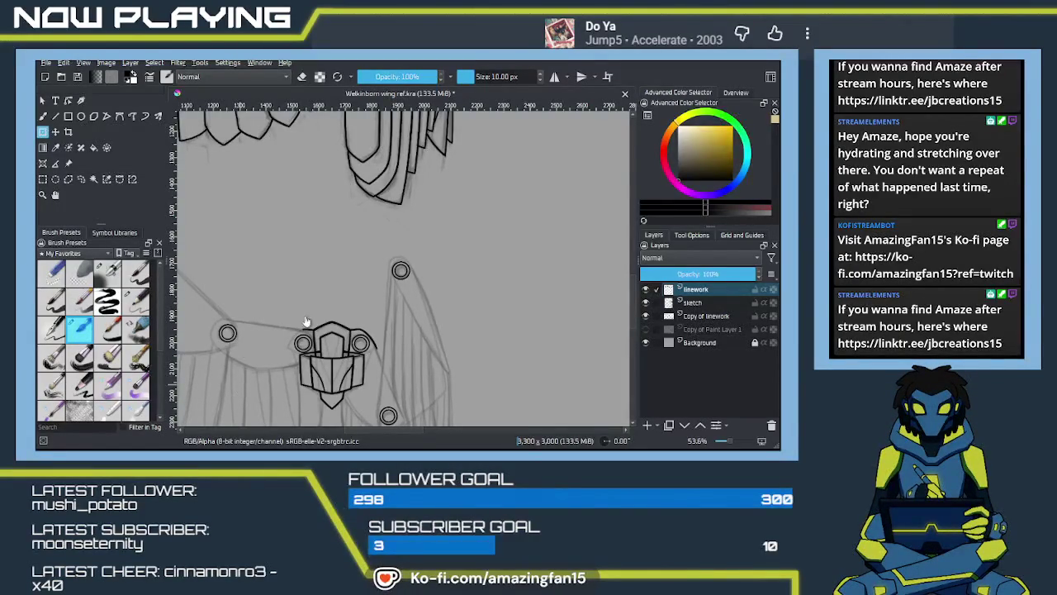
With the ink brush, ink the upper wing edge from the left ring joint to the armour
drag(405, 338, 411, 338)
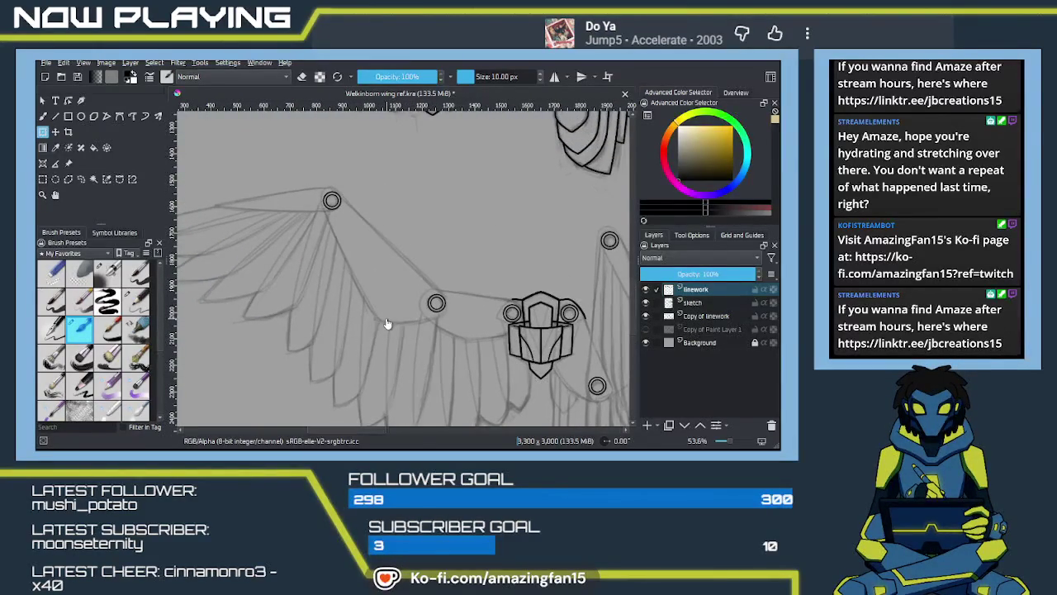
key(b)
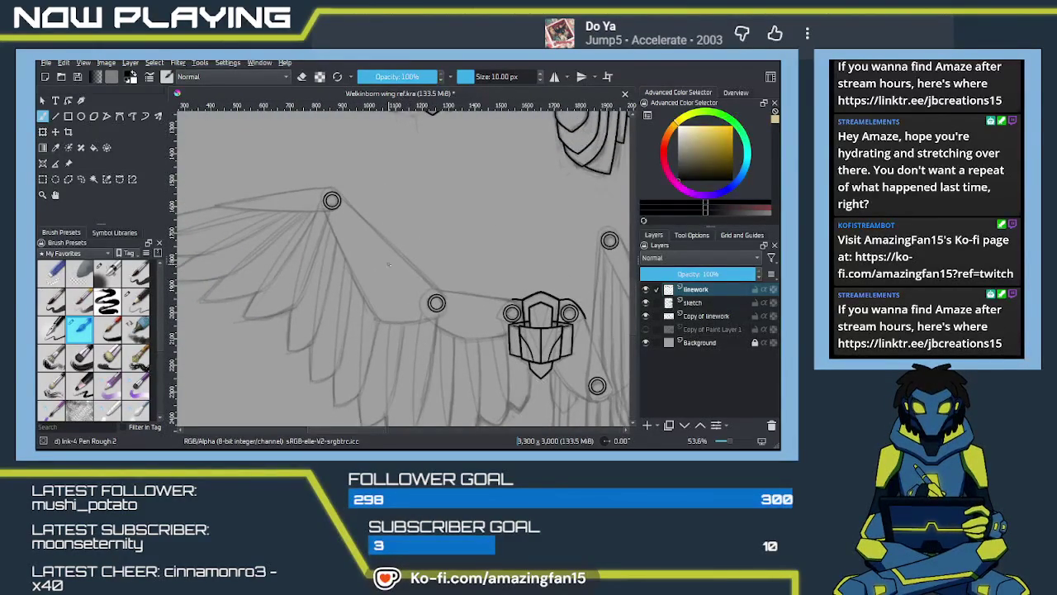
scroll(516, 289, up, 1)
scroll(512, 293, up, 1)
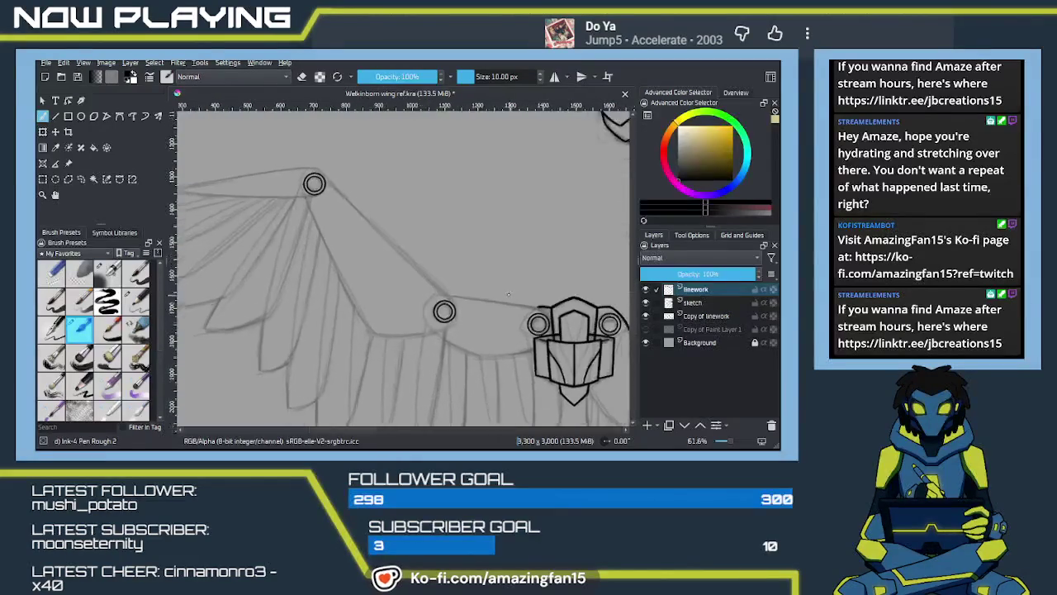
scroll(508, 297, up, 2)
scroll(504, 302, up, 1)
scroll(505, 302, up, 1)
mouse_move(505, 303)
mouse_down()
mouse_move(367, 293)
mouse_move(418, 322)
mouse_move(437, 307)
mouse_move(415, 311)
mouse_up()
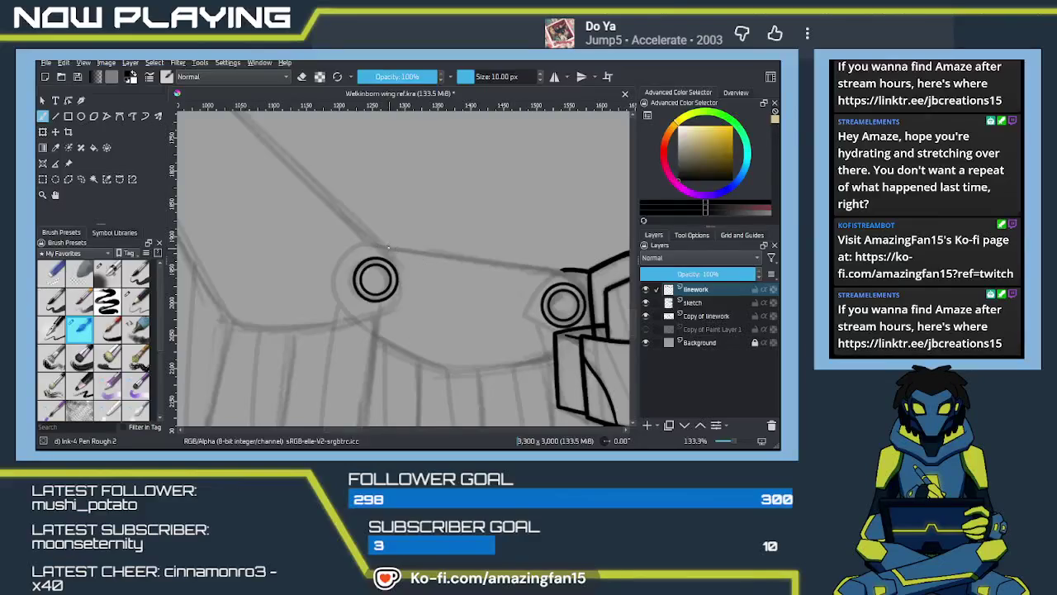
drag(380, 245, 520, 265)
key(ctrl+z)
key(ctrl+z)
drag(368, 244, 545, 269)
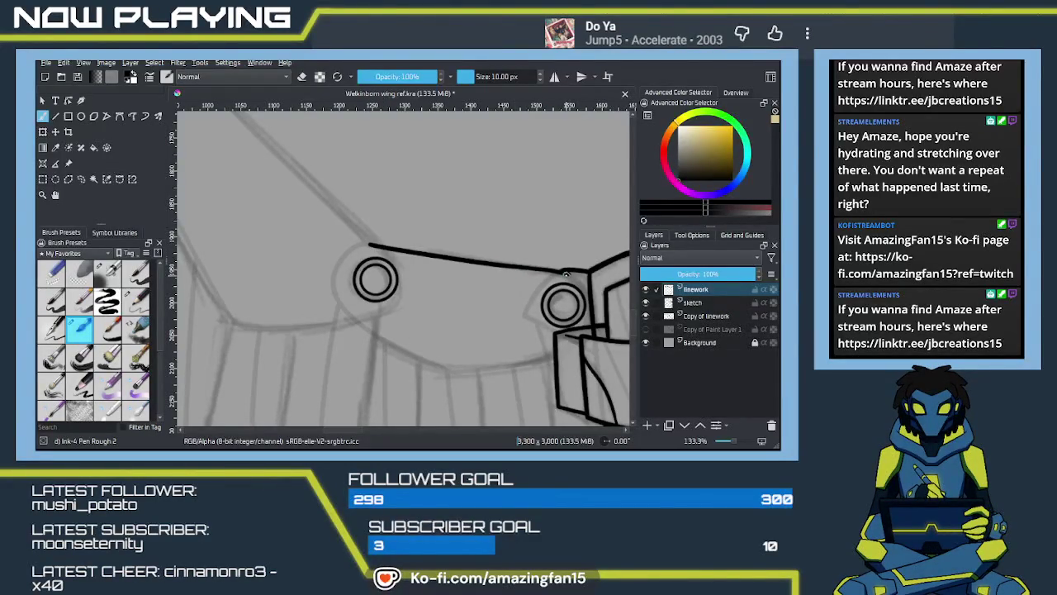
drag(592, 292, 537, 259)
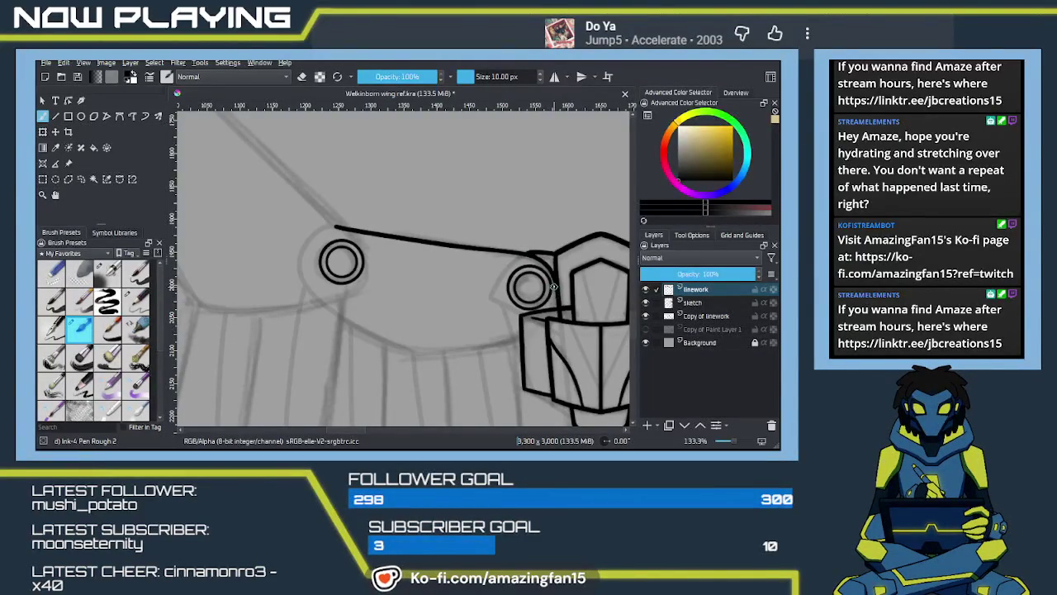
key(ctrl+z)
key(ctrl+z)
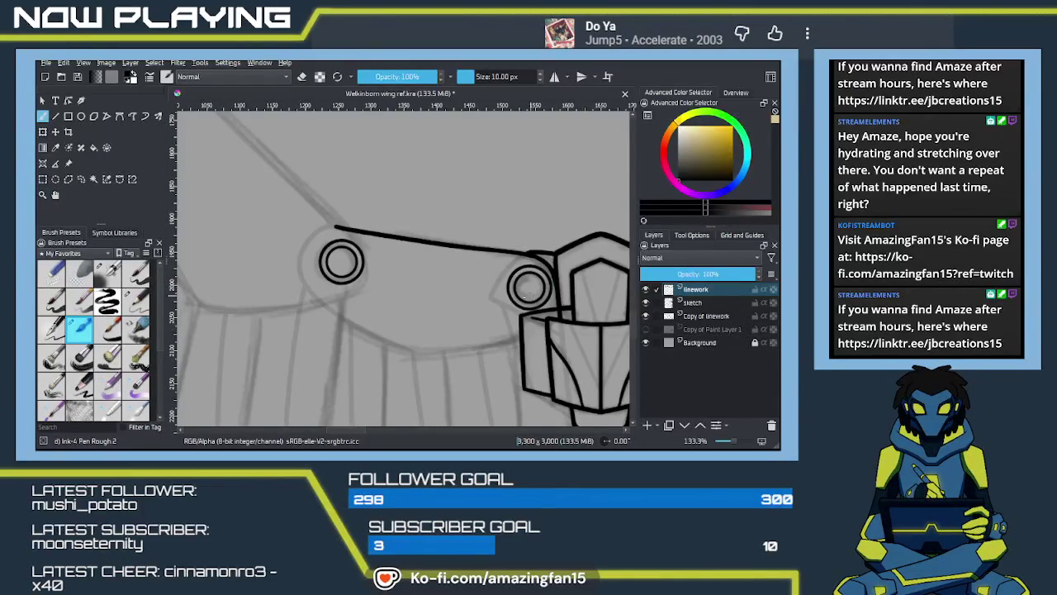
Ink the lower wing edge curve beneath the ring joints toward the armour
drag(351, 325, 398, 273)
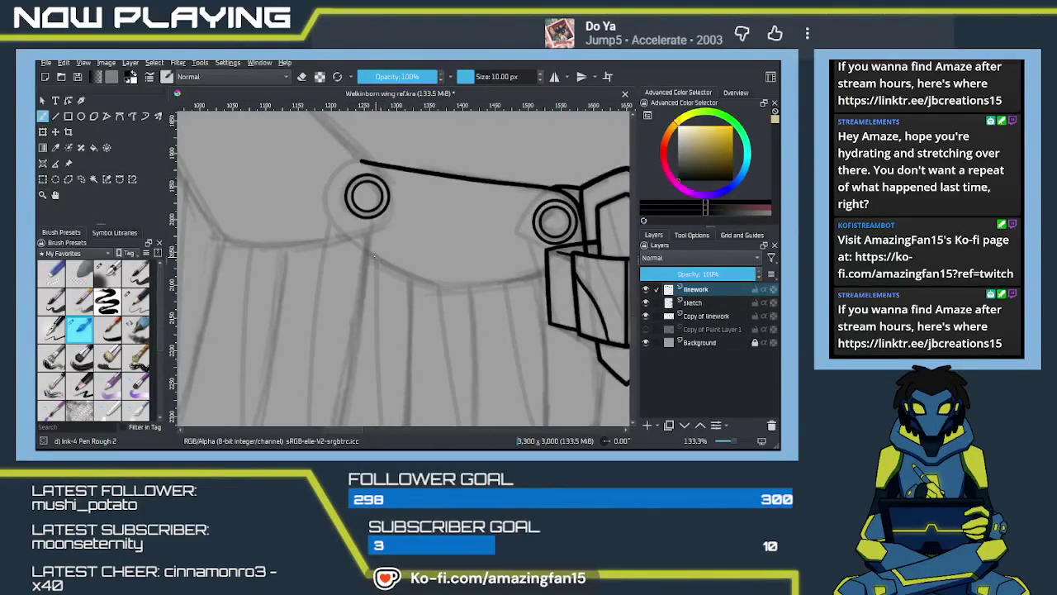
mouse_move(371, 253)
mouse_down()
mouse_move(447, 289)
mouse_move(469, 286)
mouse_up()
drag(543, 273, 468, 286)
key(ctrl+z)
key(ctrl+z)
drag(545, 273, 435, 291)
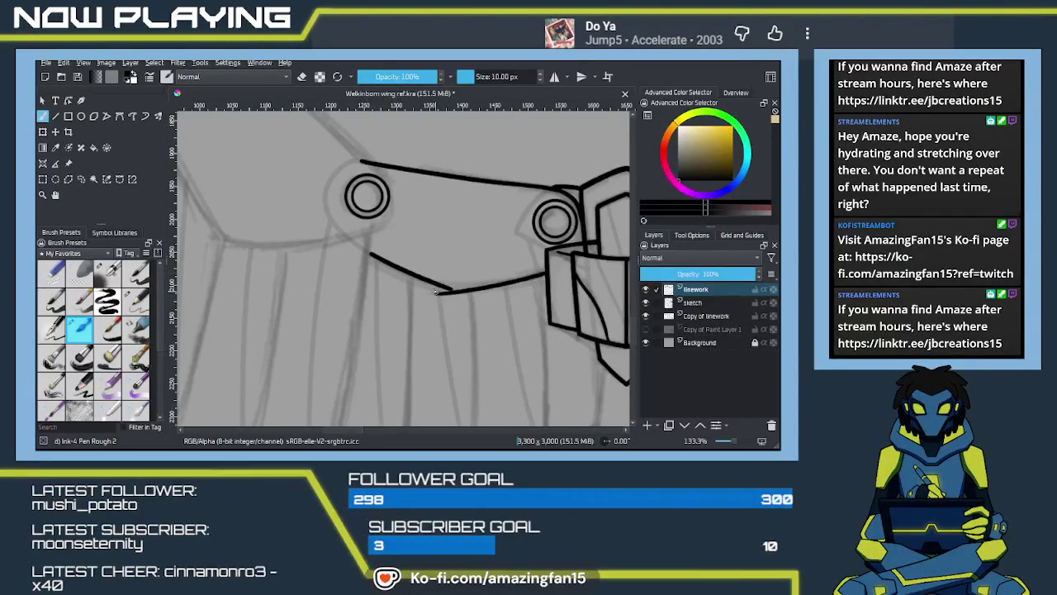
Redraw the lower wing edge in two strokes from below the left ring joint to the armour
key(ctrl+z)
key(ctrl+z)
drag(368, 253, 436, 287)
key(ctrl+z)
drag(366, 251, 449, 290)
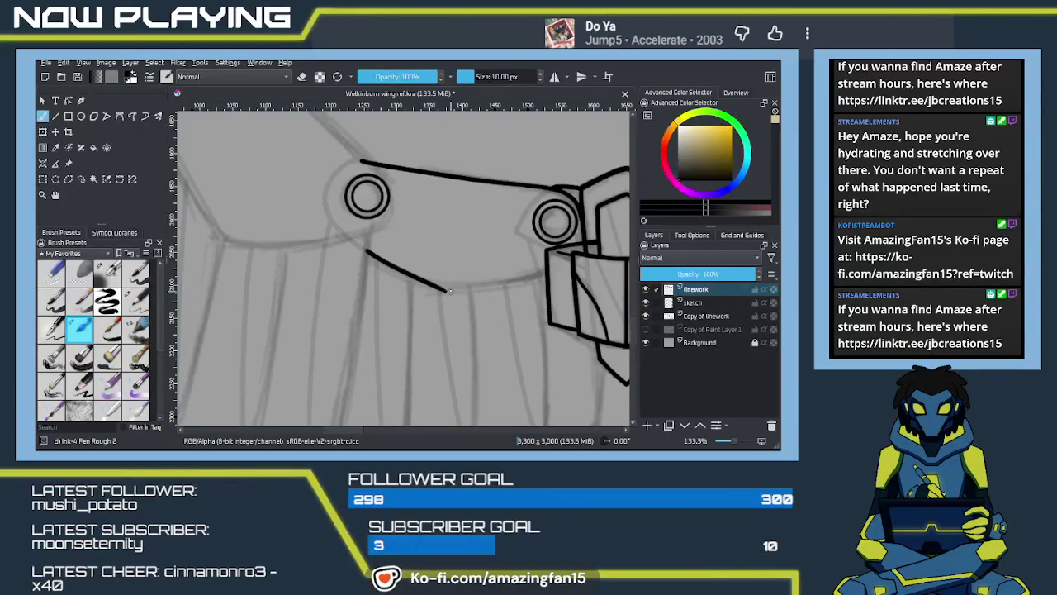
key(ctrl+z)
drag(367, 251, 452, 290)
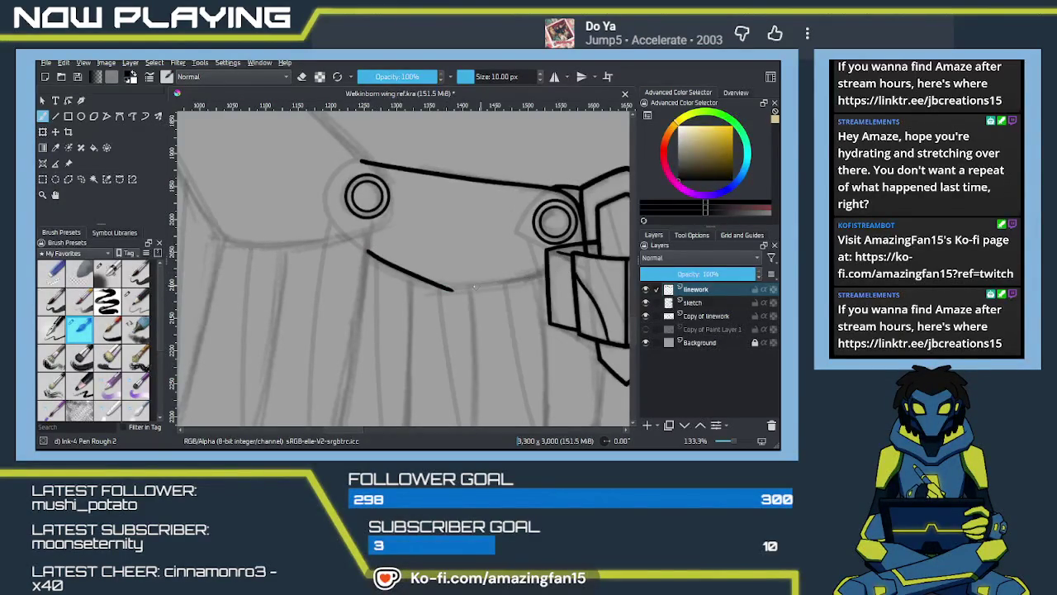
drag(446, 289, 544, 272)
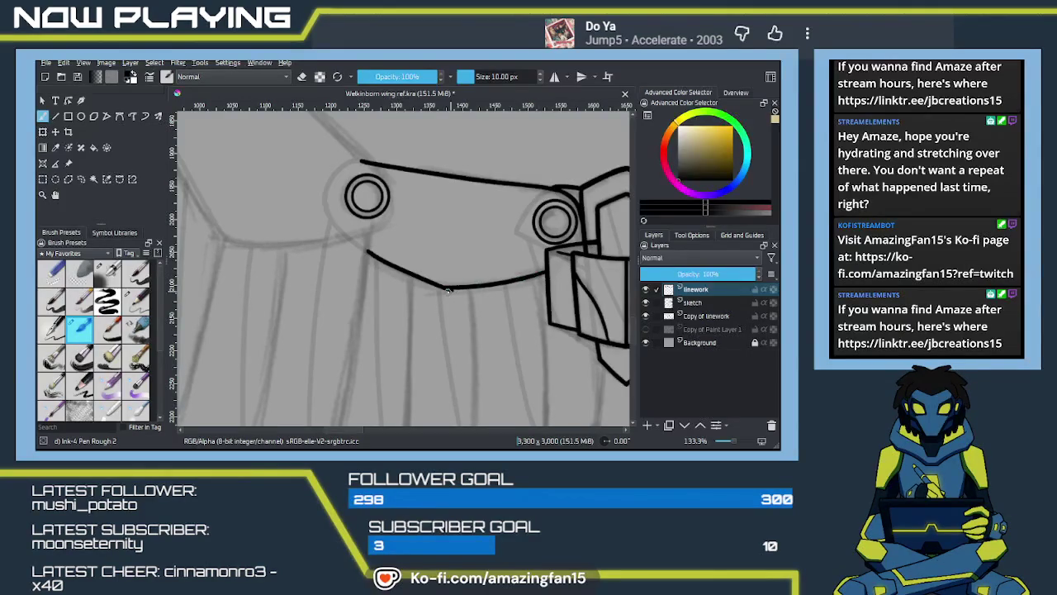
key(e)
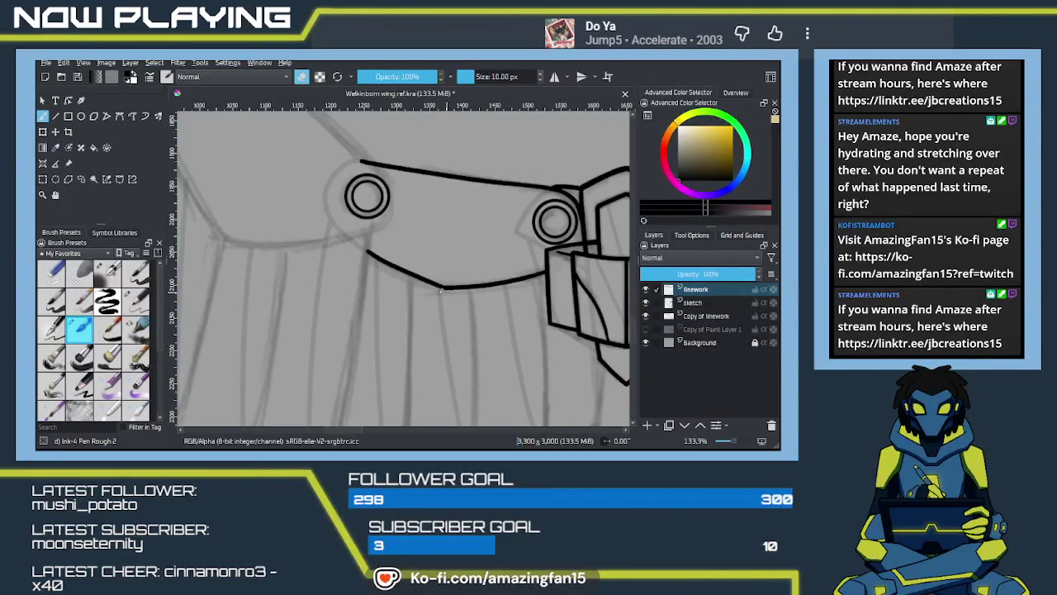
key(e)
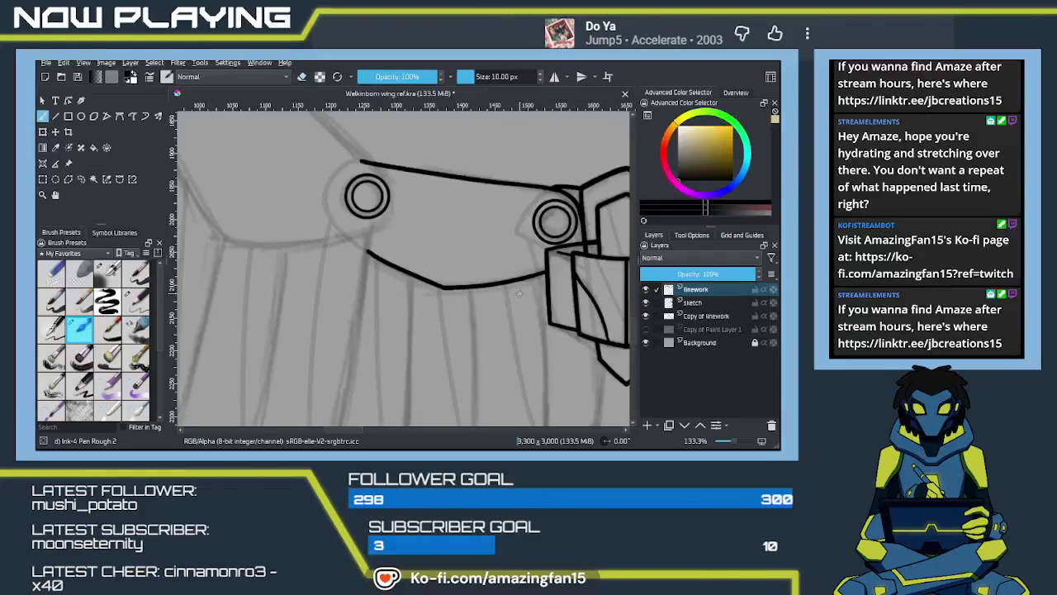
Review the armour and lower ring joint, then zoom out to the outer wing feathers
drag(512, 289, 394, 286)
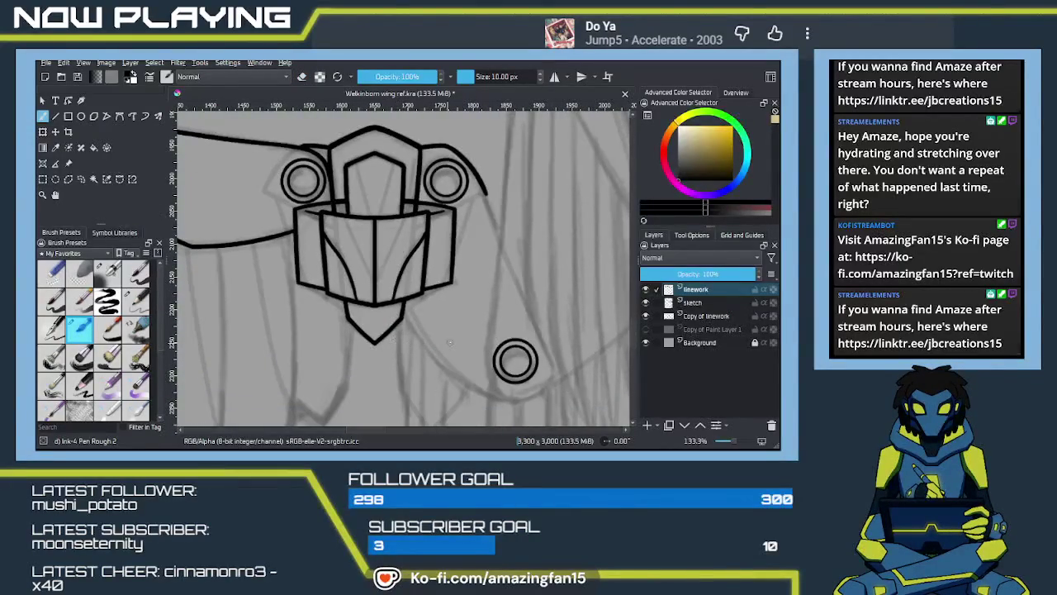
drag(475, 332, 480, 341)
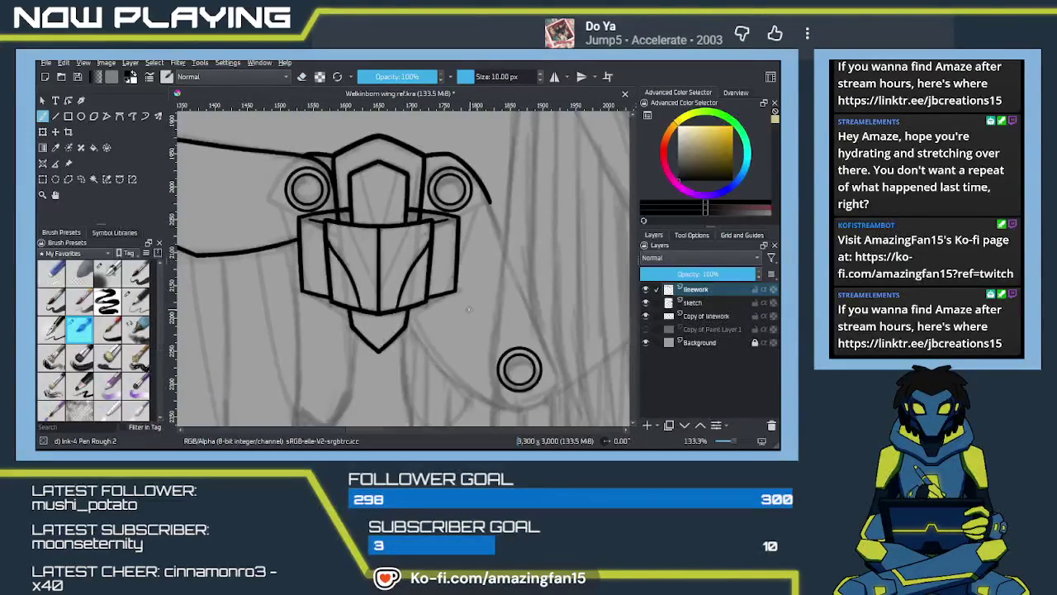
mouse_move(419, 307)
mouse_down()
mouse_move(455, 307)
mouse_move(393, 328)
mouse_move(394, 339)
mouse_move(460, 322)
mouse_move(417, 316)
mouse_up()
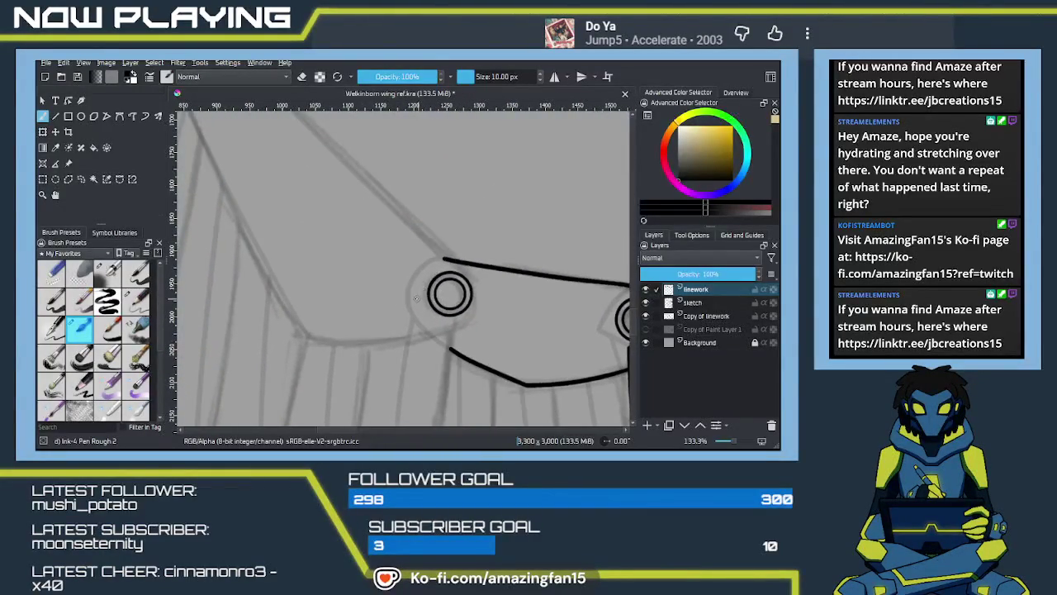
scroll(417, 299, down, 1)
scroll(413, 298, down, 1)
scroll(409, 299, down, 1)
scroll(404, 297, down, 1)
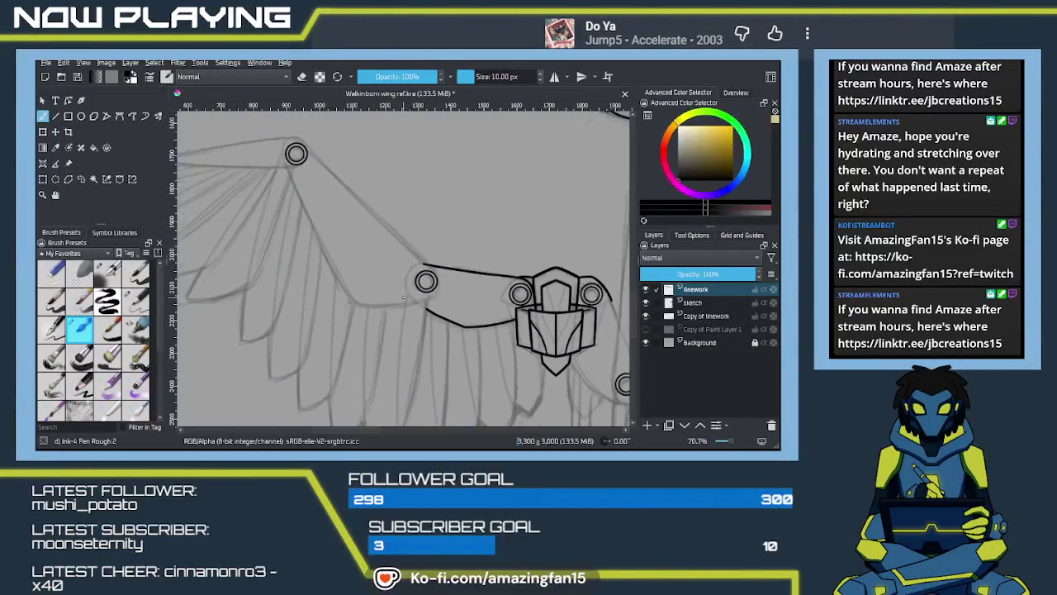
scroll(403, 297, down, 1)
drag(403, 297, 473, 300)
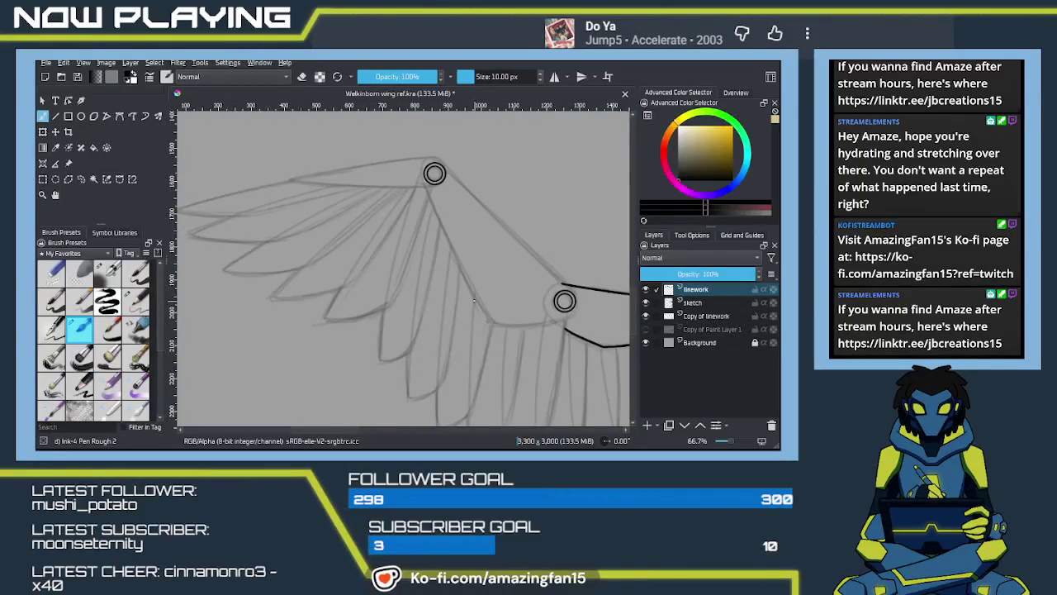
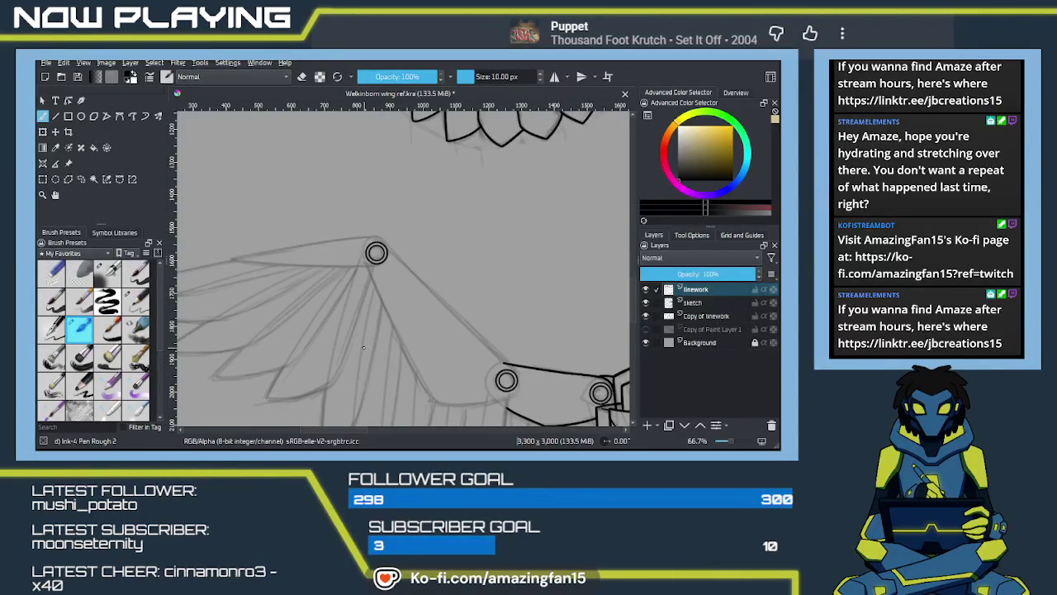
Ink the wing's top edge leftward from the ringed joint, retrying the stroke until clean
scroll(405, 297, up, 1)
scroll(405, 297, up, 2)
scroll(413, 299, up, 1)
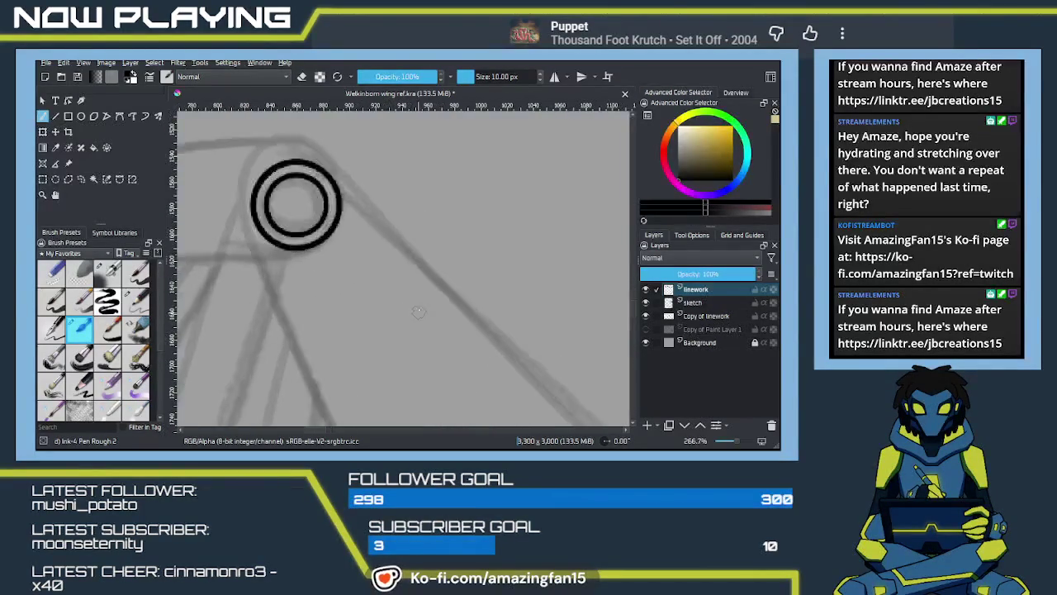
drag(423, 301, 507, 307)
drag(430, 331, 458, 303)
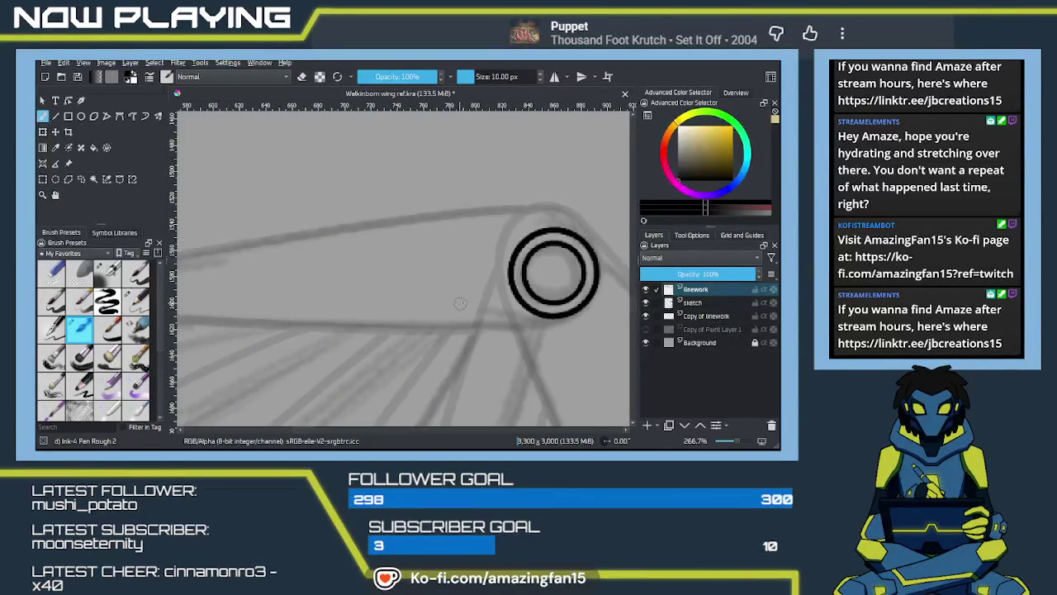
scroll(475, 301, down, 2)
scroll(475, 303, down, 1)
scroll(474, 304, down, 1)
scroll(472, 305, down, 1)
mouse_move(483, 270)
mouse_down()
mouse_move(561, 274)
mouse_move(314, 279)
mouse_up()
key(ctrl+z)
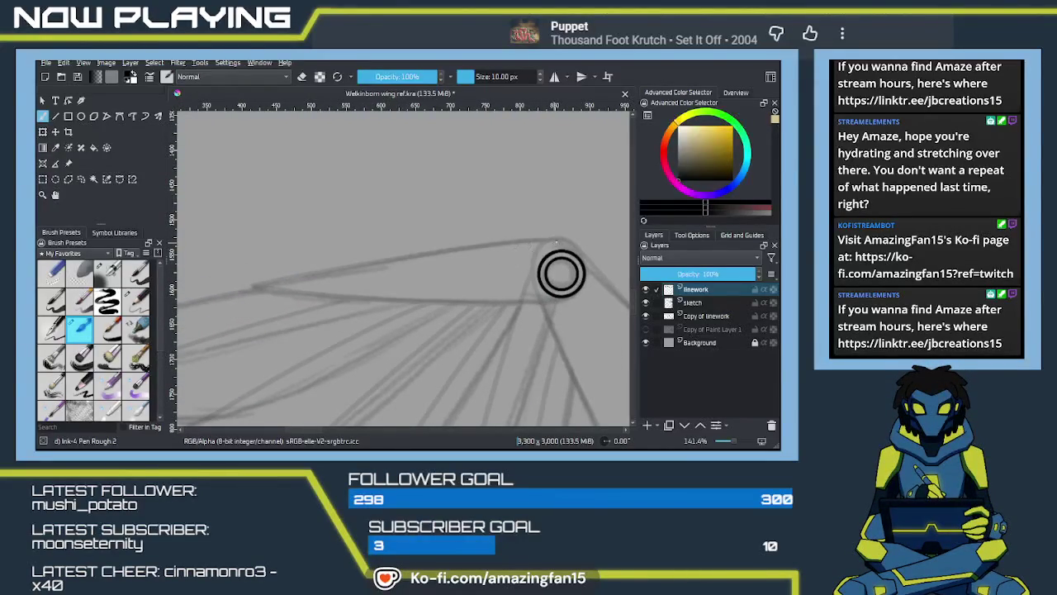
drag(556, 239, 316, 269)
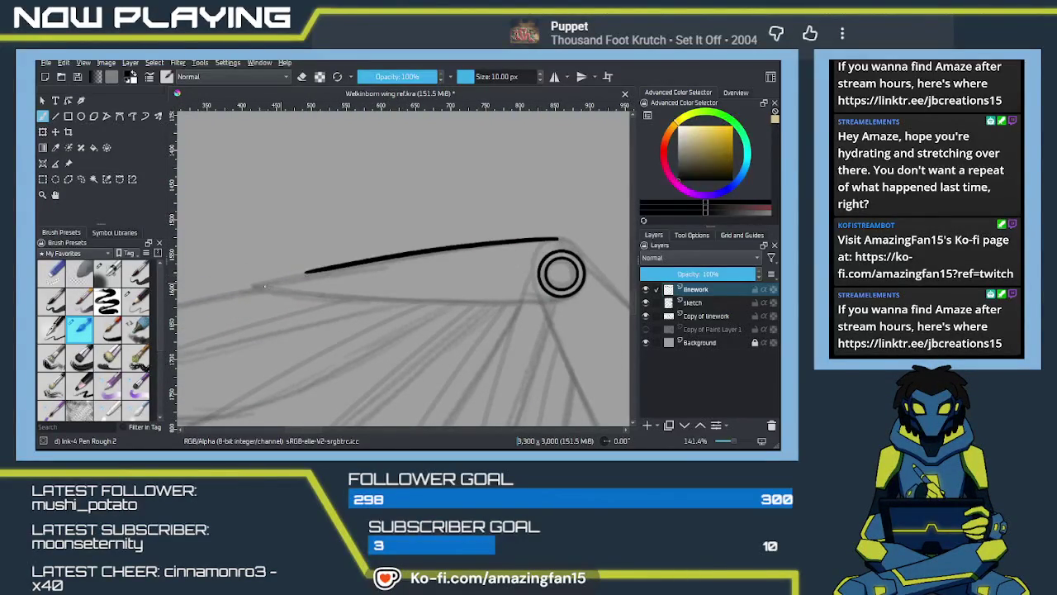
key(ctrl+z)
drag(543, 240, 256, 287)
key(ctrl+z)
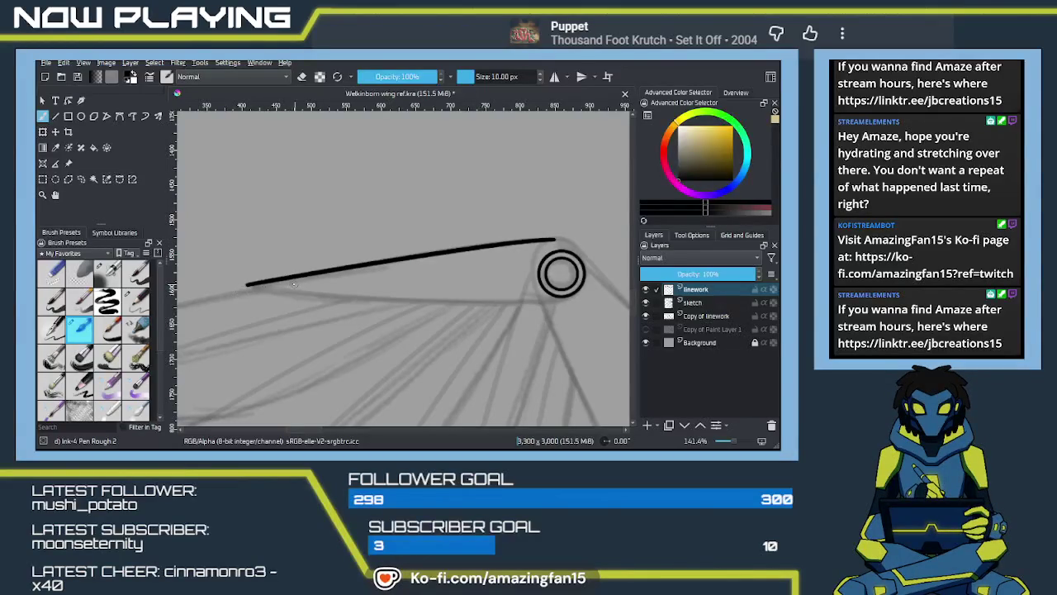
Ink the strut's lower edge running from its tip toward the ring
drag(251, 285, 512, 314)
key(ctrl+z)
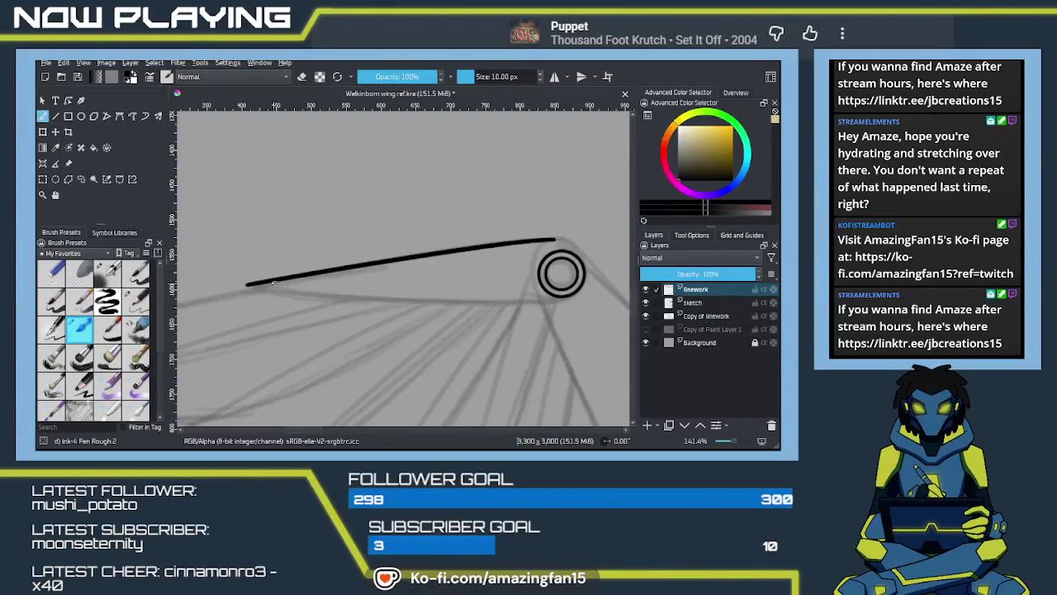
drag(251, 284, 545, 299)
key(ctrl+z)
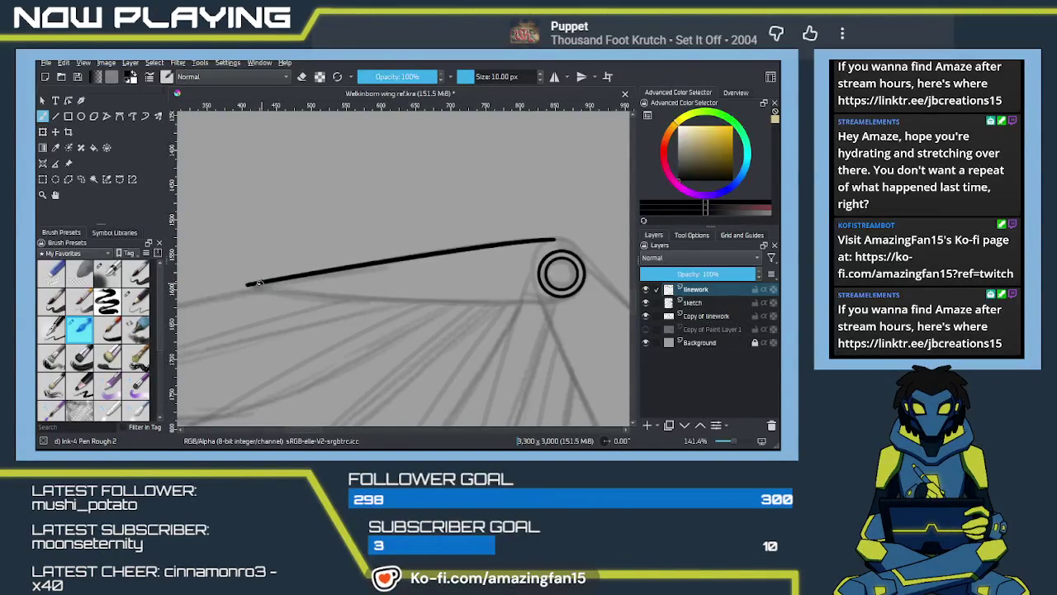
drag(251, 285, 541, 305)
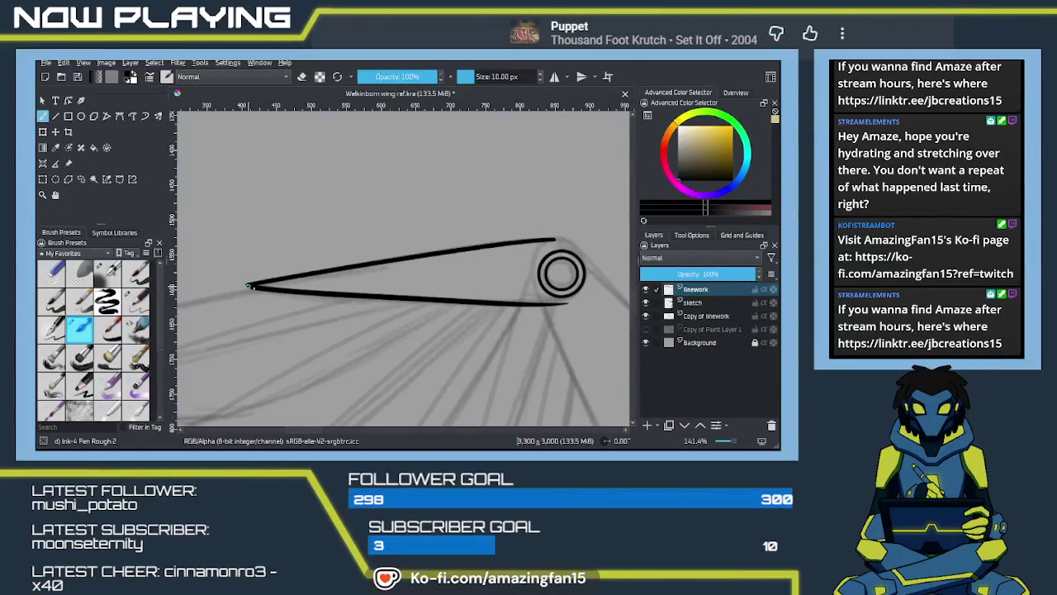
Curve the upper strut line around the right side of the ringed joint
drag(261, 286, 138, 289)
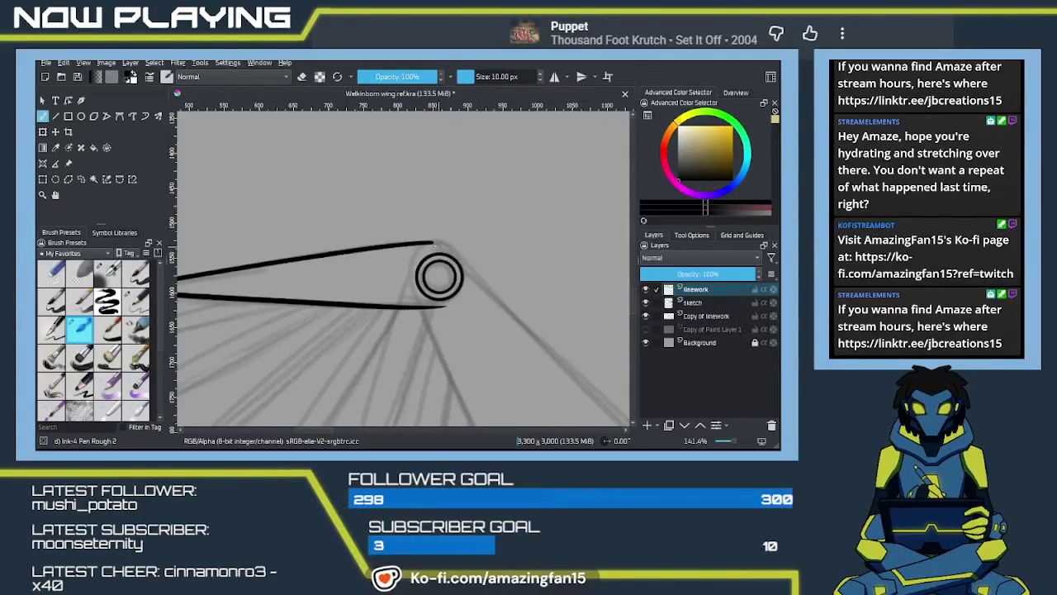
drag(428, 241, 465, 265)
key(ctrl+z)
key(ctrl+z)
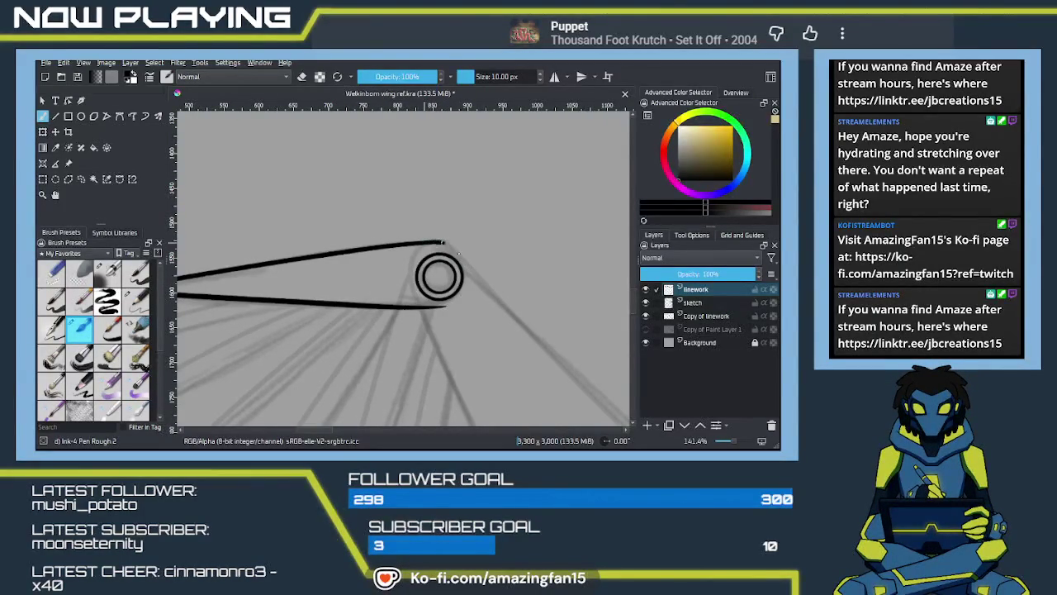
drag(429, 241, 461, 261)
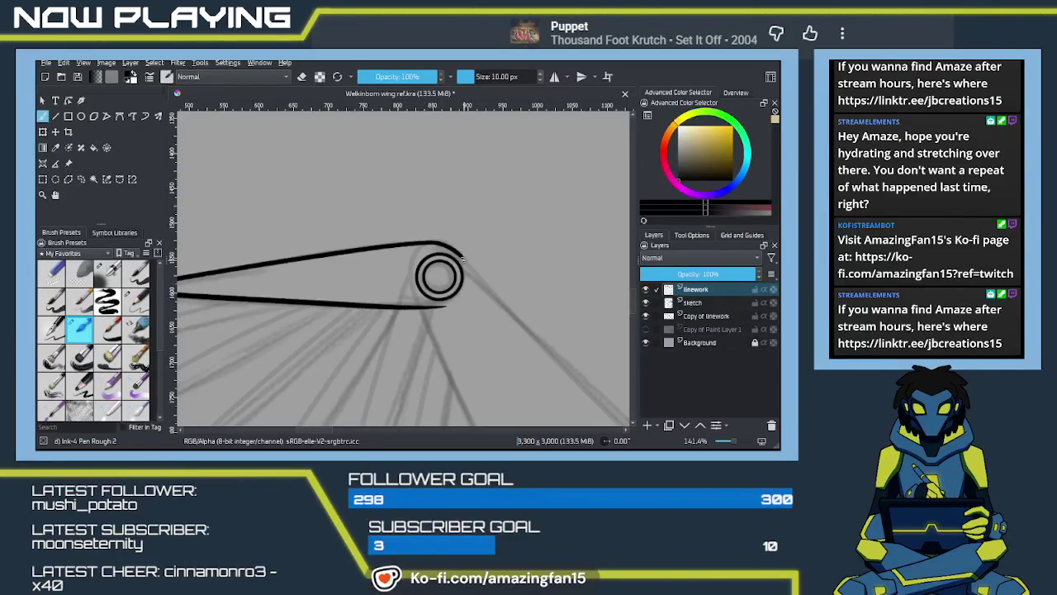
key(ctrl+z)
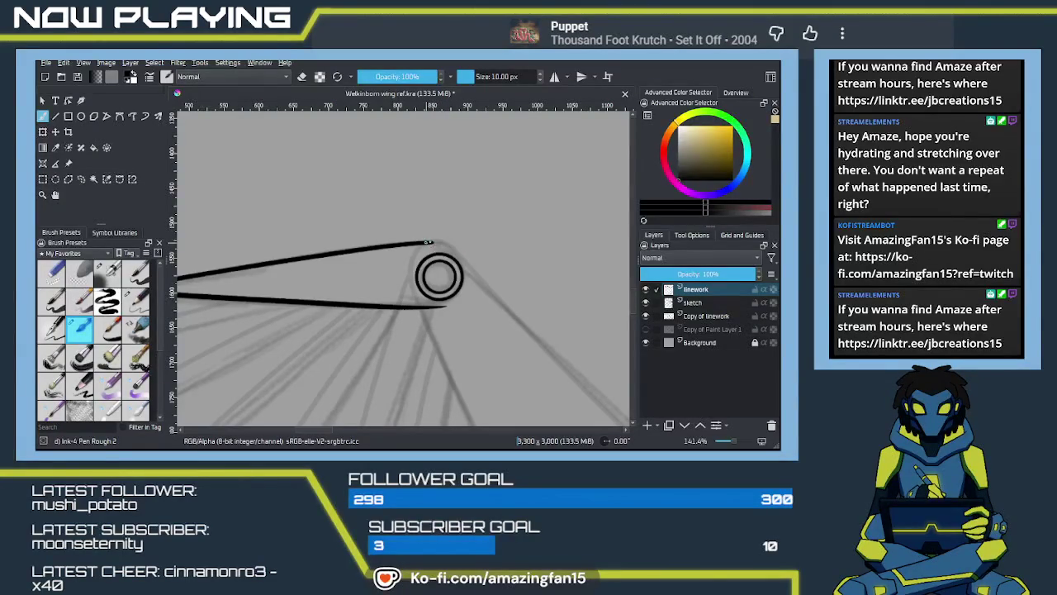
key(ctrl+z)
drag(429, 242, 466, 262)
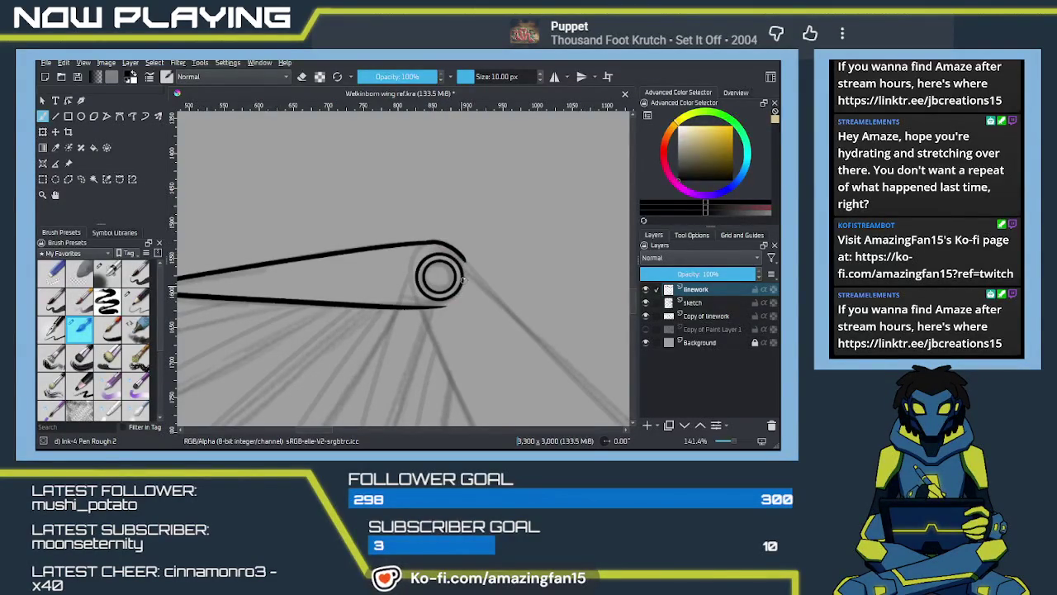
drag(462, 256, 449, 301)
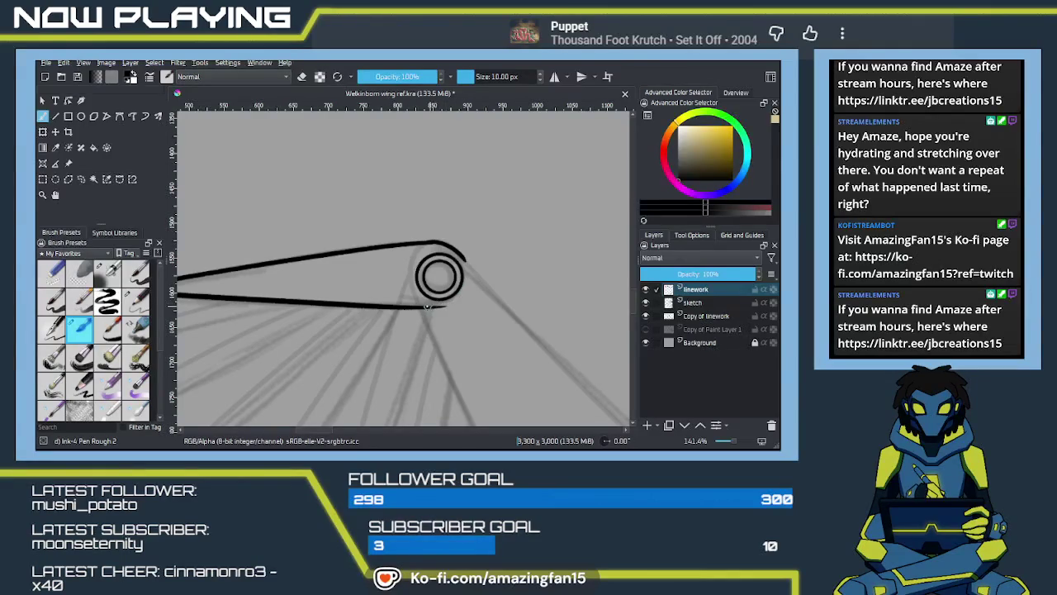
key(ctrl+z)
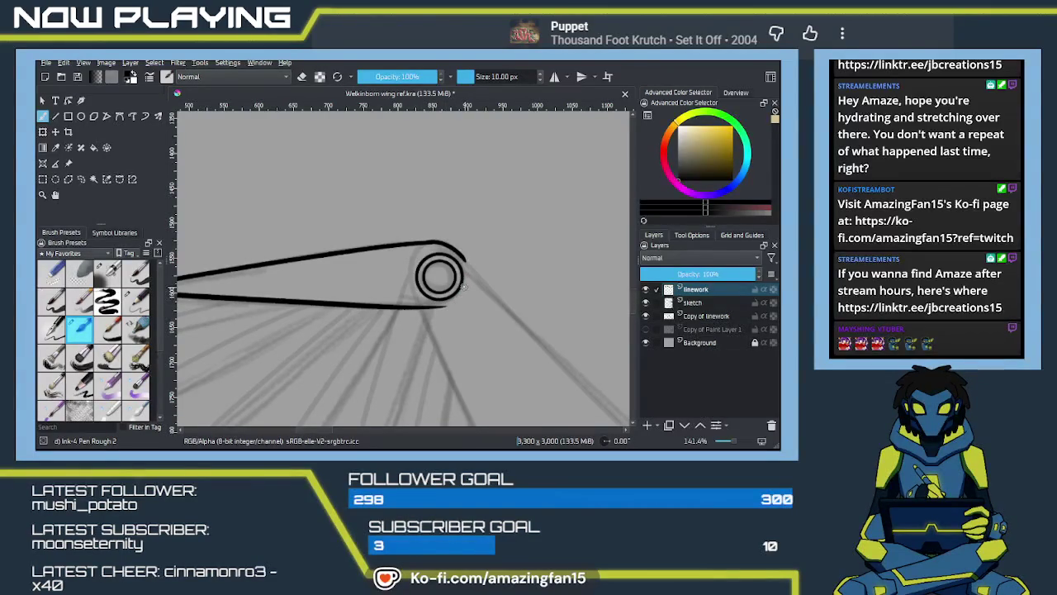
Join the lower line around the bottom of the ring to meet the upper line
scroll(413, 293, up, 2)
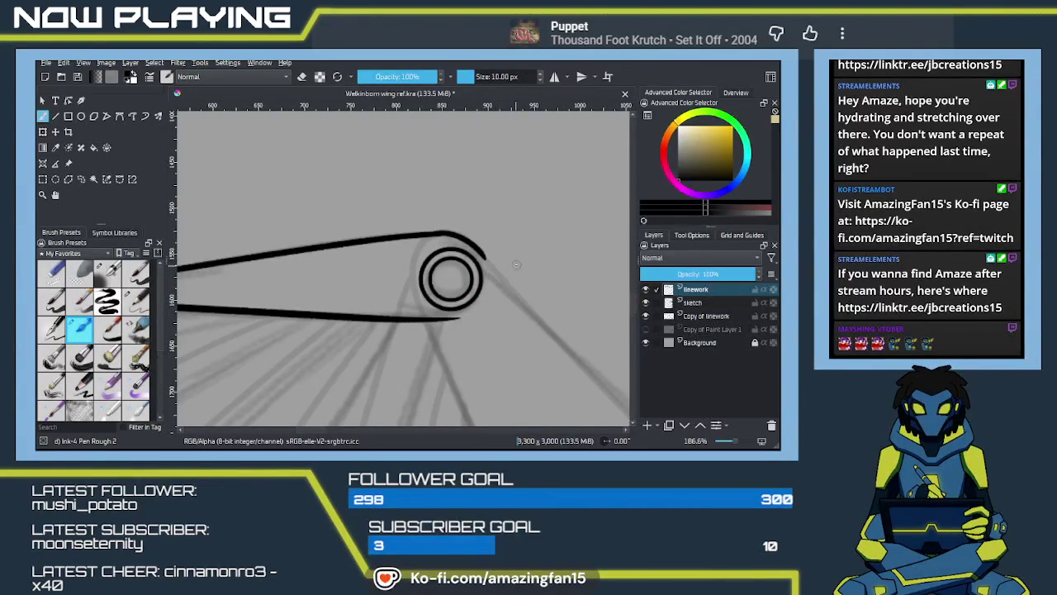
mouse_move(465, 239)
mouse_down()
mouse_move(446, 211)
mouse_move(465, 272)
mouse_up()
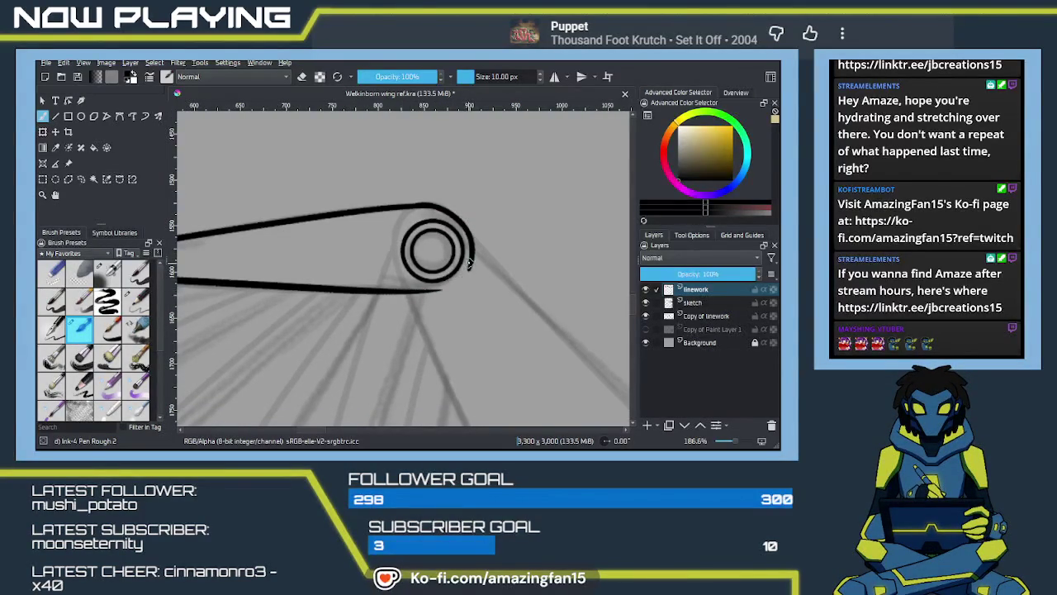
drag(469, 266, 411, 289)
key(ctrl+z)
drag(469, 263, 407, 287)
mouse_move(439, 309)
mouse_down()
mouse_move(507, 282)
mouse_move(388, 319)
mouse_move(417, 298)
mouse_up()
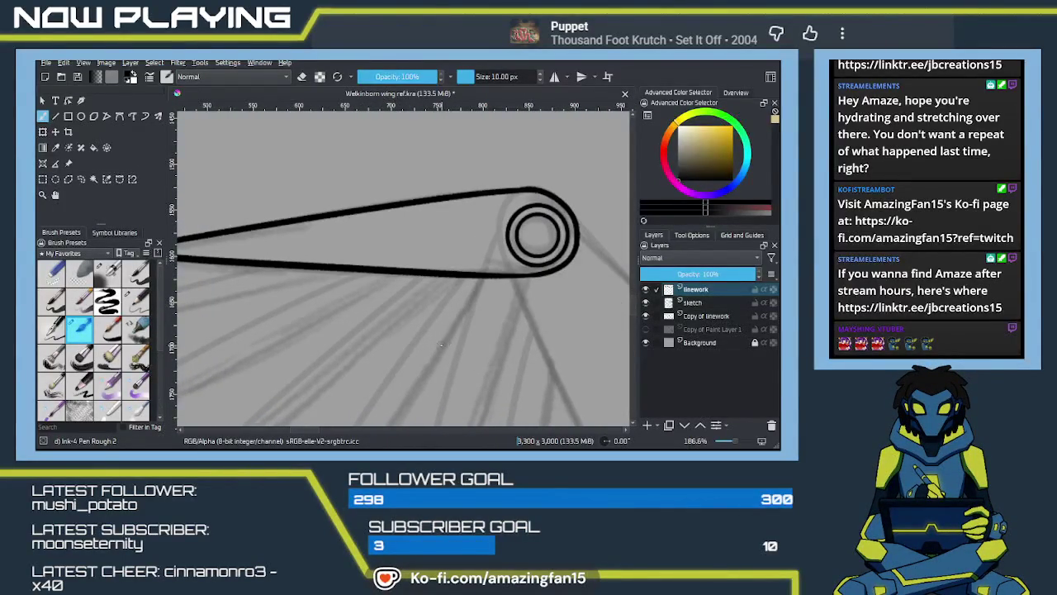
scroll(442, 343, down, 2)
scroll(446, 340, down, 2)
scroll(454, 337, down, 2)
scroll(463, 332, down, 2)
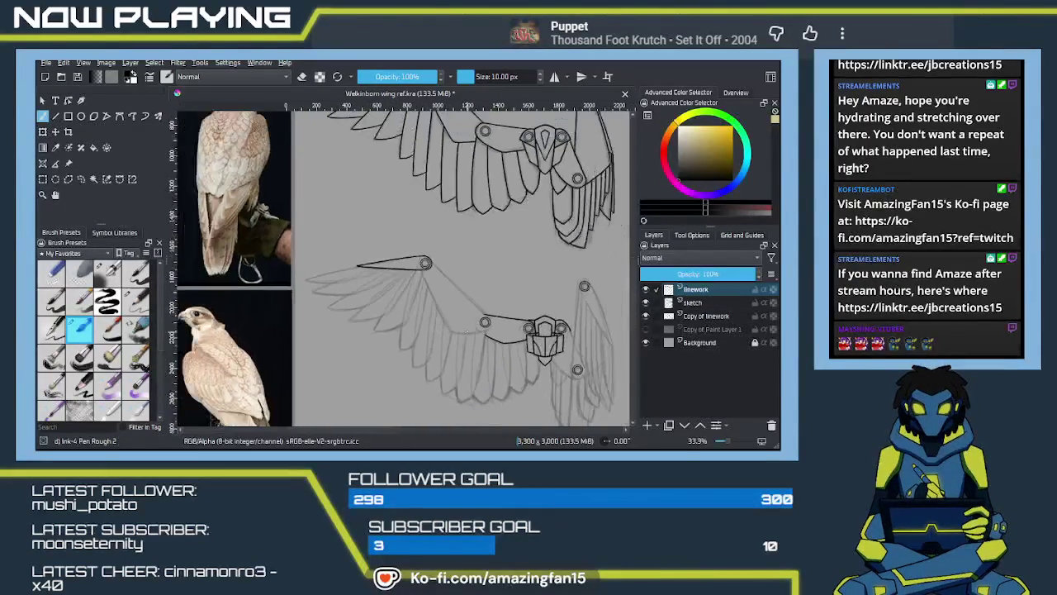
drag(466, 330, 467, 324)
scroll(467, 324, down, 1)
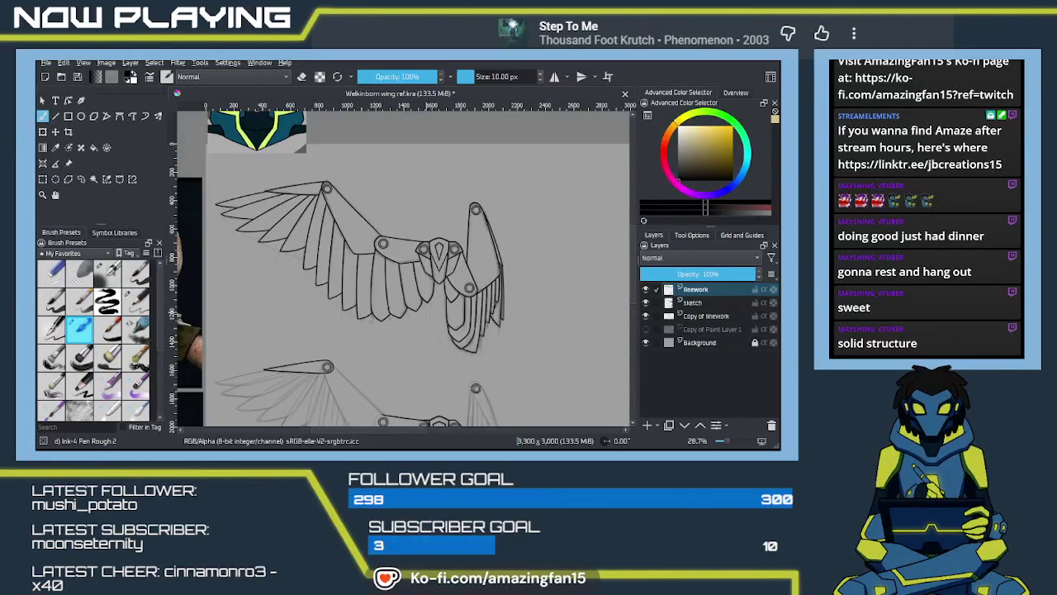
mouse_move(422, 306)
mouse_down()
mouse_move(499, 295)
mouse_move(519, 320)
mouse_up()
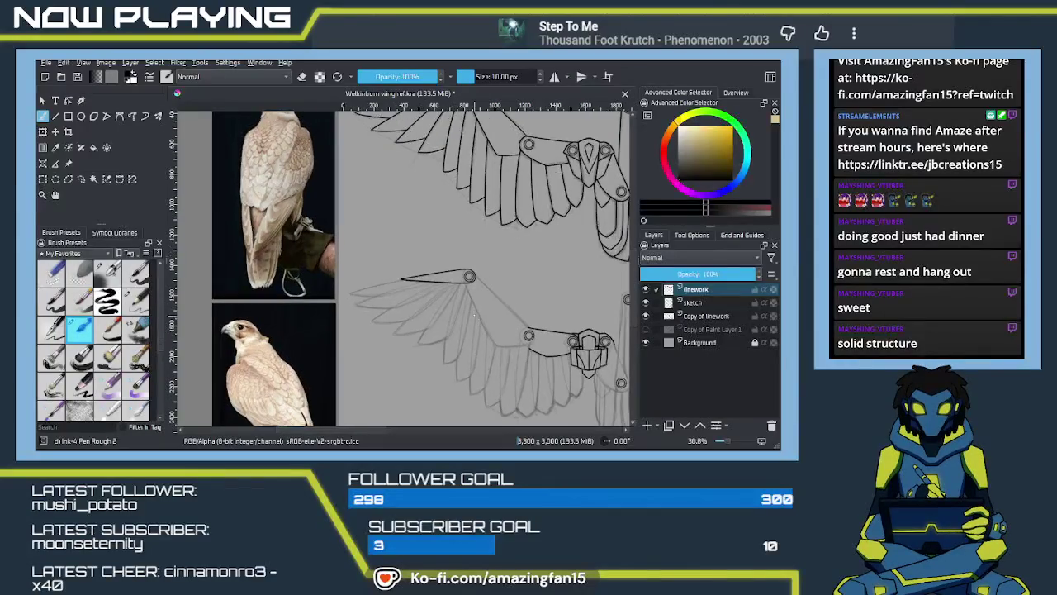
scroll(403, 272, up, 5)
mouse_move(416, 341)
mouse_down()
mouse_move(465, 283)
mouse_move(402, 283)
mouse_move(448, 276)
mouse_up()
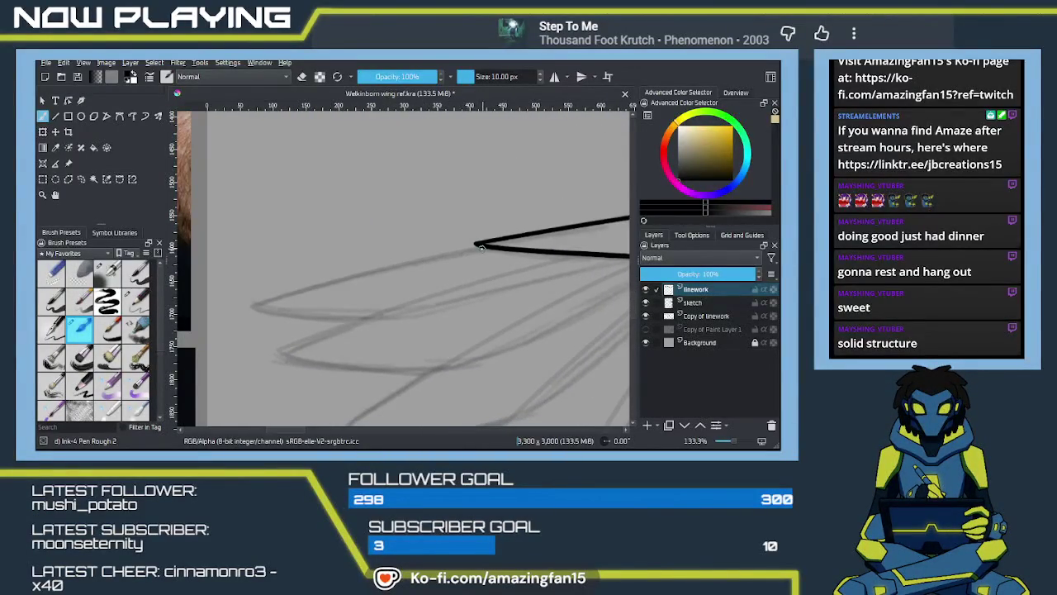
Ink the top feather's edge running down-left from the strut
drag(551, 263, 441, 276)
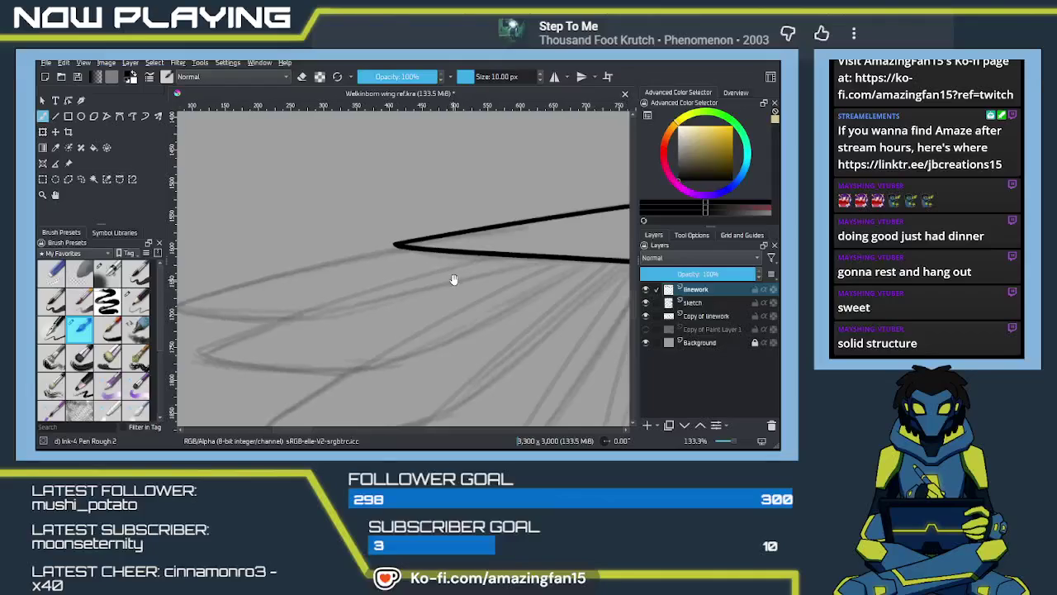
drag(570, 259, 285, 318)
key(ctrl+z)
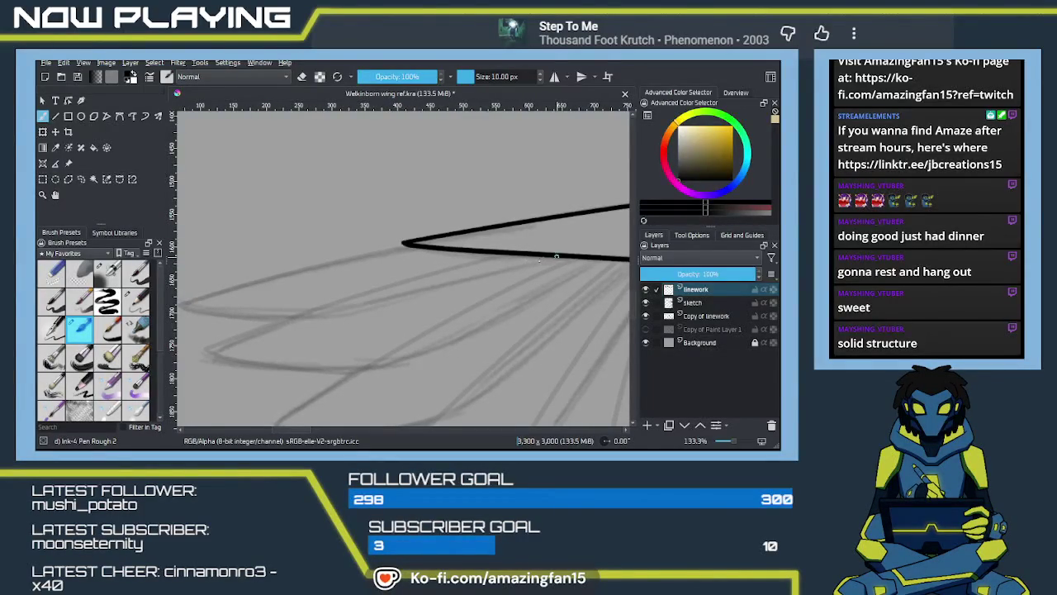
drag(552, 259, 293, 320)
key(ctrl+z)
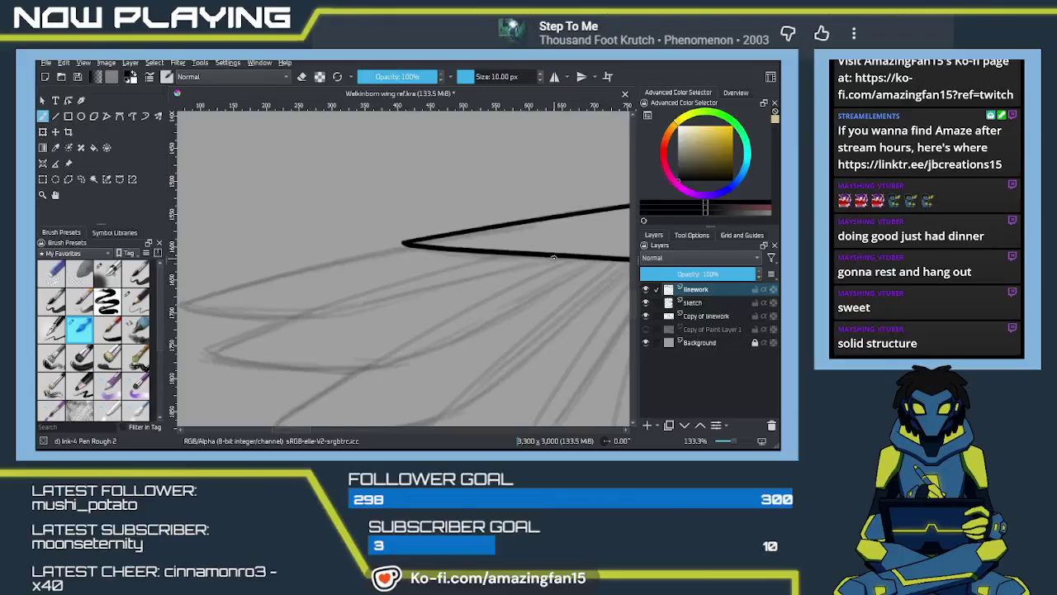
drag(553, 258, 345, 308)
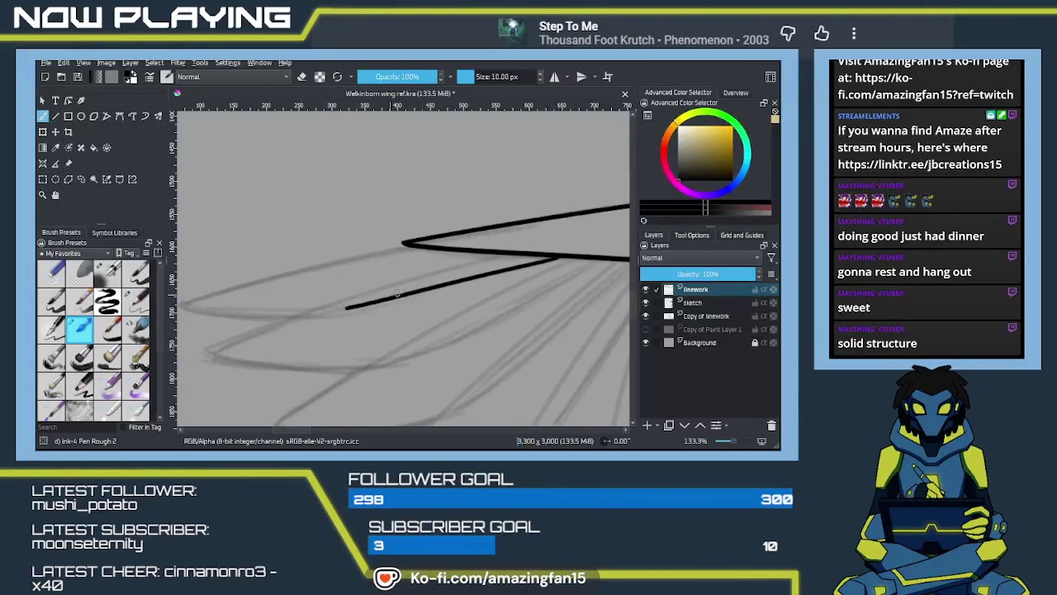
key(ctrl+z)
drag(557, 258, 307, 322)
key(ctrl+z)
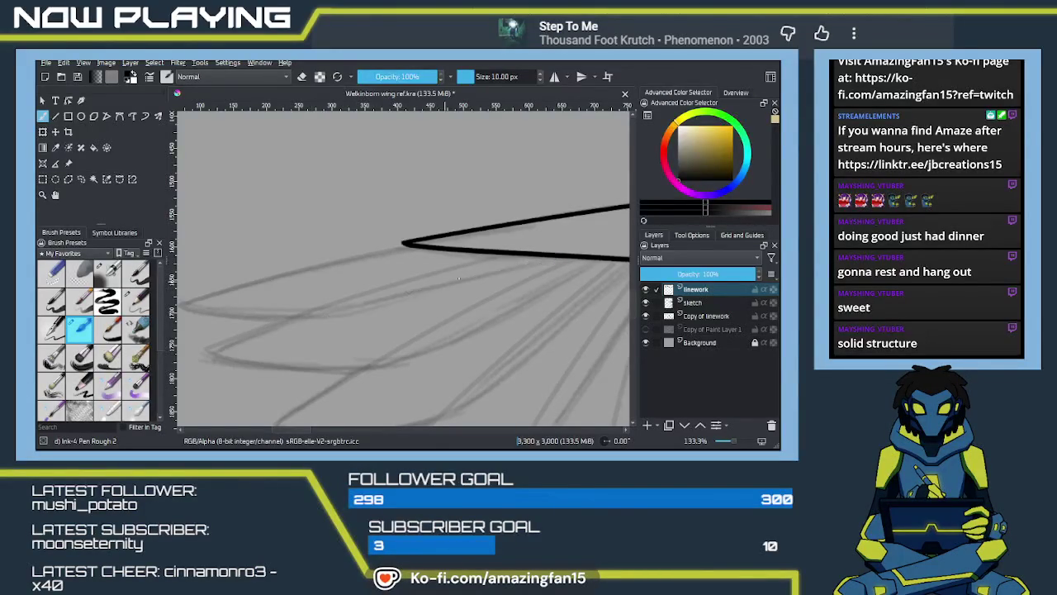
drag(561, 257, 536, 264)
drag(417, 297, 291, 335)
key(ctrl+z)
drag(562, 257, 314, 317)
Close the top feather with its rounded lower curve and erase the overshooting tip
drag(378, 300, 488, 295)
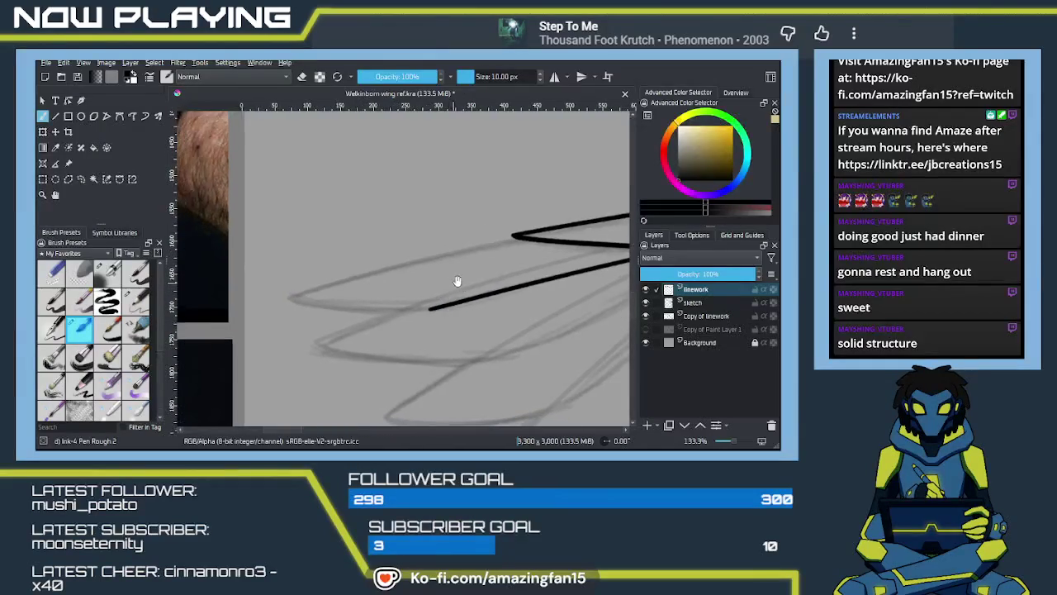
drag(519, 237, 266, 307)
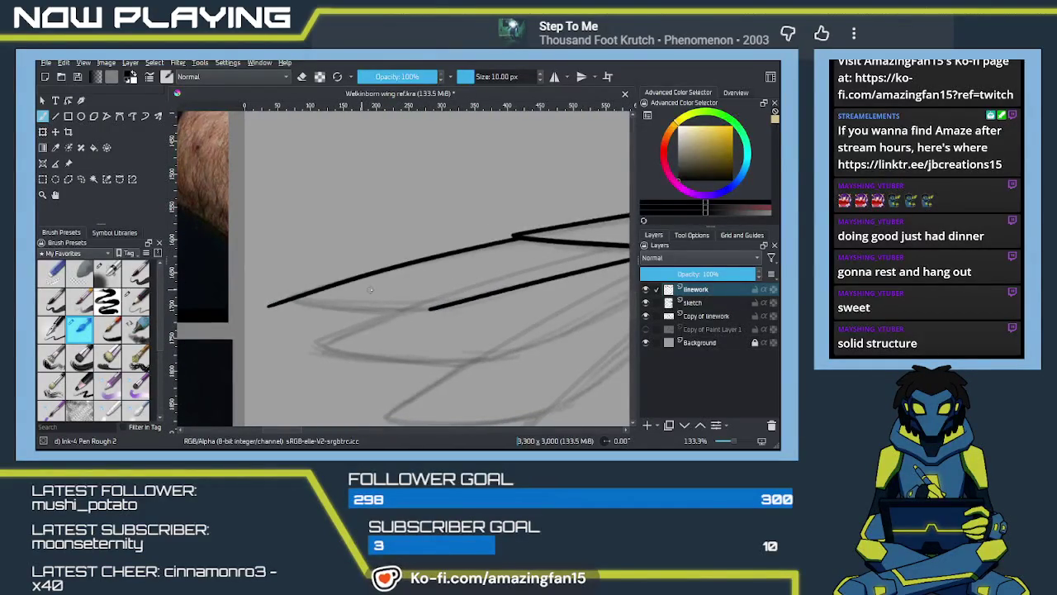
drag(361, 294, 346, 278)
drag(281, 291, 420, 291)
key(ctrl+z)
drag(280, 286, 422, 294)
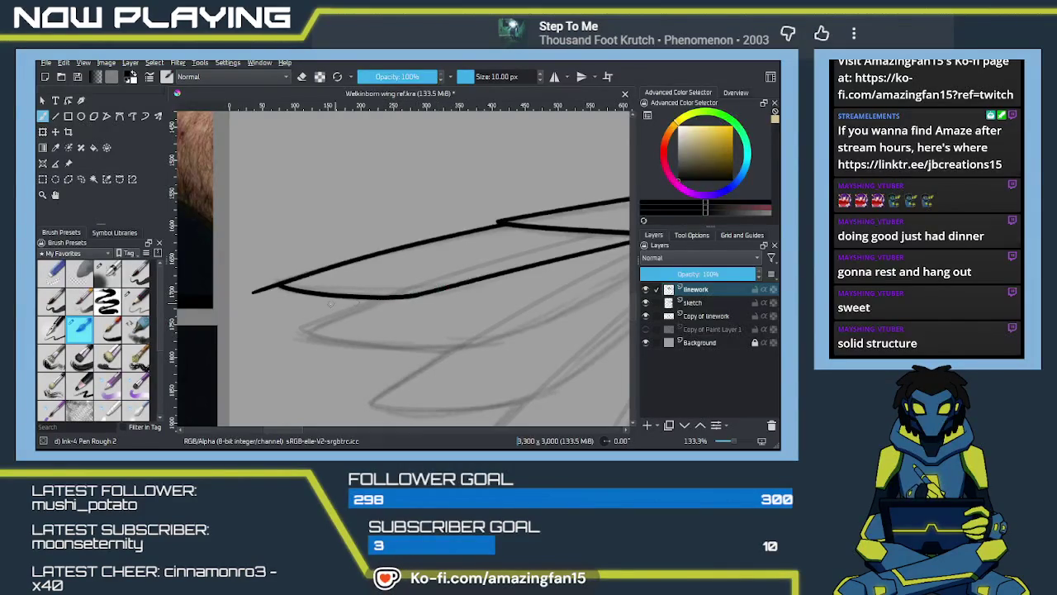
key(e)
drag(251, 289, 276, 284)
mouse_move(443, 331)
mouse_down()
mouse_move(377, 302)
mouse_move(343, 302)
mouse_up()
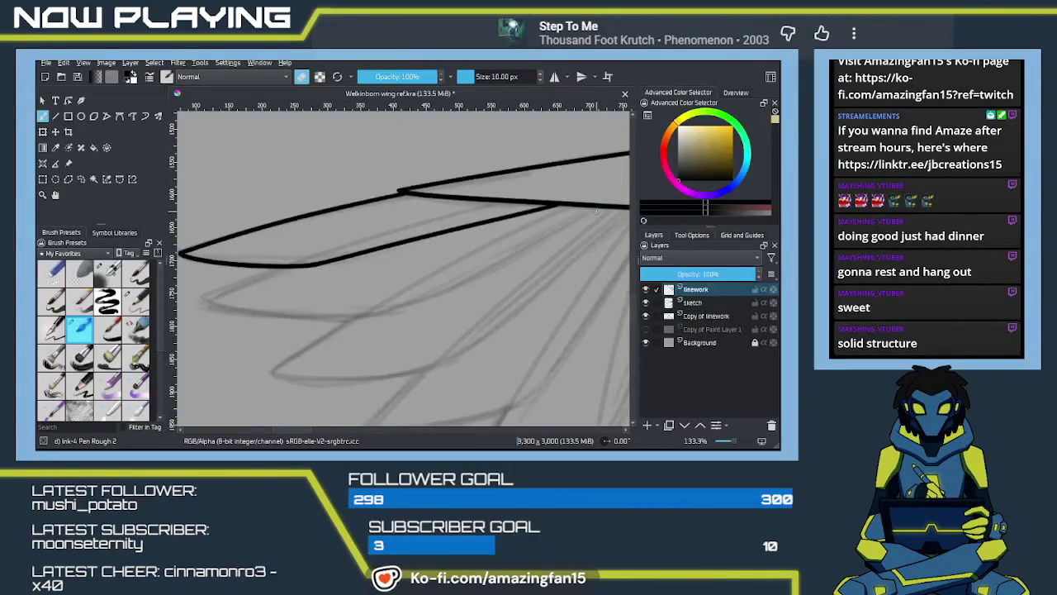
Ink the second feather's upper edge and trace its lower edge along the sketch
key(e)
mouse_move(599, 207)
mouse_down()
mouse_move(384, 314)
mouse_move(427, 292)
mouse_up()
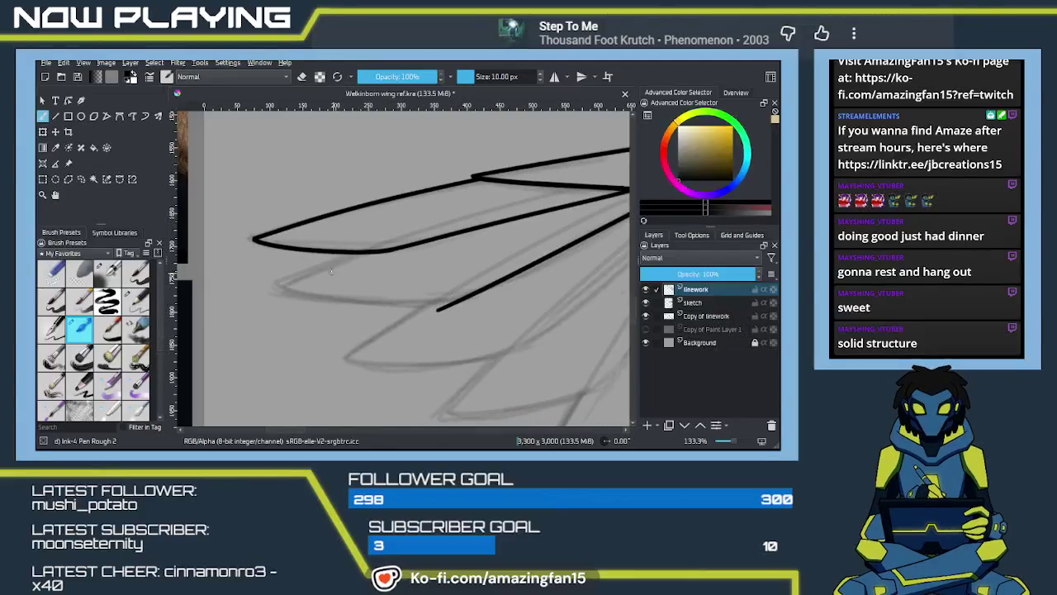
drag(360, 252, 249, 297)
key(ctrl+z)
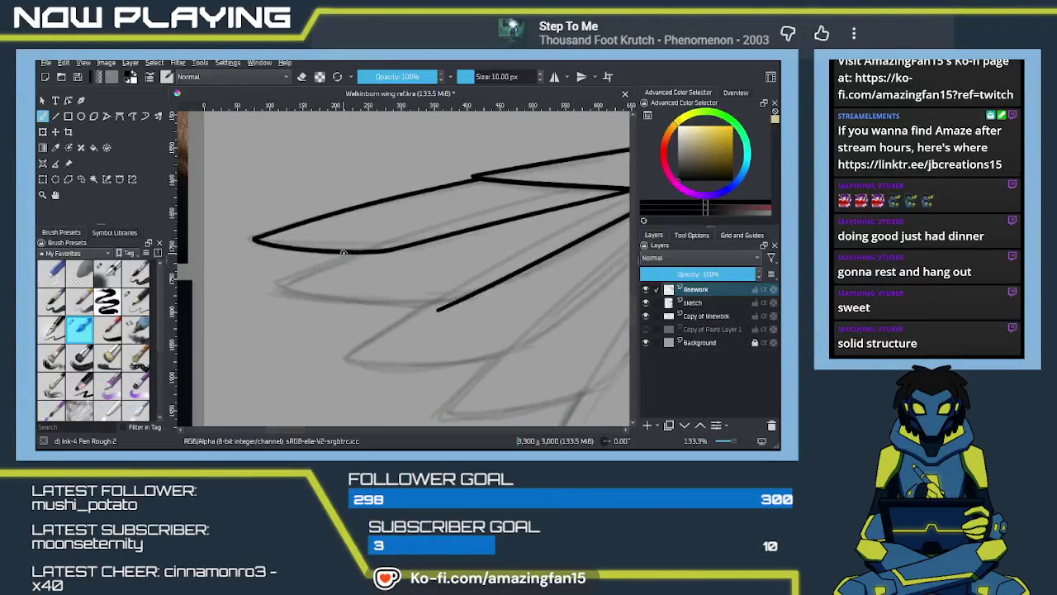
drag(354, 253, 263, 294)
key(ctrl+z)
mouse_move(350, 254)
mouse_down()
mouse_move(258, 288)
mouse_move(456, 303)
mouse_up()
key(ctrl+z)
drag(278, 285, 438, 302)
Trim the second feather's left tip with the eraser and join its lower curve to the diagonal
mouse_move(278, 284)
mouse_down()
mouse_move(436, 309)
mouse_move(408, 319)
mouse_up()
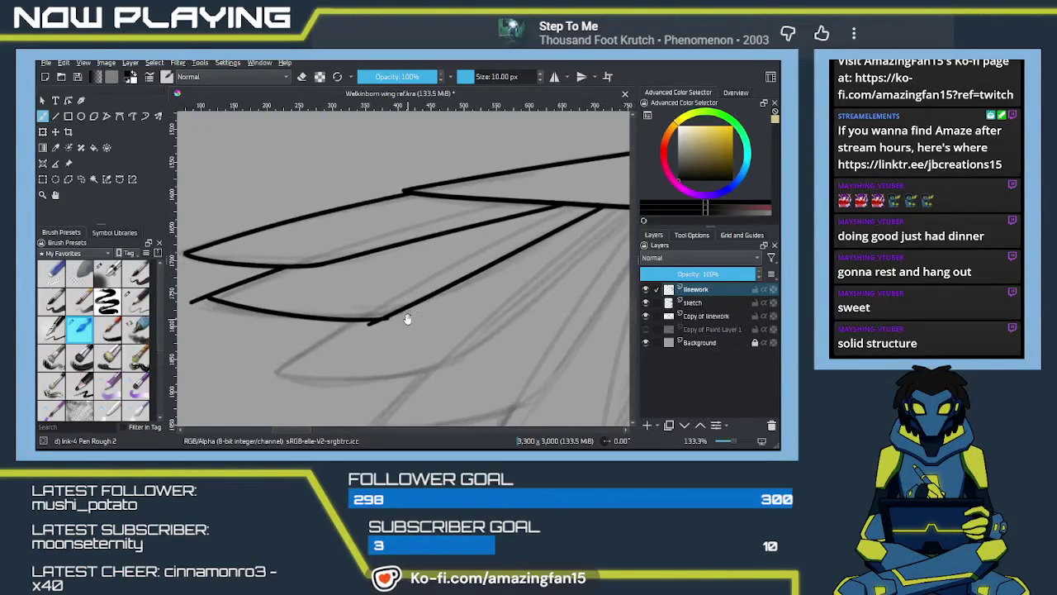
key(e)
key(e)
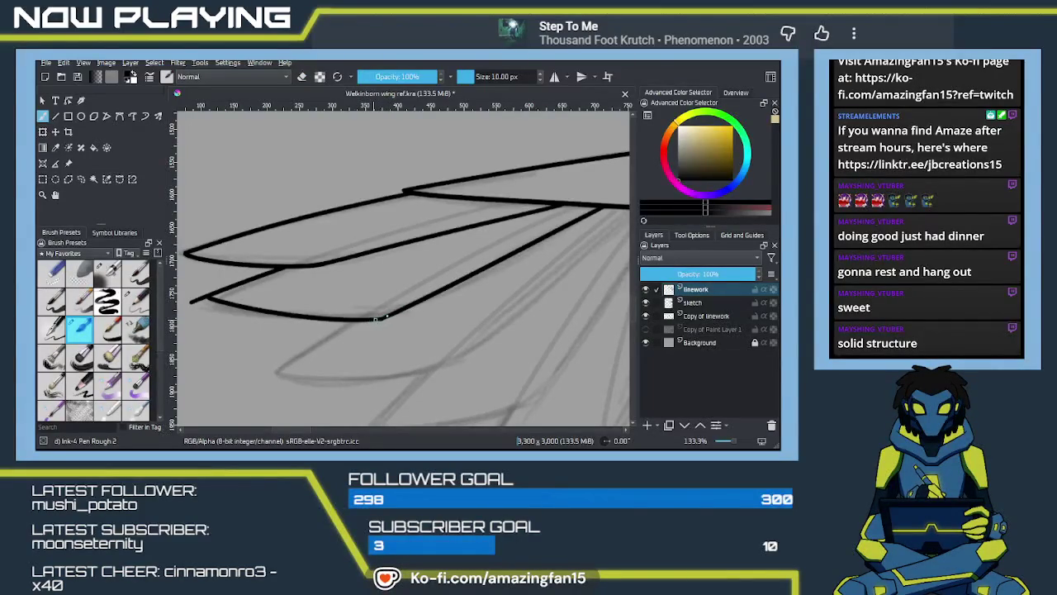
key(e)
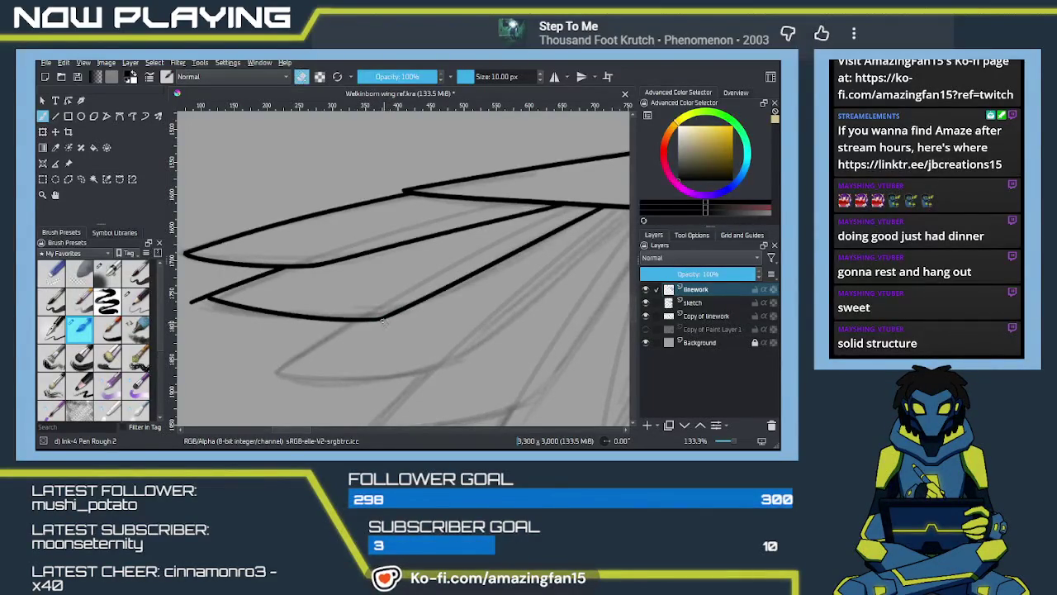
scroll(365, 327, left, 5)
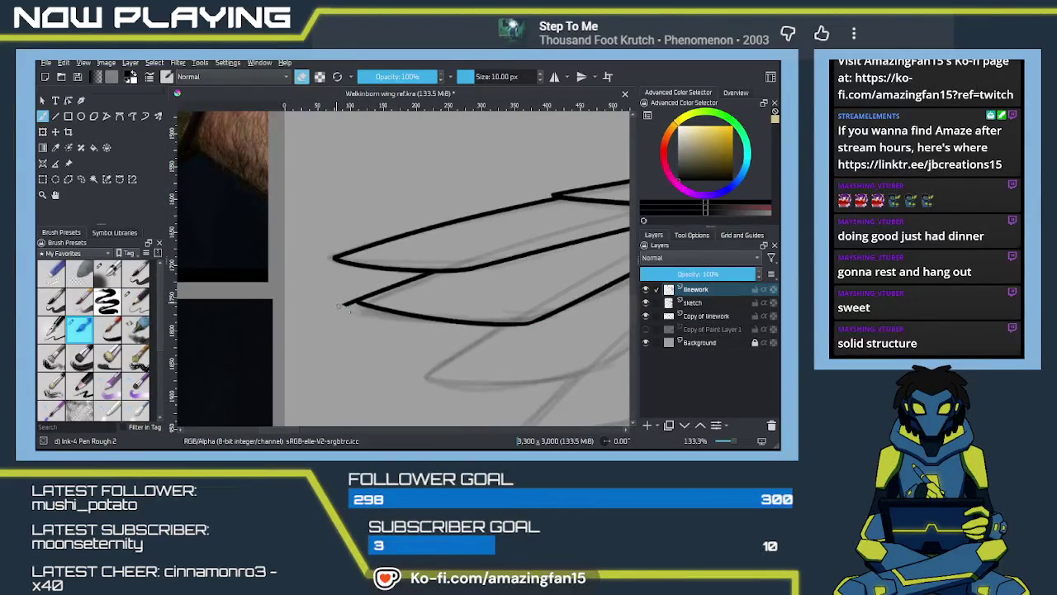
drag(339, 302, 351, 300)
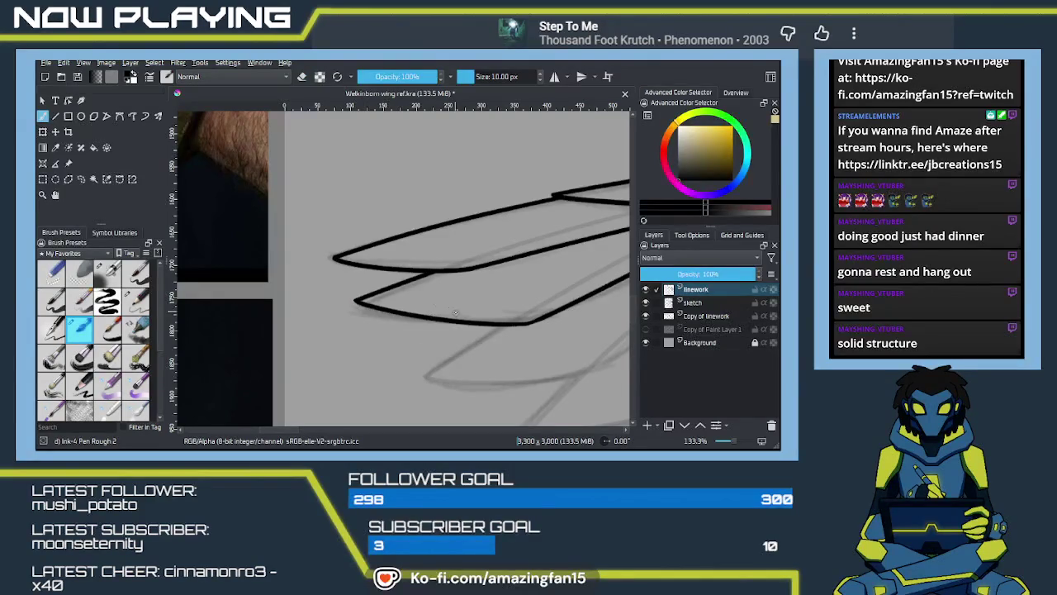
scroll(507, 336, right, 5)
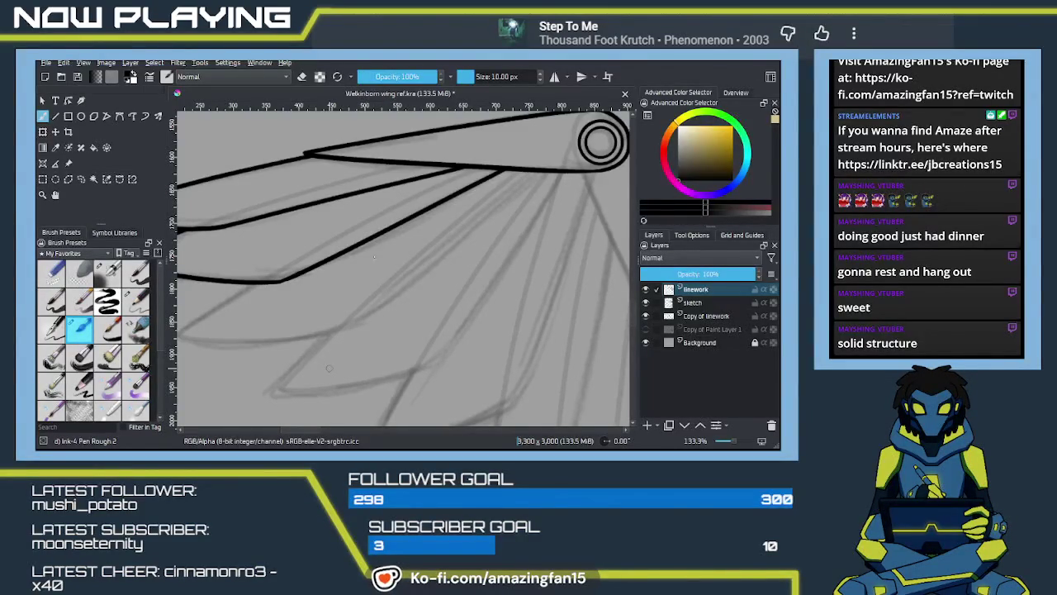
drag(374, 286, 502, 311)
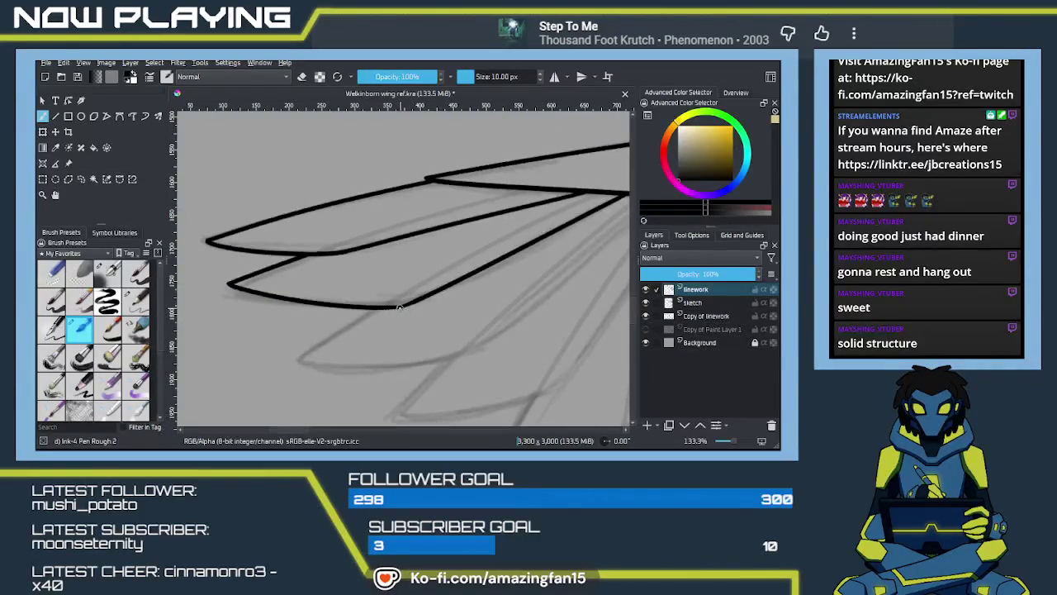
drag(394, 307, 428, 292)
drag(390, 307, 419, 318)
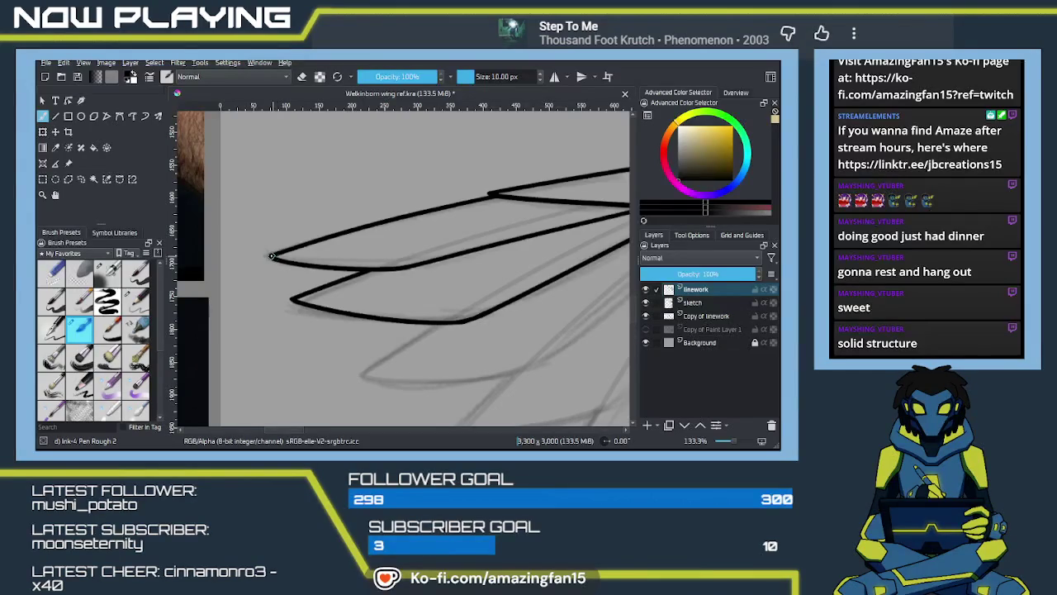
drag(273, 256, 565, 186)
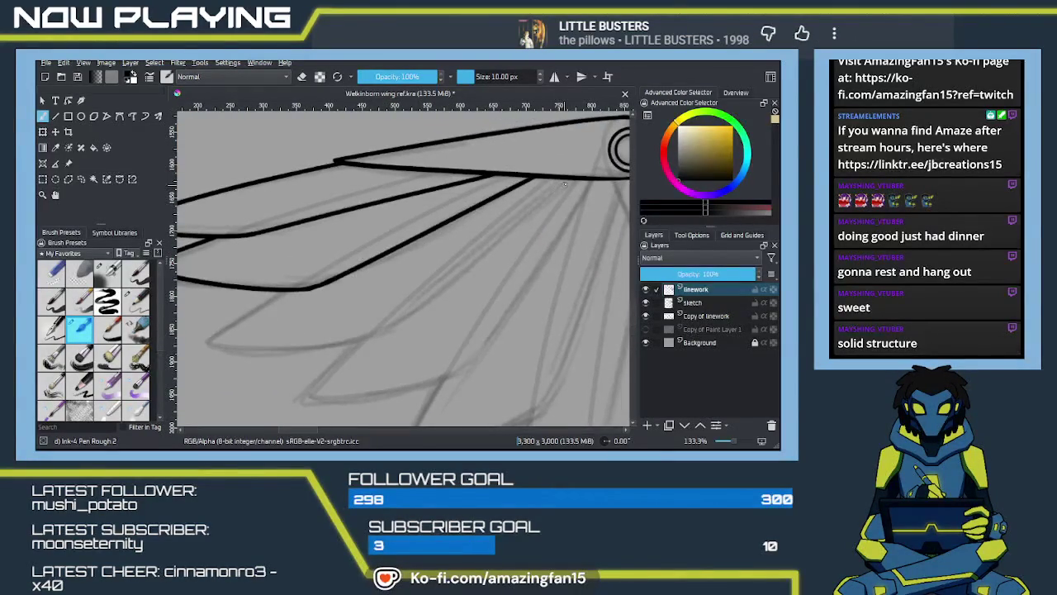
Ink a long diagonal feather line down-left from the wing's upper edge
drag(569, 180, 366, 328)
key(ctrl+z)
drag(569, 178, 366, 328)
key(ctrl+z)
drag(570, 178, 357, 357)
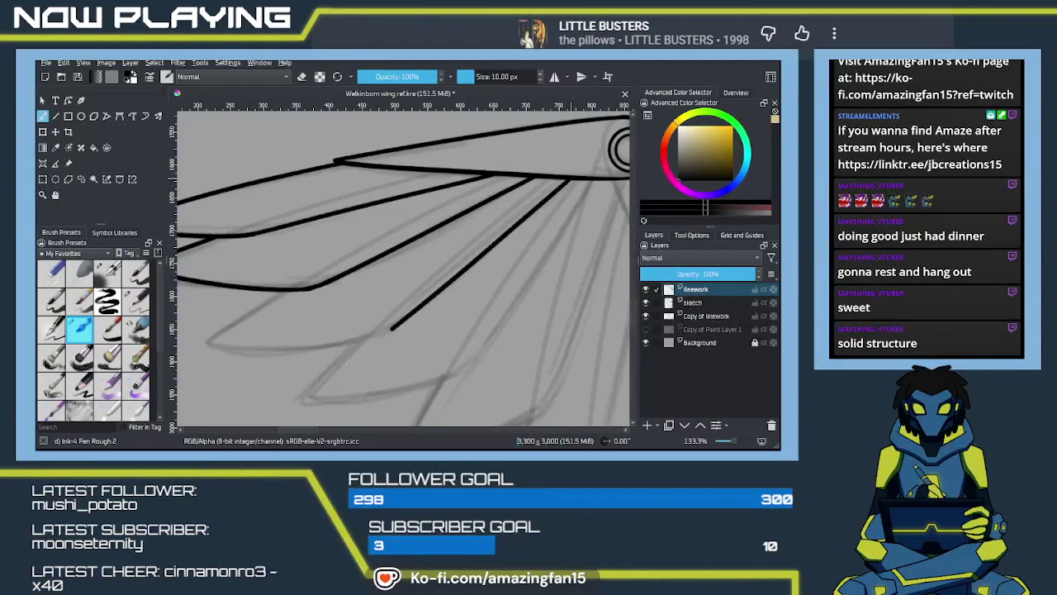
mouse_move(386, 316)
mouse_down()
mouse_move(464, 273)
mouse_move(419, 289)
mouse_up()
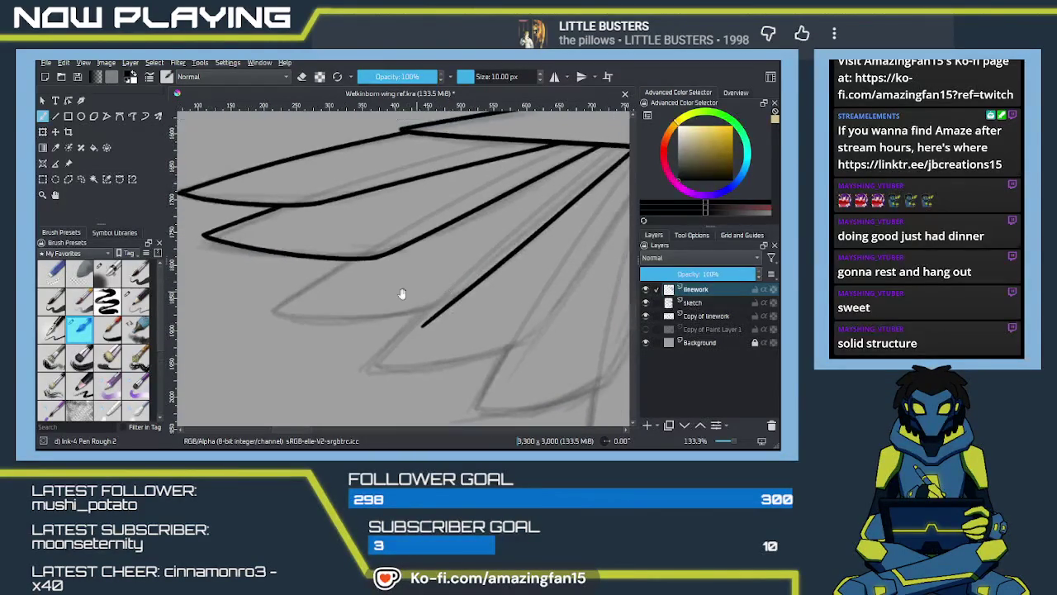
Add a second diagonal feather line and try the third feather's lower edge along the sketch
mouse_move(356, 262)
mouse_down()
mouse_move(246, 328)
mouse_move(460, 295)
mouse_up()
key(ctrl+z)
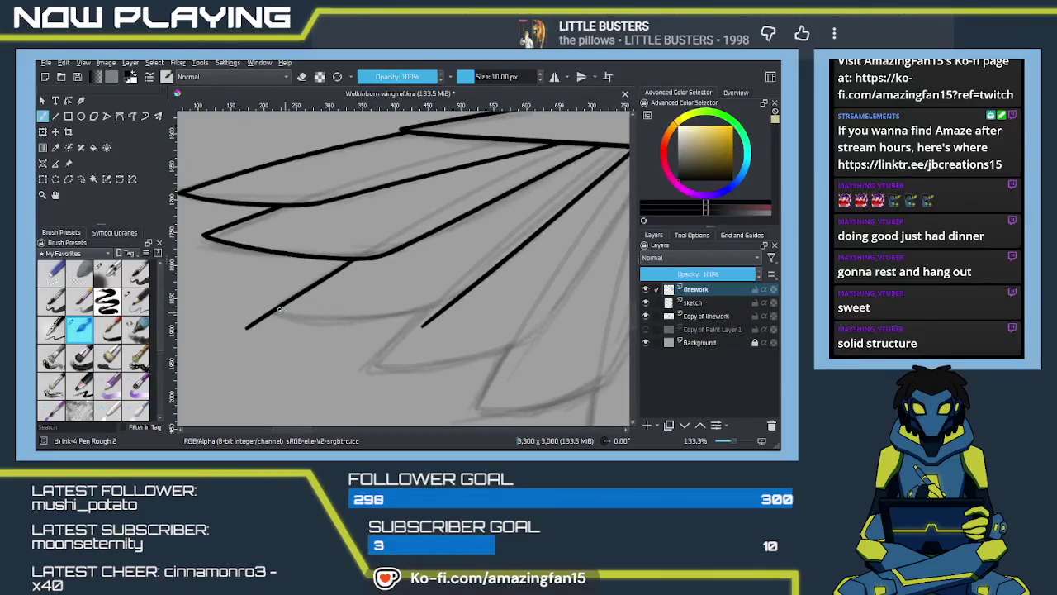
drag(275, 311, 458, 295)
key(ctrl+z)
drag(273, 314, 462, 299)
key(ctrl+z)
drag(275, 311, 472, 299)
key(ctrl+z)
drag(274, 312, 471, 300)
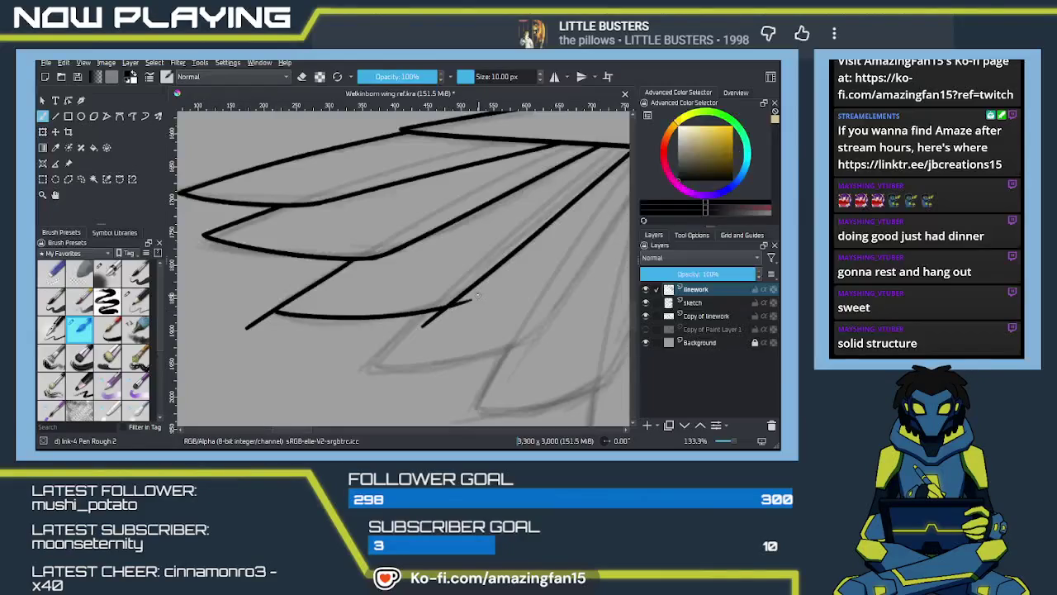
key(ctrl+z)
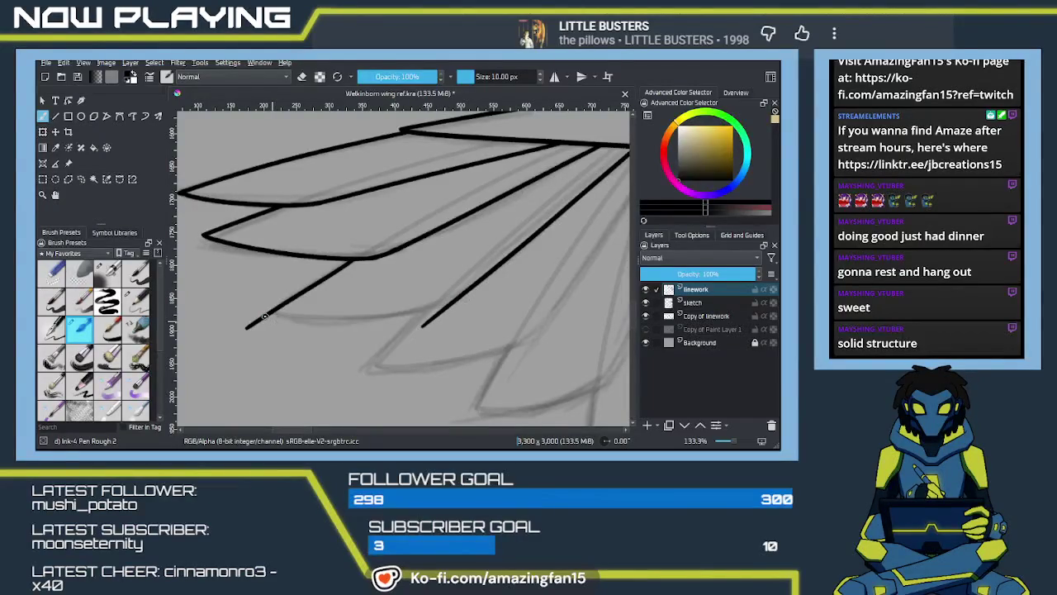
drag(274, 311, 471, 300)
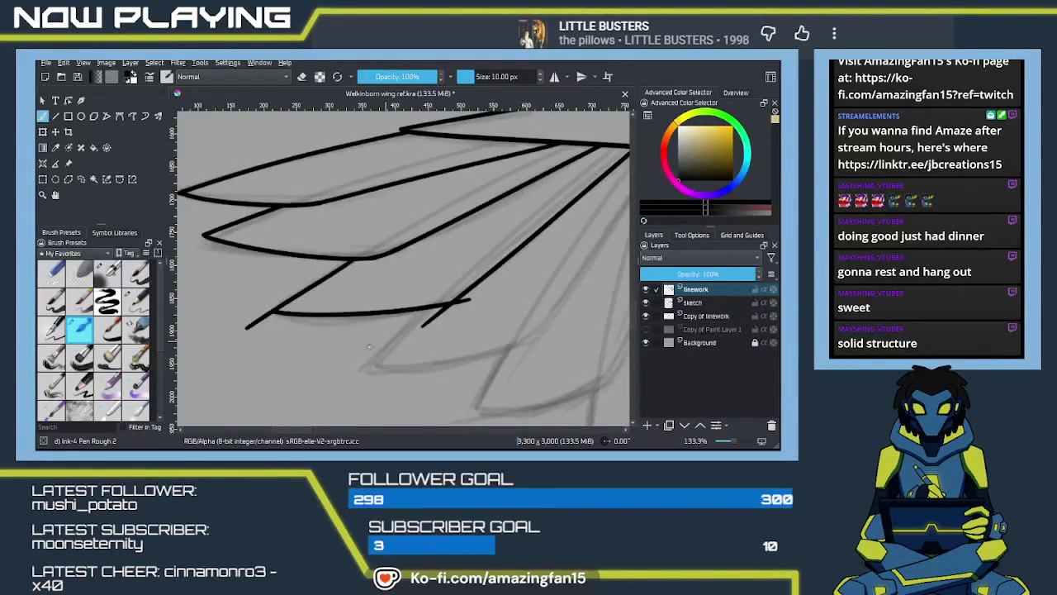
key(ctrl+z)
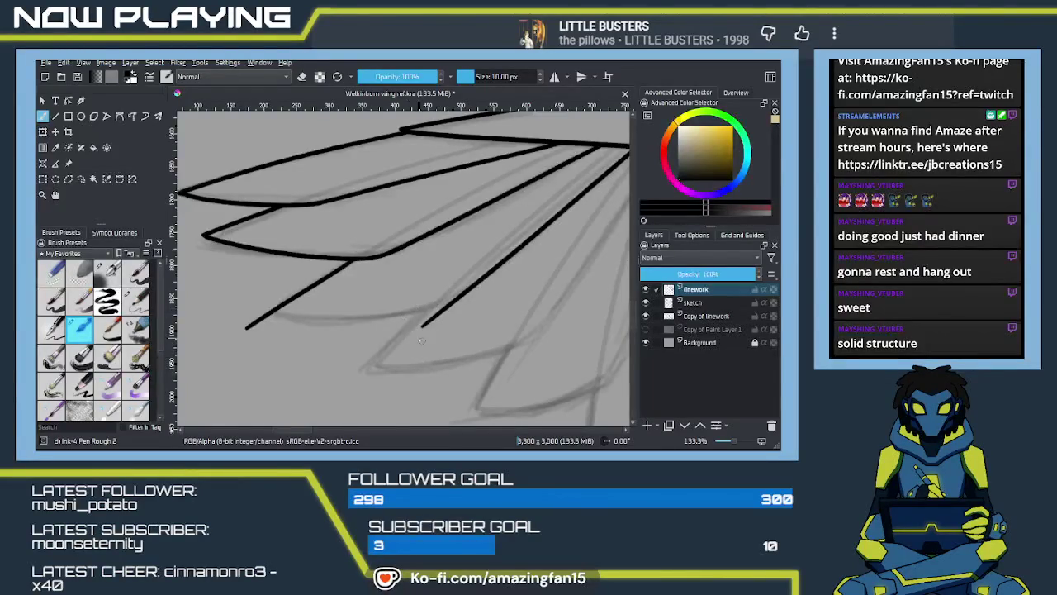
Ink the third feather's bottom edge and erase its overshooting end into a clean pointed tip
scroll(421, 339, up, 1)
scroll(323, 313, up, 1)
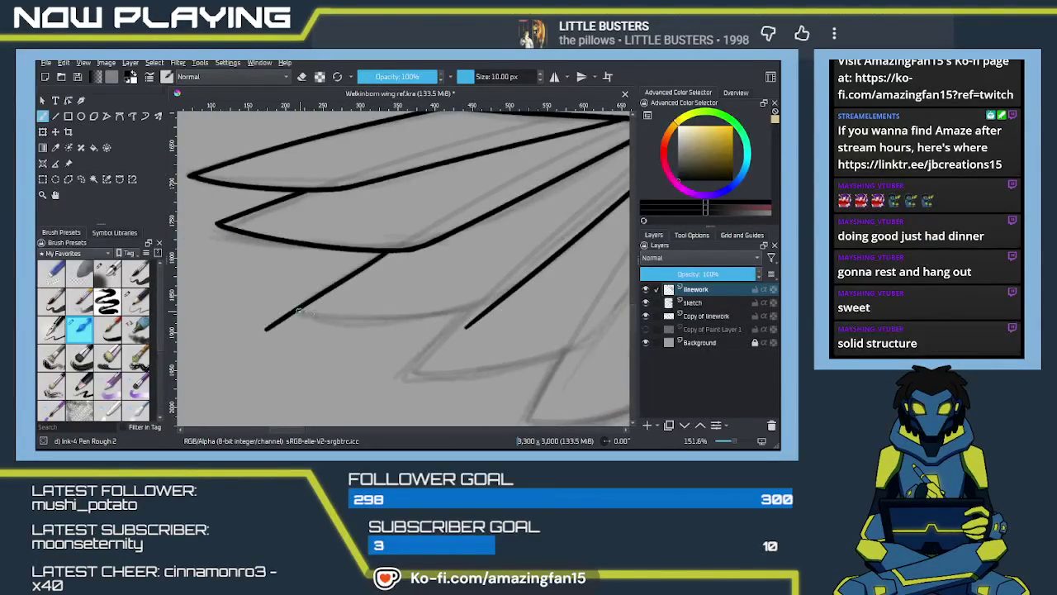
drag(297, 312, 490, 301)
key(ctrl+z)
drag(299, 312, 510, 294)
key(ctrl+z)
mouse_move(298, 311)
mouse_down()
mouse_move(505, 306)
mouse_move(428, 341)
mouse_move(439, 344)
mouse_up()
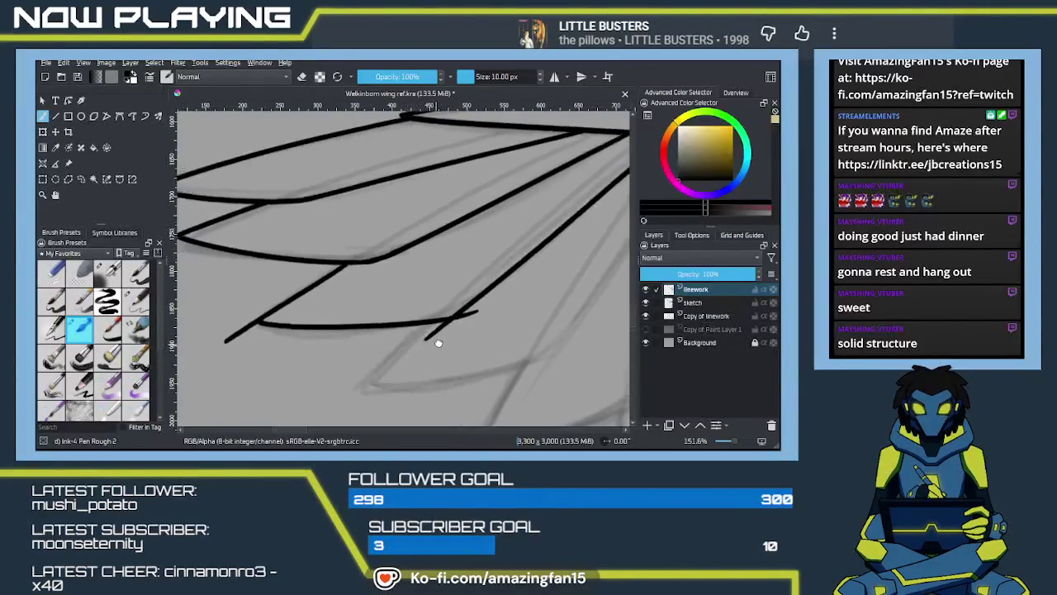
key(e)
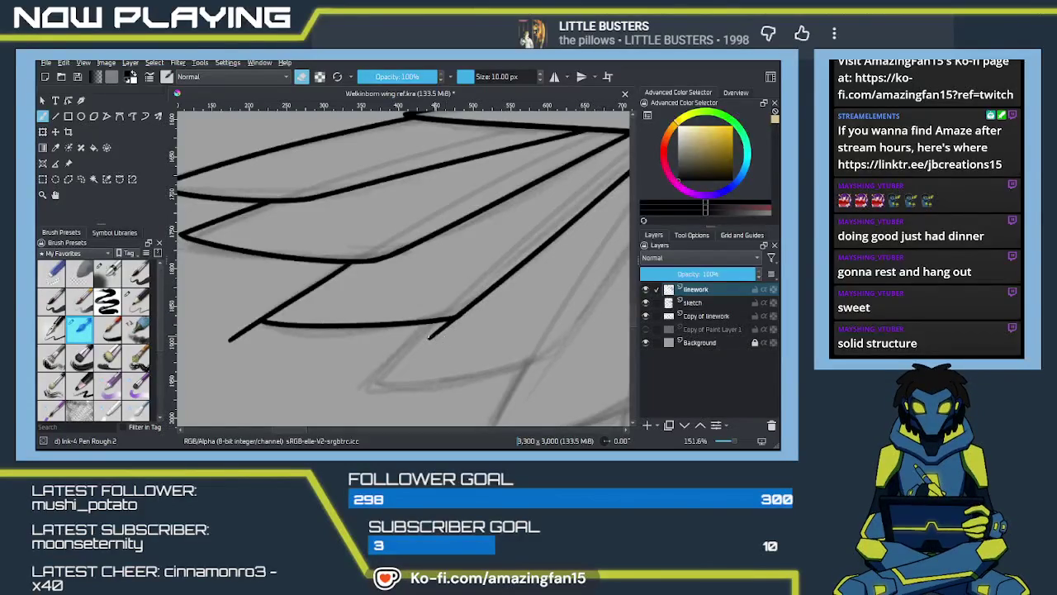
drag(423, 340, 436, 330)
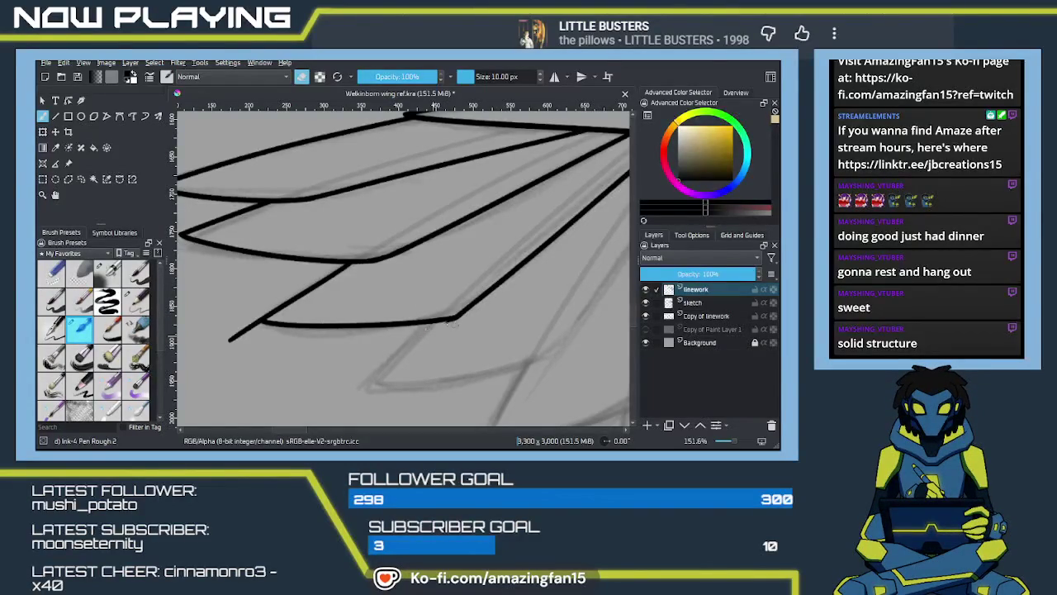
mouse_move(417, 315)
mouse_down()
mouse_move(460, 329)
mouse_move(544, 312)
mouse_up()
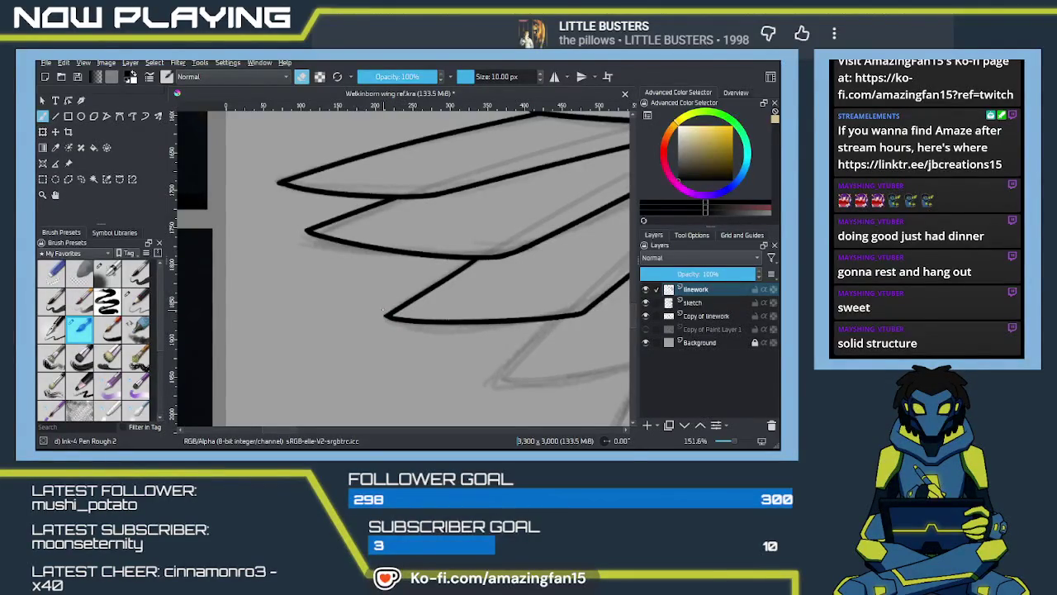
mouse_move(486, 346)
mouse_down()
mouse_move(416, 314)
mouse_move(437, 301)
mouse_move(370, 287)
mouse_move(509, 275)
mouse_move(489, 231)
mouse_up()
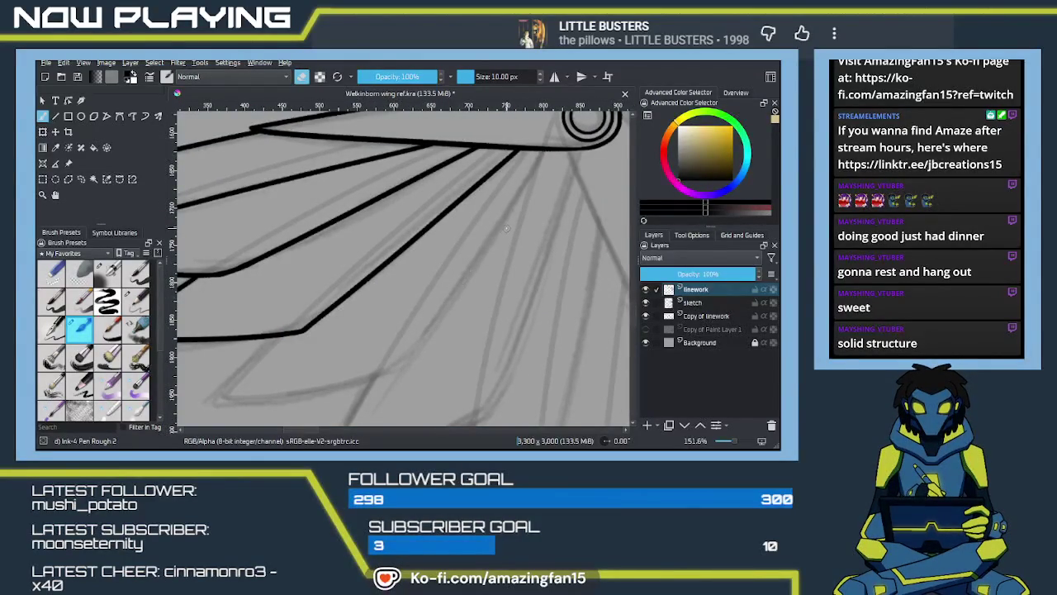
Draw a long diagonal feather line from the upper edge just below the ringed joint
key(e)
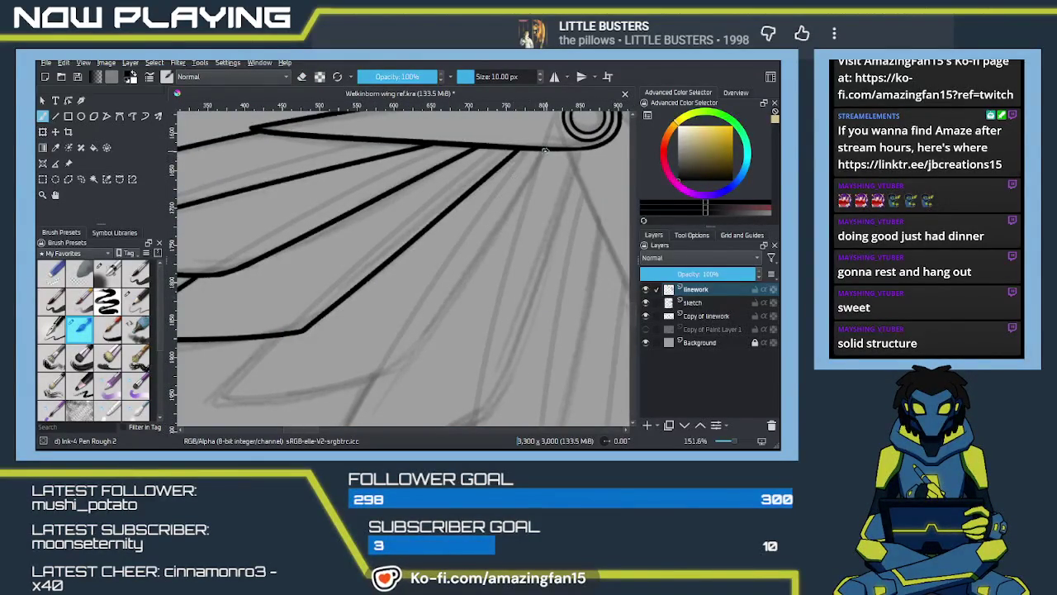
drag(547, 150, 365, 405)
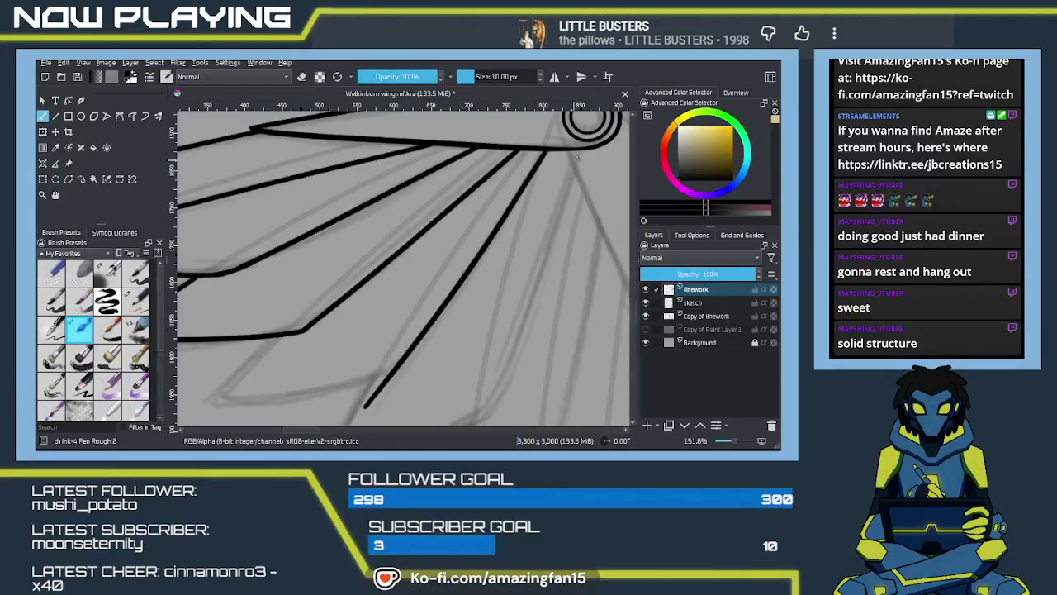
key(ctrl+z)
drag(546, 150, 364, 409)
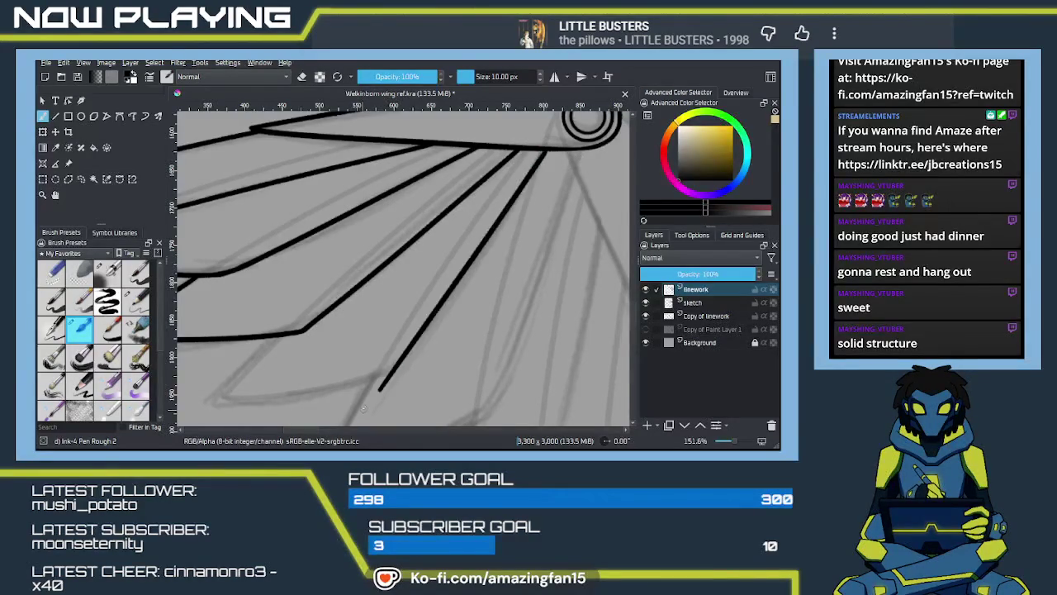
key(ctrl+z)
drag(546, 150, 355, 419)
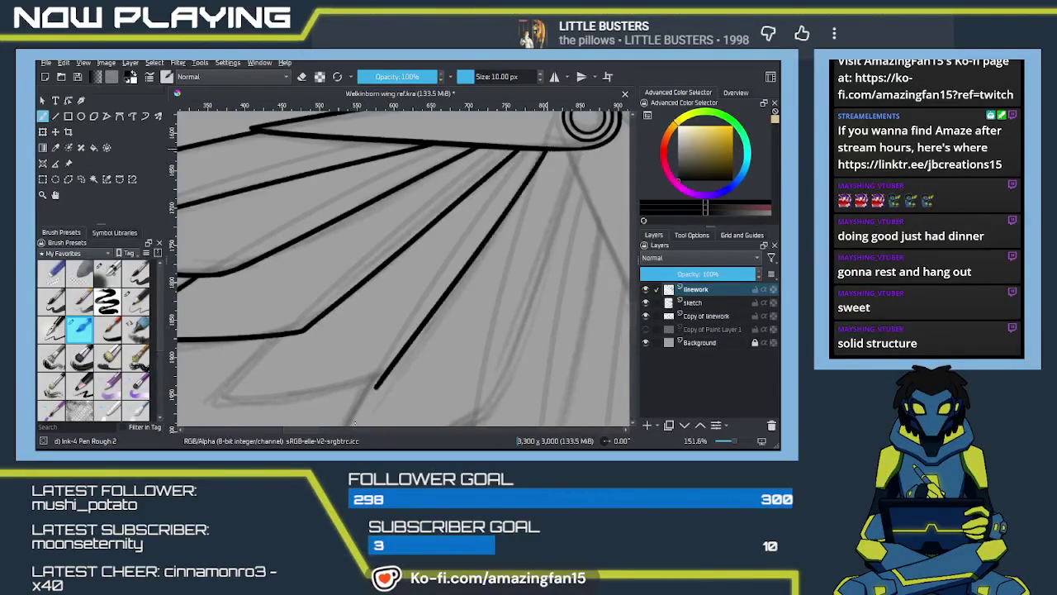
key(ctrl+z)
drag(547, 150, 379, 385)
key(ctrl+z)
drag(546, 150, 372, 417)
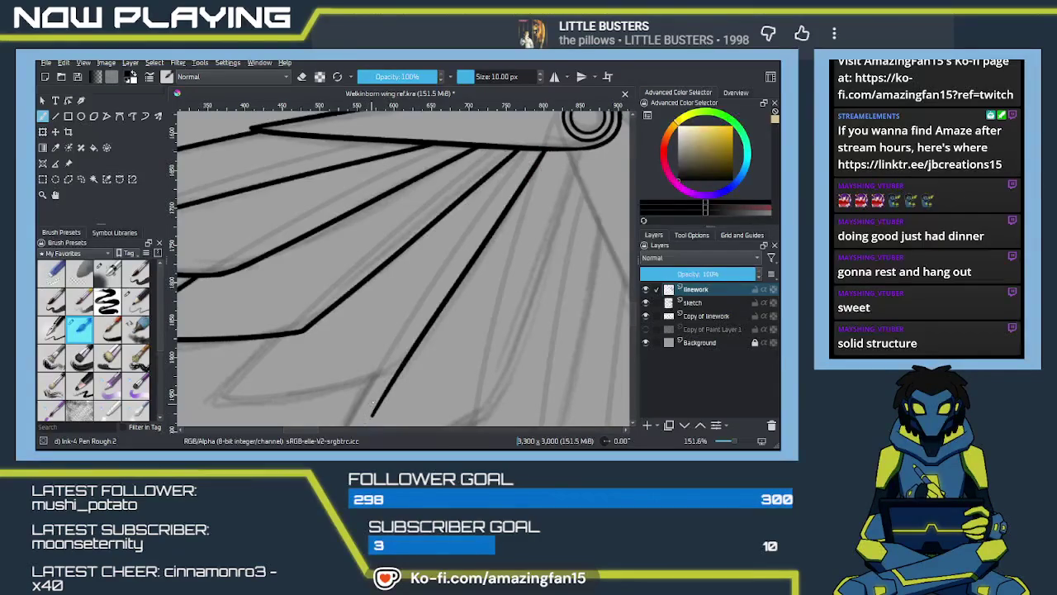
drag(502, 252, 444, 369)
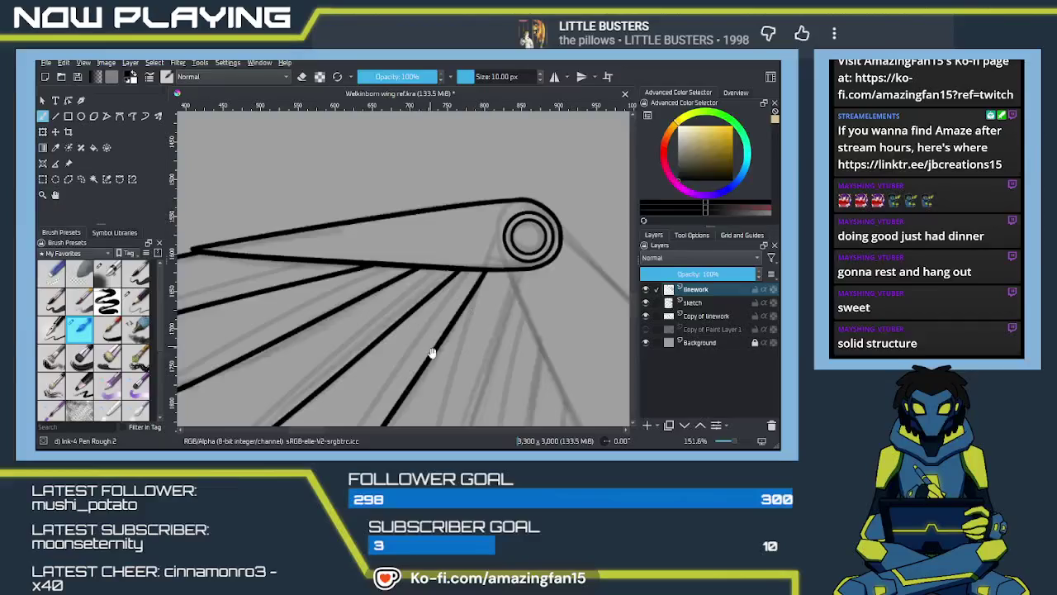
Ink the feather's lower edge near its tip, extending it across the long feather line
drag(426, 341, 503, 239)
mouse_move(425, 278)
mouse_down()
mouse_move(475, 331)
mouse_move(561, 324)
mouse_up()
mouse_move(376, 277)
mouse_down()
mouse_move(297, 361)
mouse_move(512, 310)
mouse_up()
key(ctrl+z)
drag(319, 340, 507, 312)
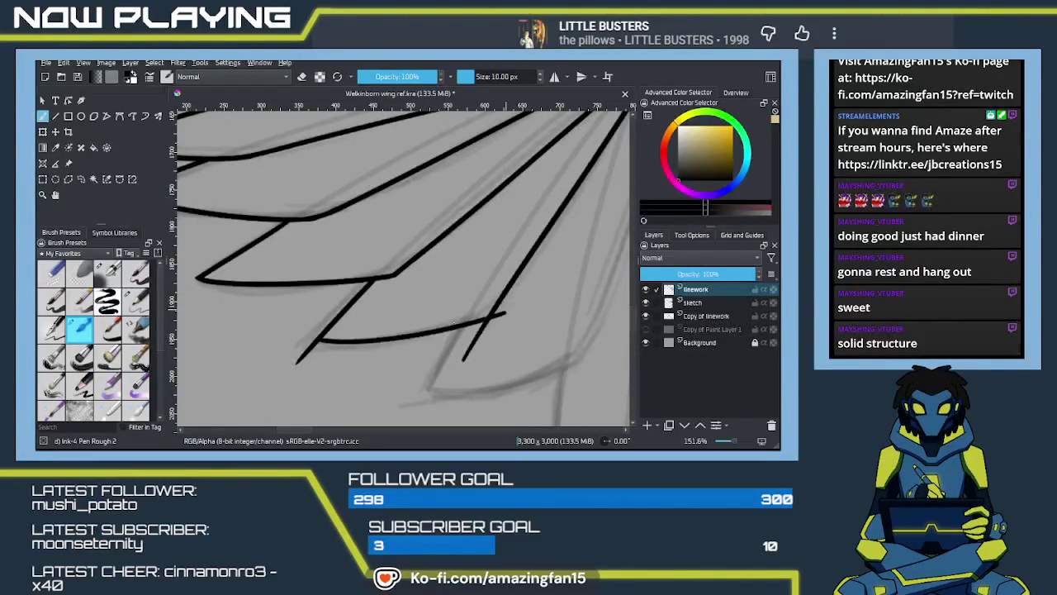
key(ctrl+z)
drag(318, 339, 489, 314)
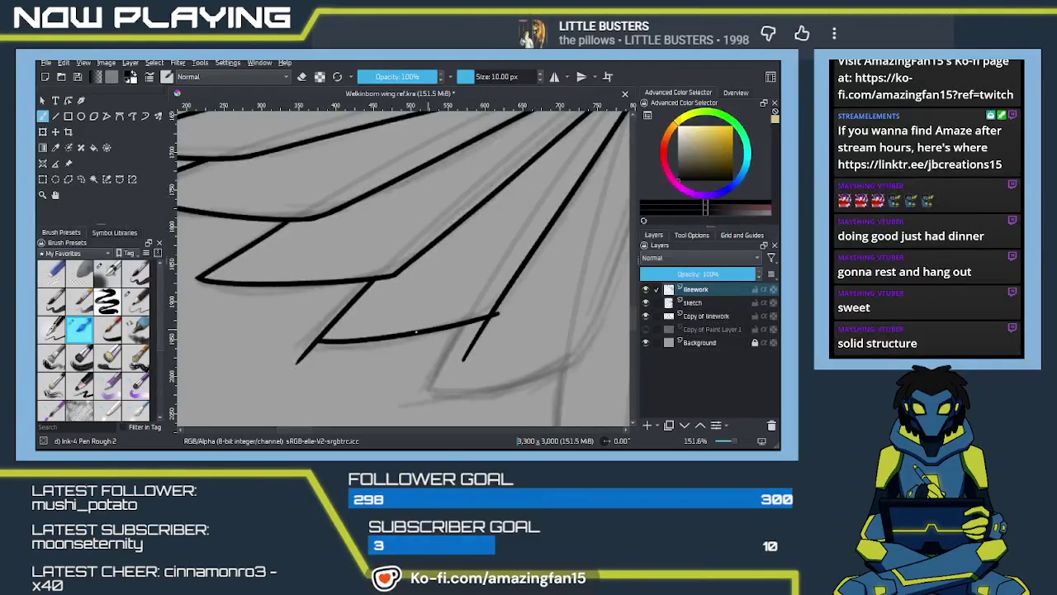
key(ctrl+z)
drag(317, 340, 516, 309)
key(ctrl+z)
drag(318, 339, 490, 313)
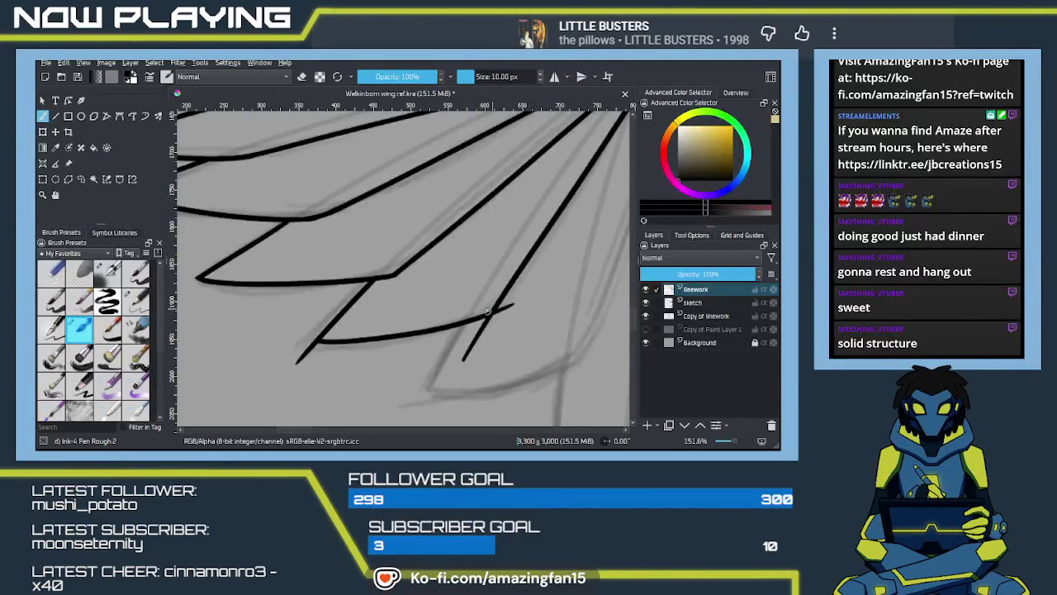
key(ctrl+z)
mouse_move(318, 339)
mouse_down()
mouse_move(435, 330)
mouse_move(520, 298)
mouse_up()
drag(336, 377, 385, 378)
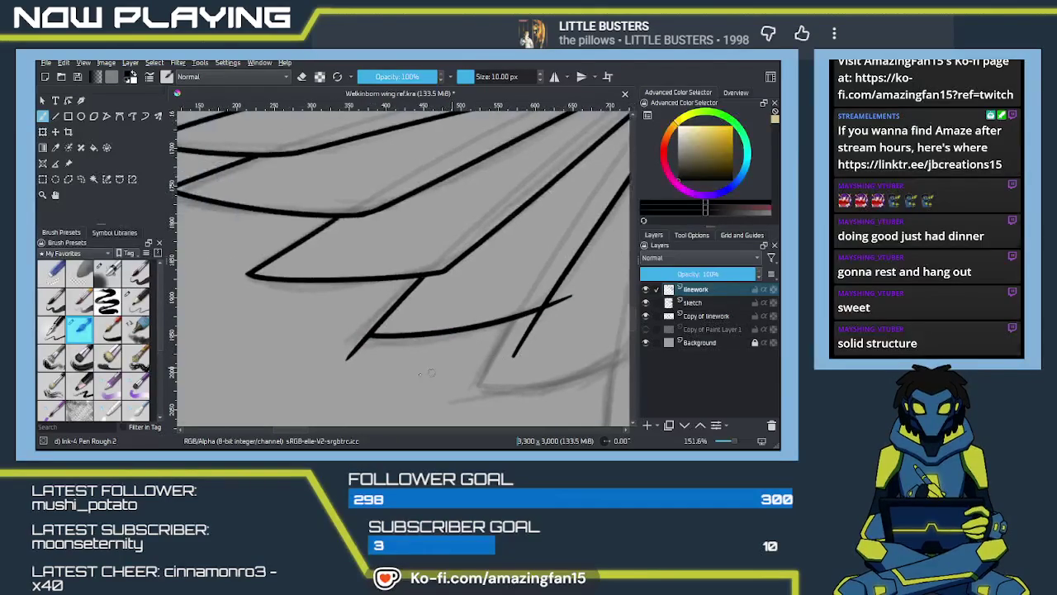
Erase the overshooting ends so the feather closes in a clean pointed corner
key(e)
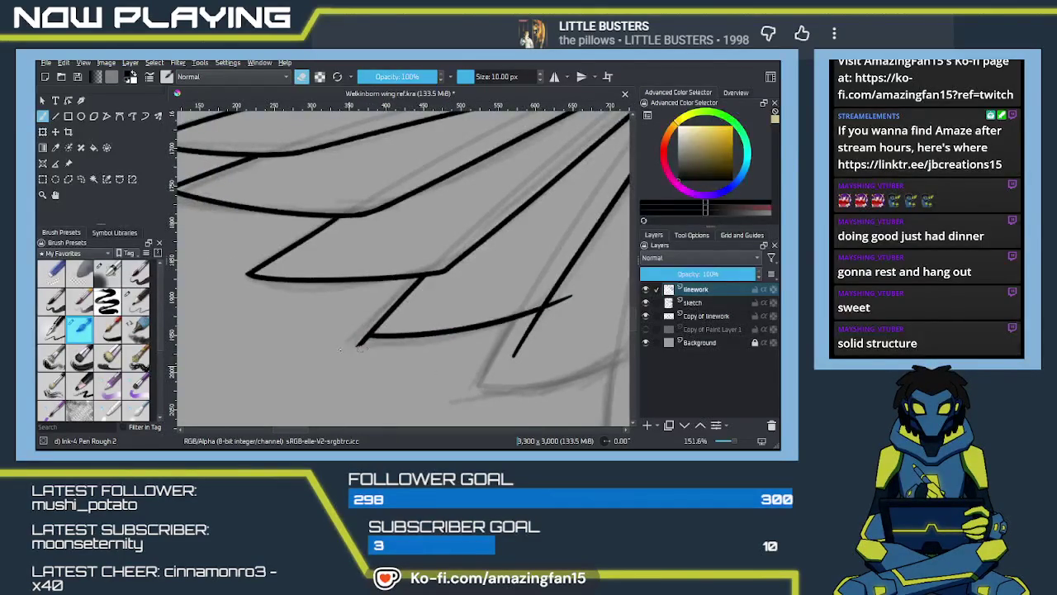
drag(363, 340, 351, 347)
drag(512, 360, 535, 321)
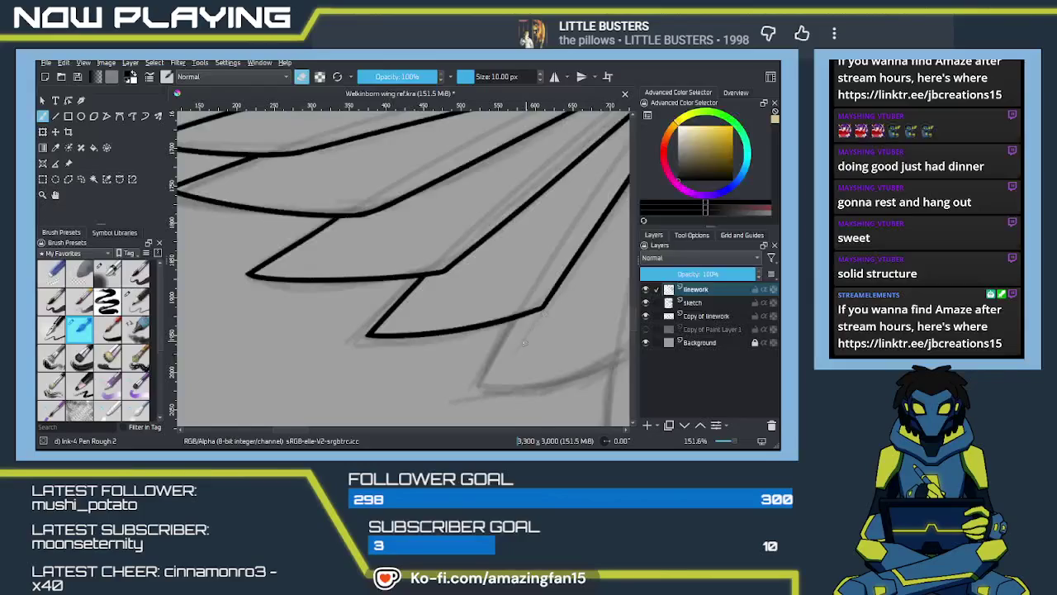
mouse_move(507, 304)
mouse_down()
mouse_move(484, 361)
mouse_move(494, 260)
mouse_move(475, 284)
mouse_move(493, 169)
mouse_up()
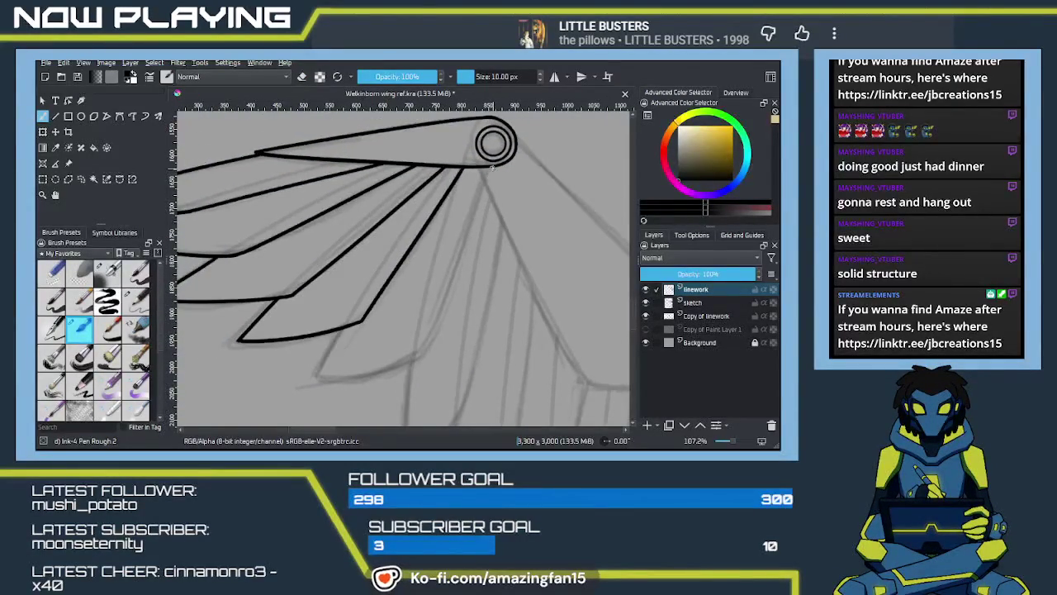
Ink the feather shaft down from the ringed joint after two discarded attempts
drag(493, 165, 417, 359)
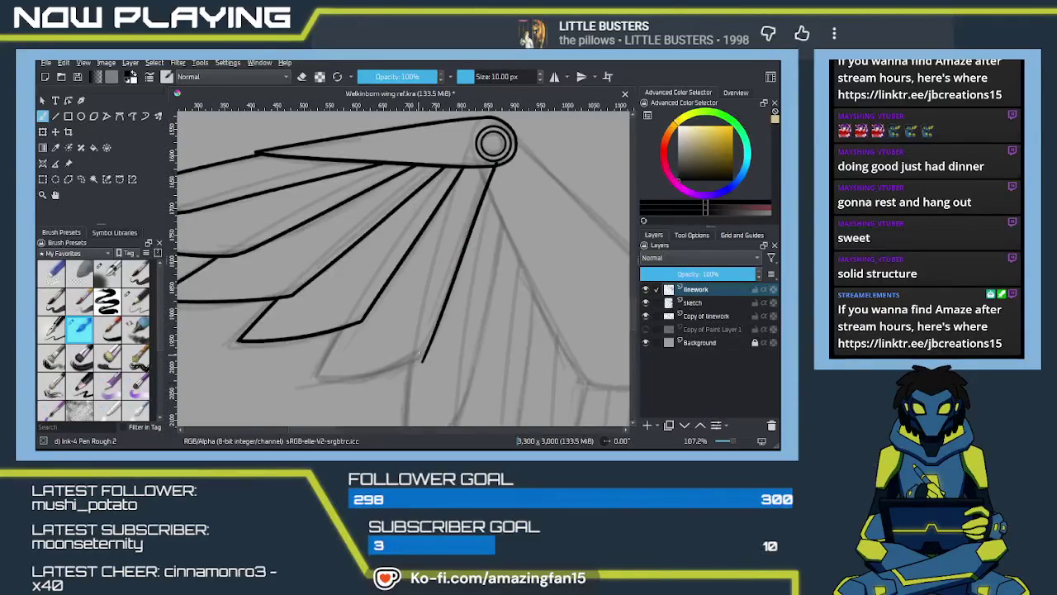
key(ctrl+z)
drag(495, 167, 413, 363)
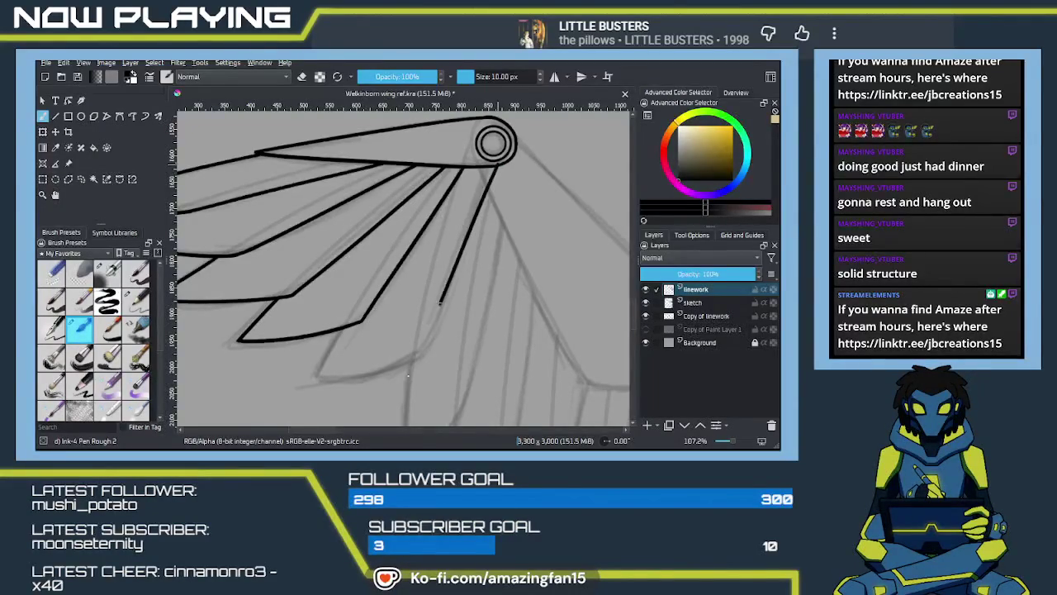
key(ctrl+z)
mouse_move(496, 168)
mouse_down()
mouse_move(426, 347)
mouse_move(484, 297)
mouse_up()
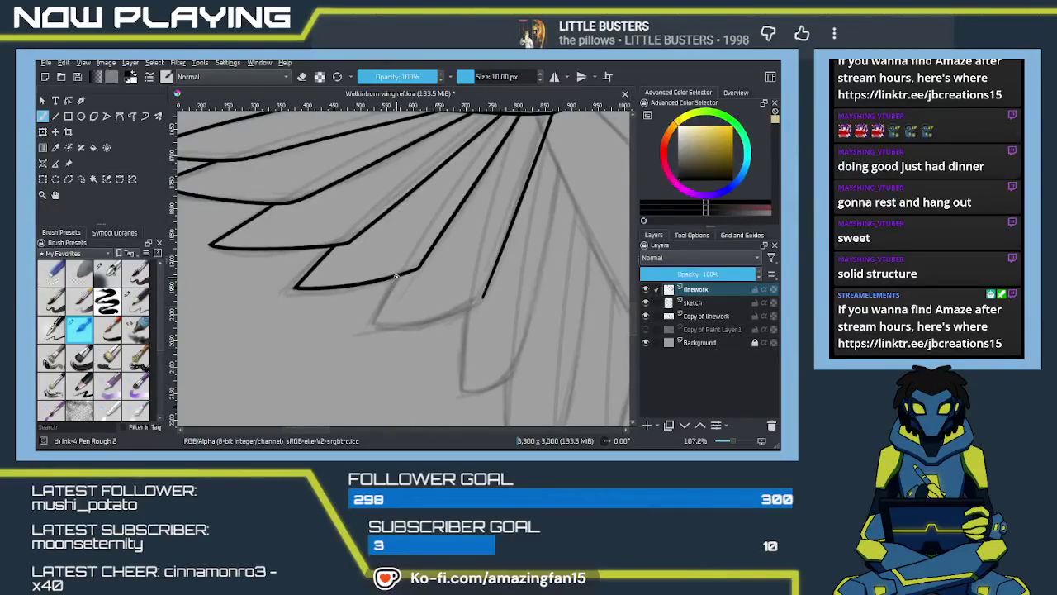
Ink the feather's edge down from its upper tip, discarding a trial lower curve
drag(400, 275, 365, 341)
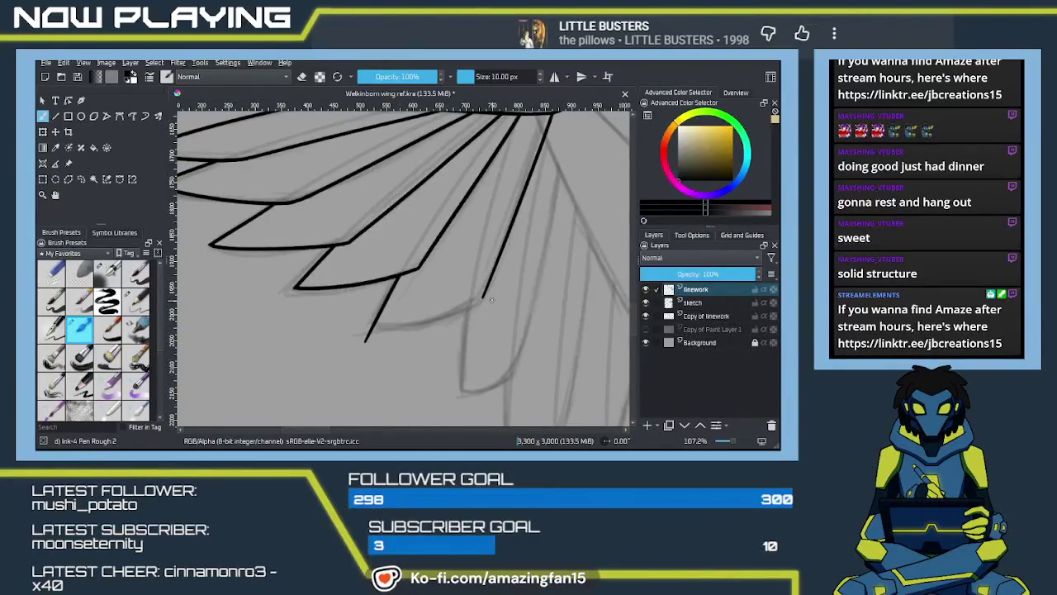
drag(442, 318, 482, 296)
key(ctrl+z)
scroll(452, 328, up, 1)
scroll(452, 329, up, 1)
scroll(330, 339, up, 1)
Ink the feather's curved lower edge along the sketch after several undone attempts
drag(282, 339, 464, 301)
key(ctrl+z)
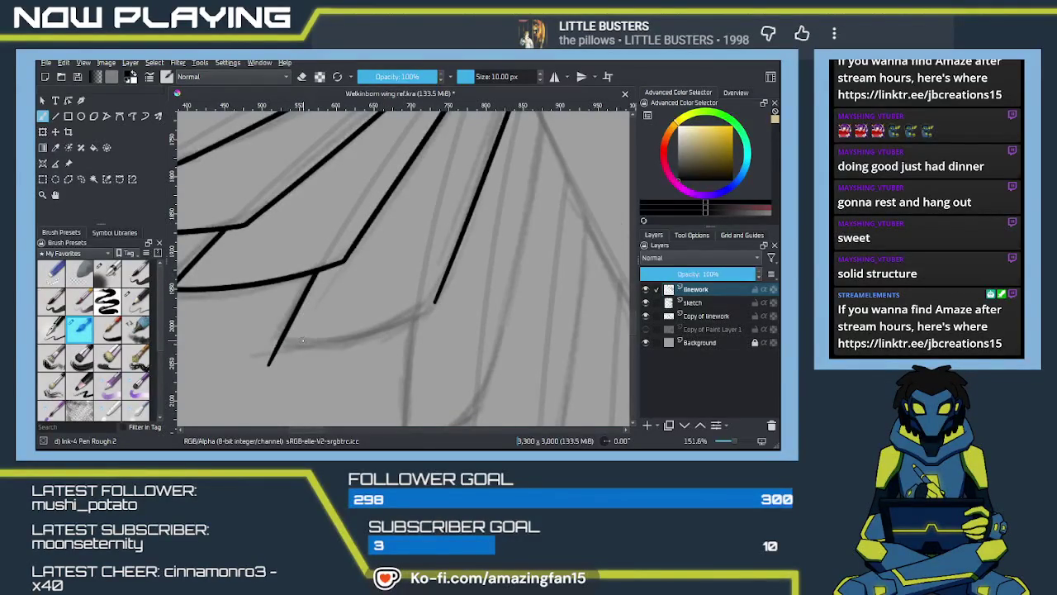
mouse_move(281, 338)
mouse_down()
mouse_move(373, 330)
mouse_move(446, 302)
mouse_up()
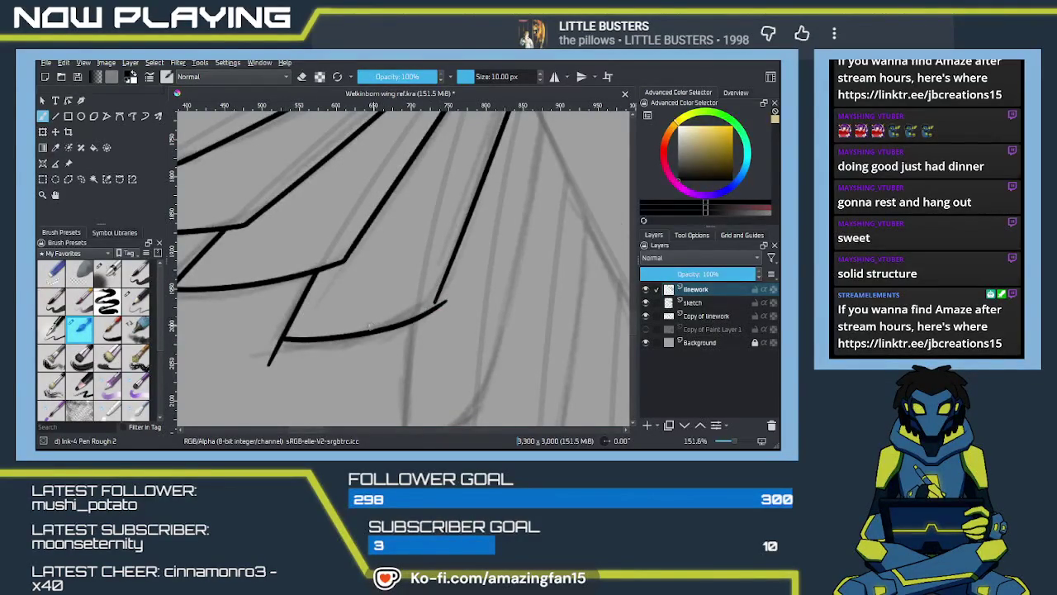
key(ctrl+z)
drag(282, 339, 448, 292)
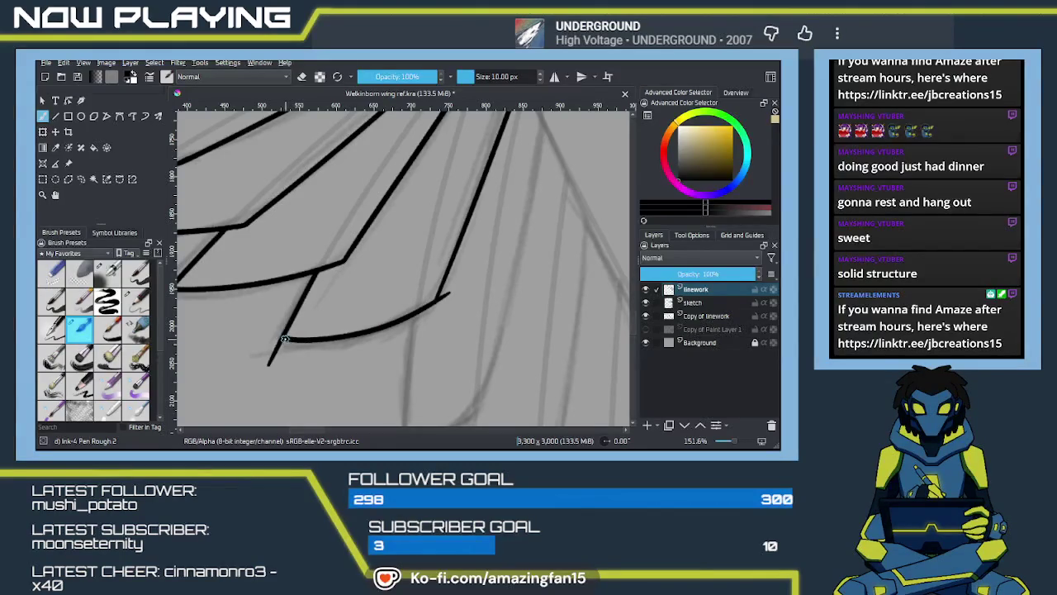
key(ctrl+z)
drag(283, 337, 449, 292)
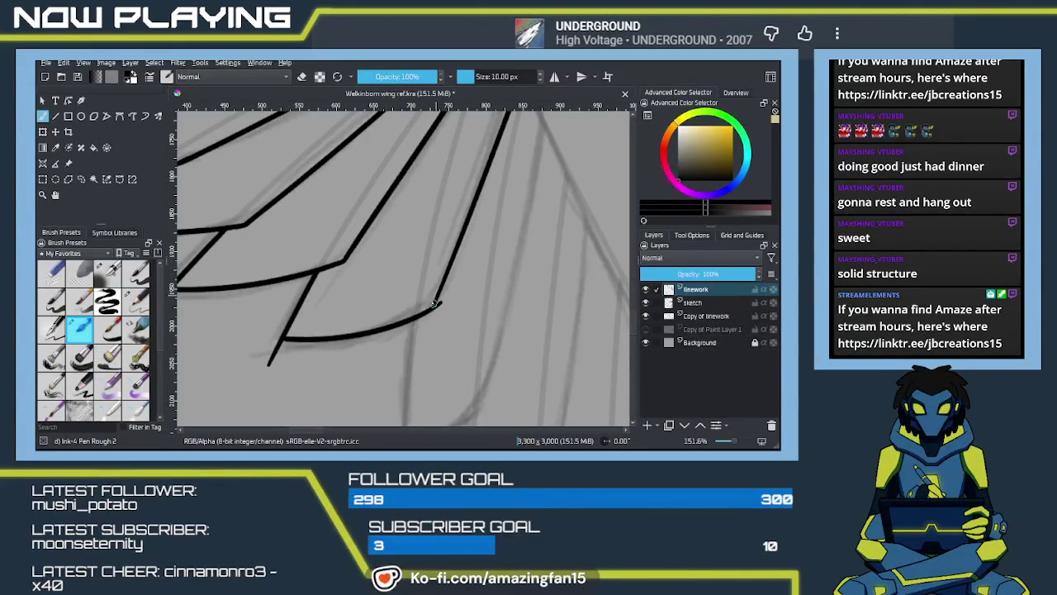
Join the curve and shaft at the junction, erase the overshoot, then resume inking zoomed out
drag(429, 307, 441, 300)
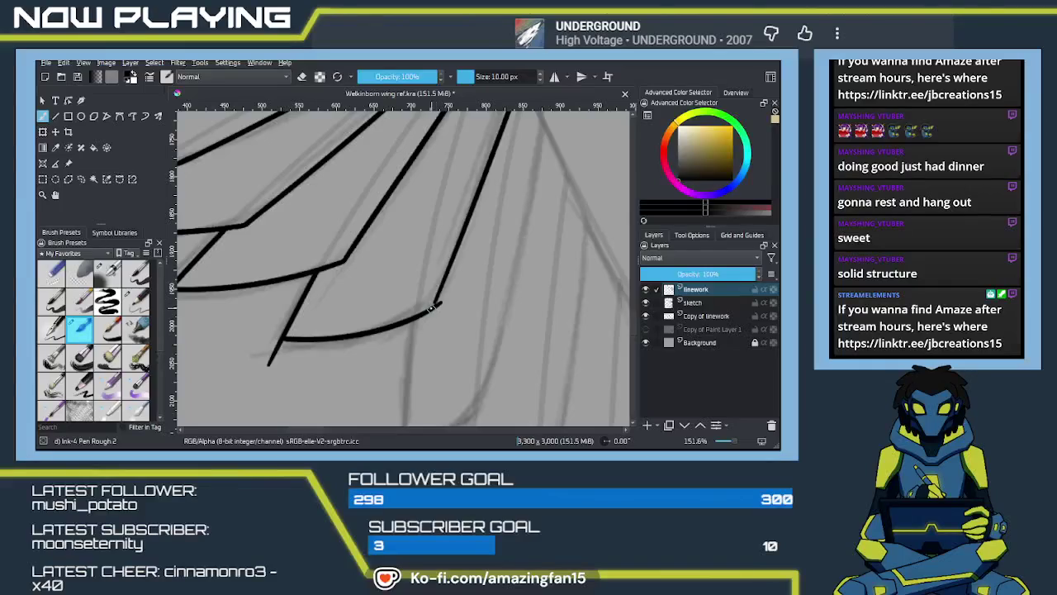
drag(441, 281, 440, 300)
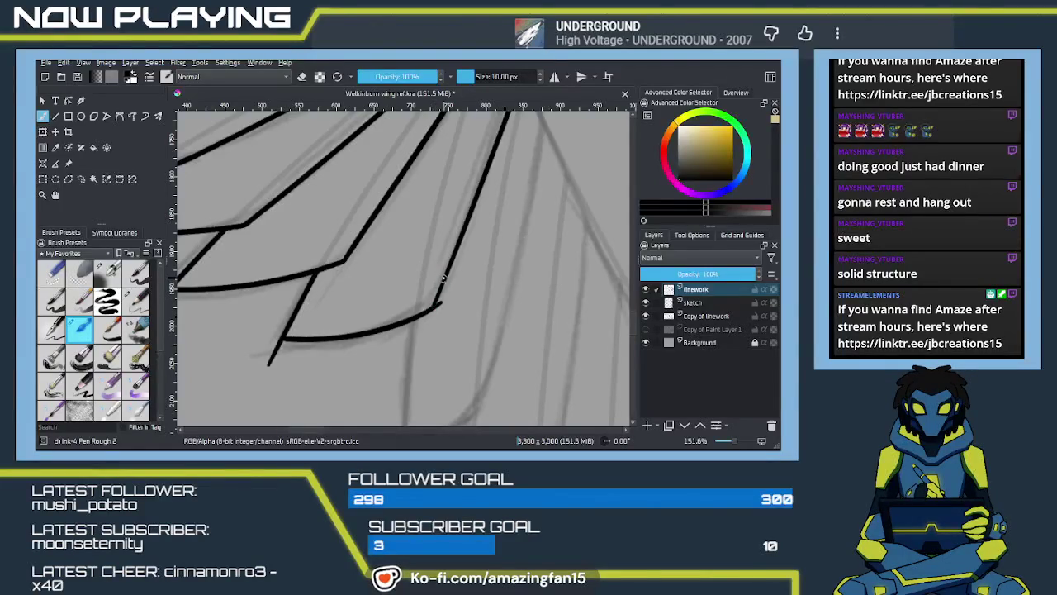
key(e)
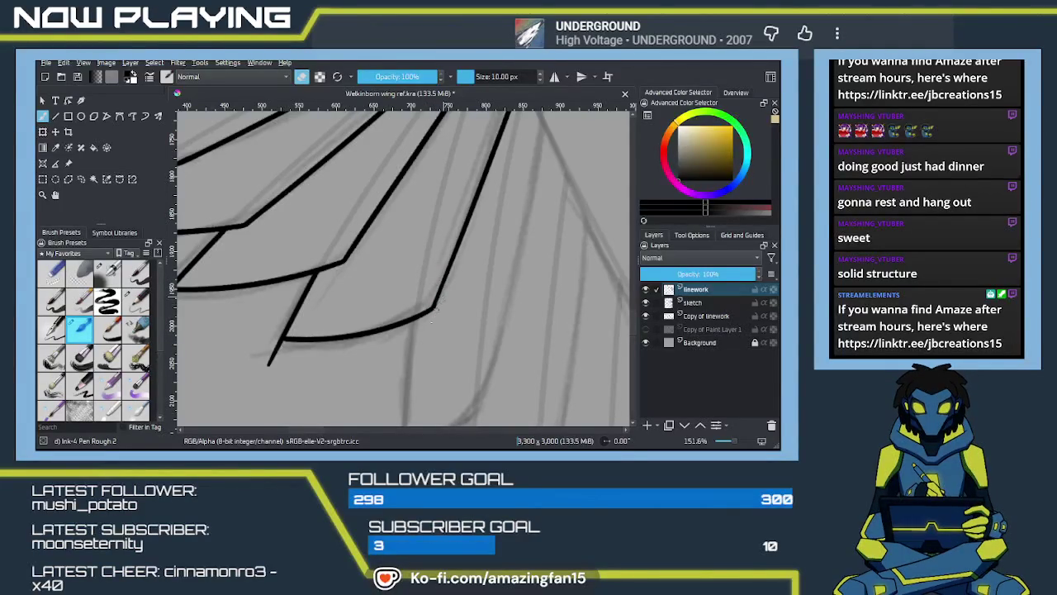
drag(440, 304, 436, 308)
drag(273, 362, 389, 334)
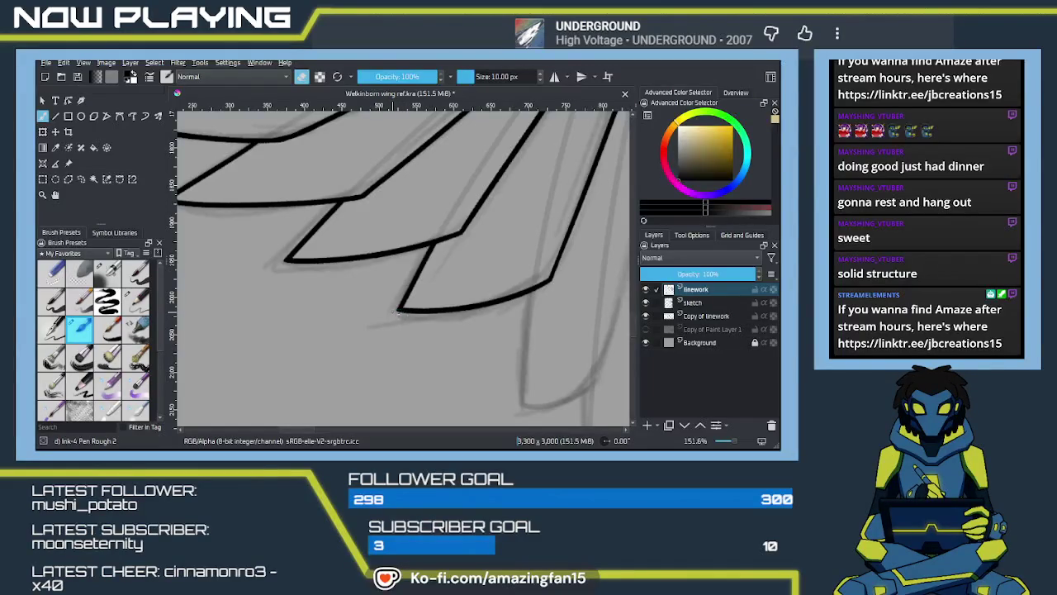
key(e)
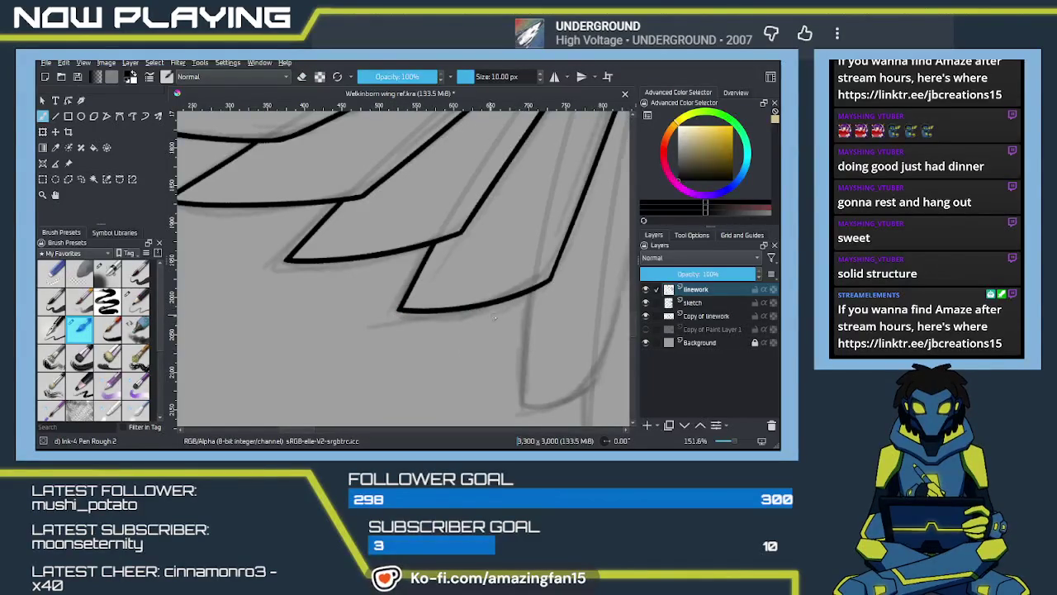
key(minus)
key(minus)
key(minus)
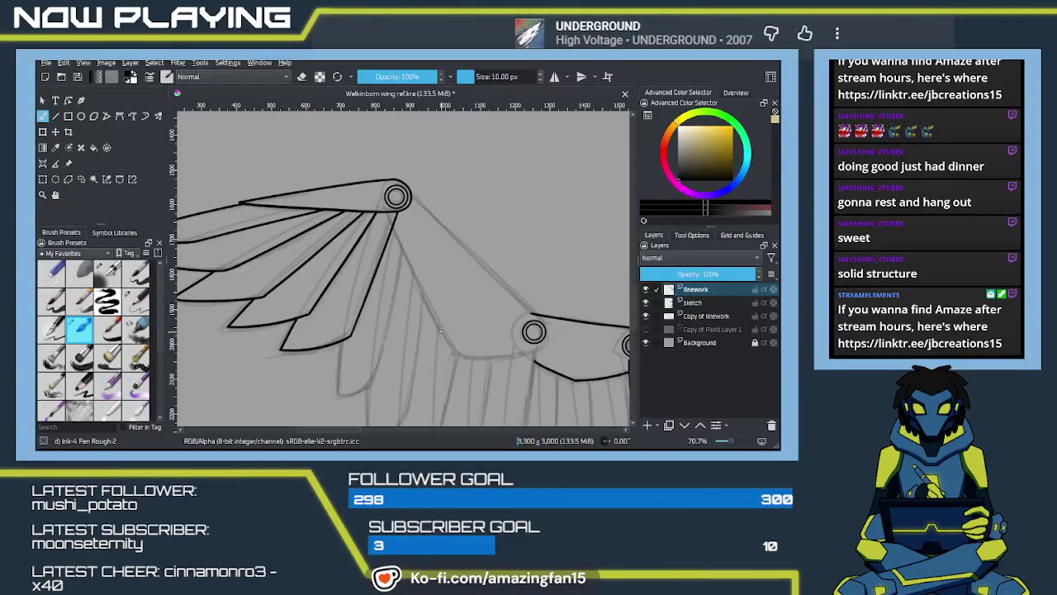
Nudge the view and save the document with Ctrl+S
scroll(460, 325, down, 2)
scroll(460, 324, left, 2)
scroll(458, 305, up, 2)
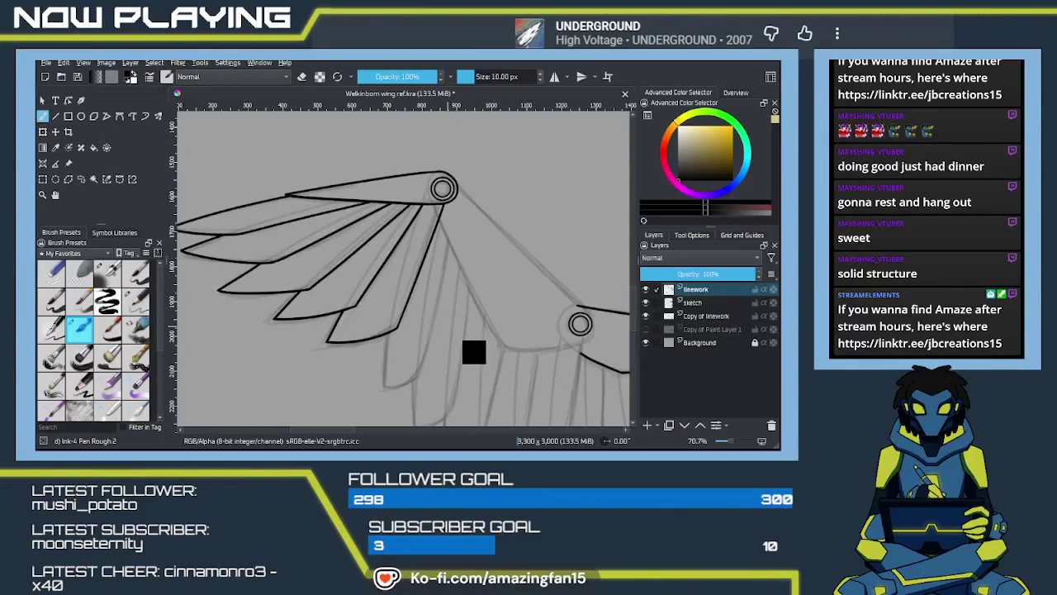
key(ctrl+s)
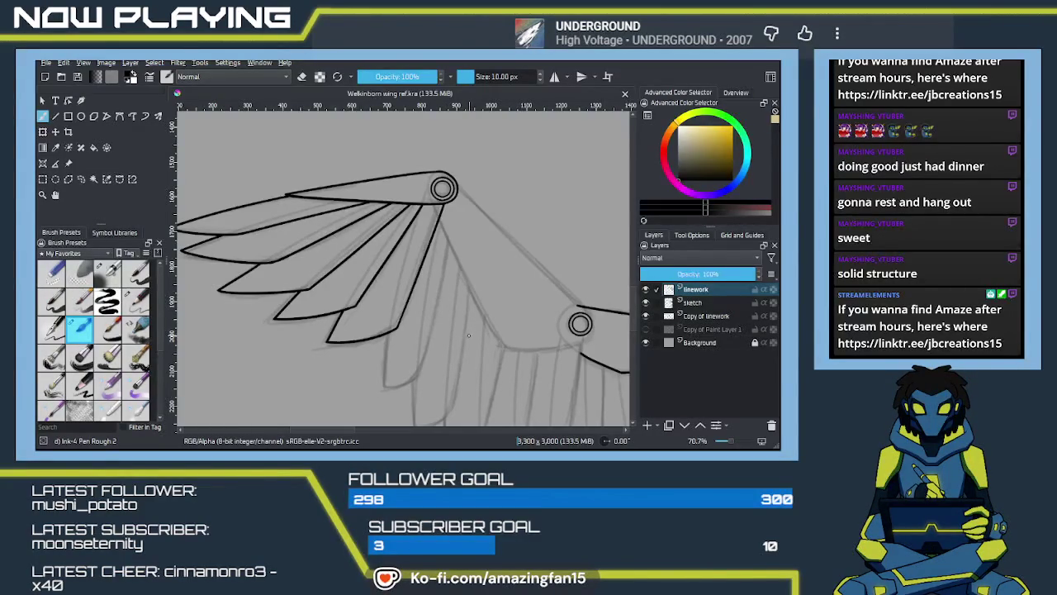
Zoom in on the middle of the wing, discarding a trial stroke
scroll(469, 334, up, 2)
mouse_move(514, 309)
mouse_down()
mouse_move(423, 336)
mouse_move(371, 288)
mouse_move(370, 307)
mouse_up()
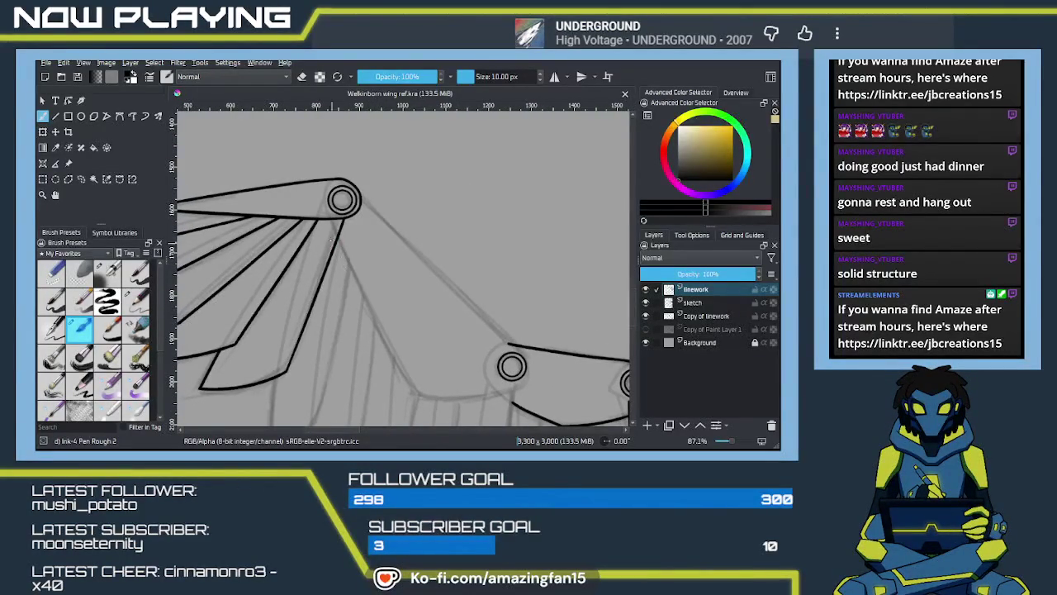
drag(339, 241, 409, 368)
key(ctrl+z)
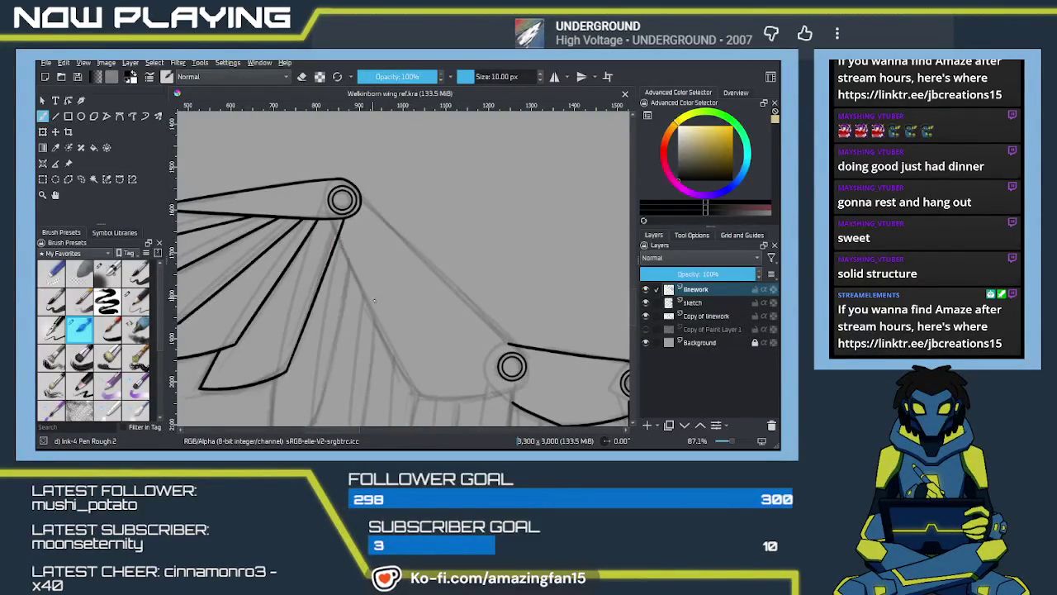
Zoom to the upper joint and try a feather line from it several times, undoing each
scroll(384, 314, up, 2)
mouse_move(378, 307)
mouse_down()
mouse_move(312, 213)
mouse_move(340, 282)
mouse_up()
key(ctrl+z)
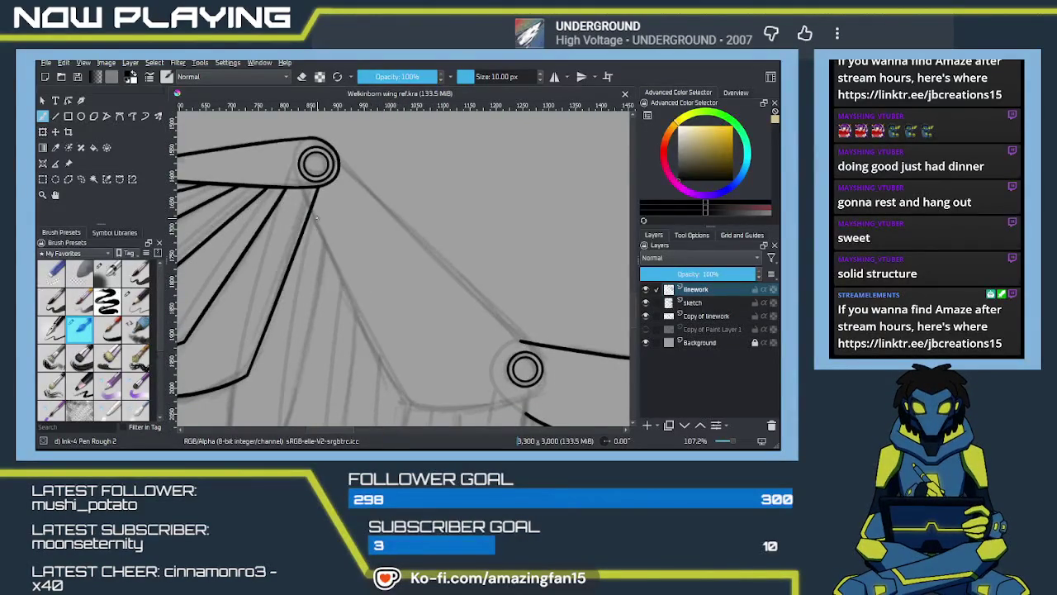
drag(312, 213, 389, 390)
key(ctrl+z)
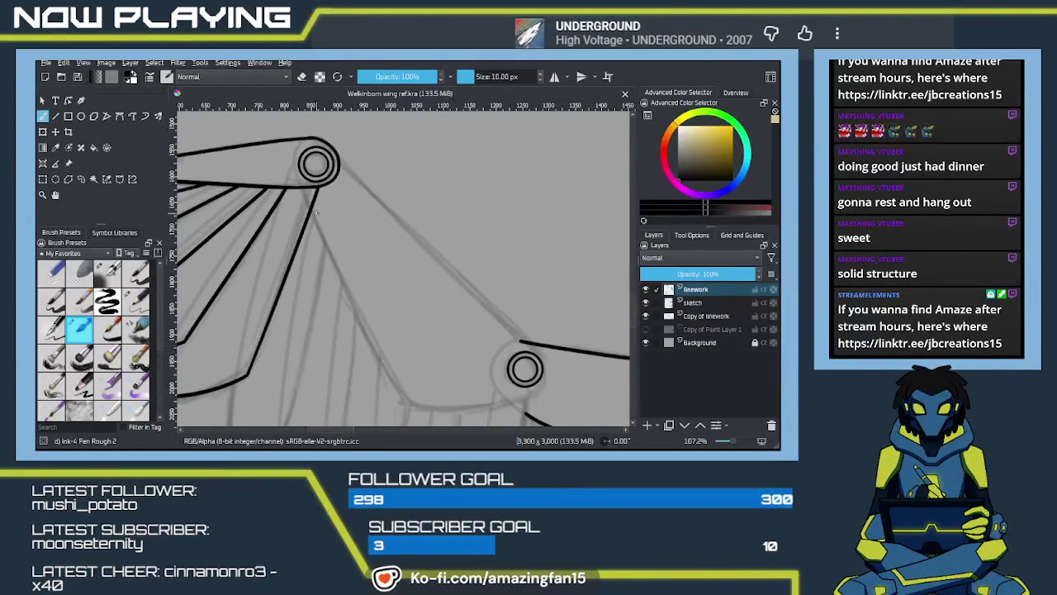
drag(313, 213, 409, 423)
key(ctrl+z)
drag(311, 212, 400, 396)
key(ctrl+z)
drag(386, 360, 395, 403)
key(ctrl+z)
drag(312, 212, 416, 407)
key(ctrl+z)
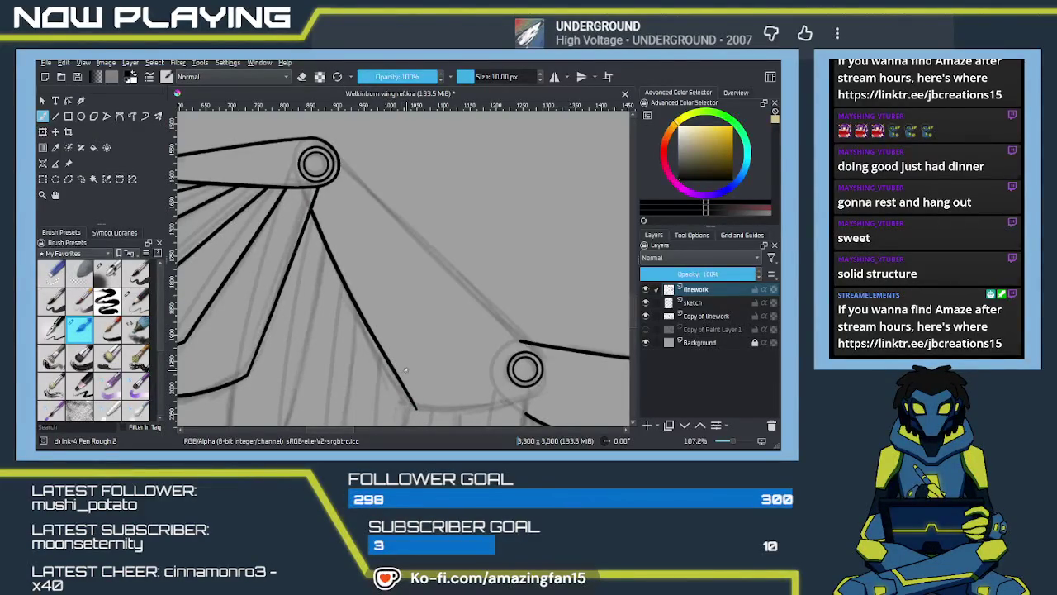
Ink the long diagonal strut from the upper ringed joint down to the lower joint
mouse_move(428, 398)
mouse_down()
mouse_move(434, 321)
mouse_move(425, 333)
mouse_move(355, 326)
mouse_move(398, 338)
mouse_up()
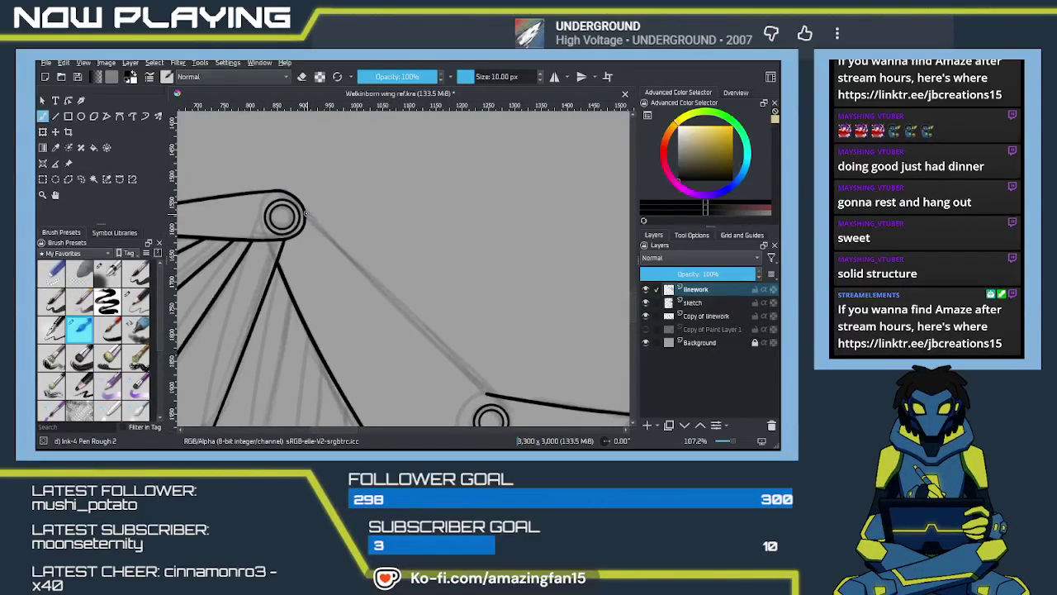
drag(309, 213, 472, 395)
key(ctrl+z)
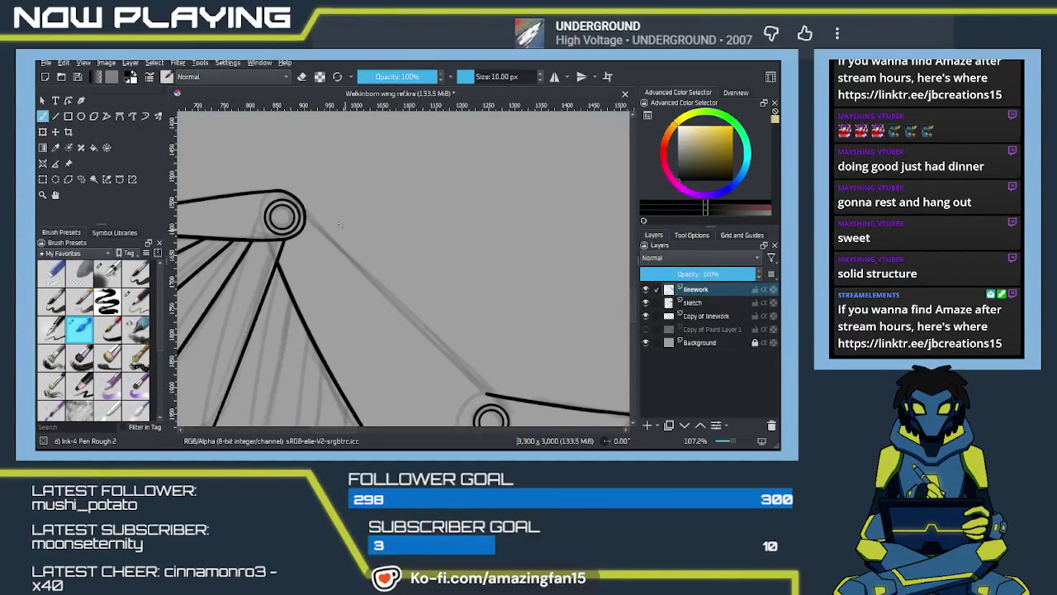
drag(307, 209, 479, 404)
key(ctrl+z)
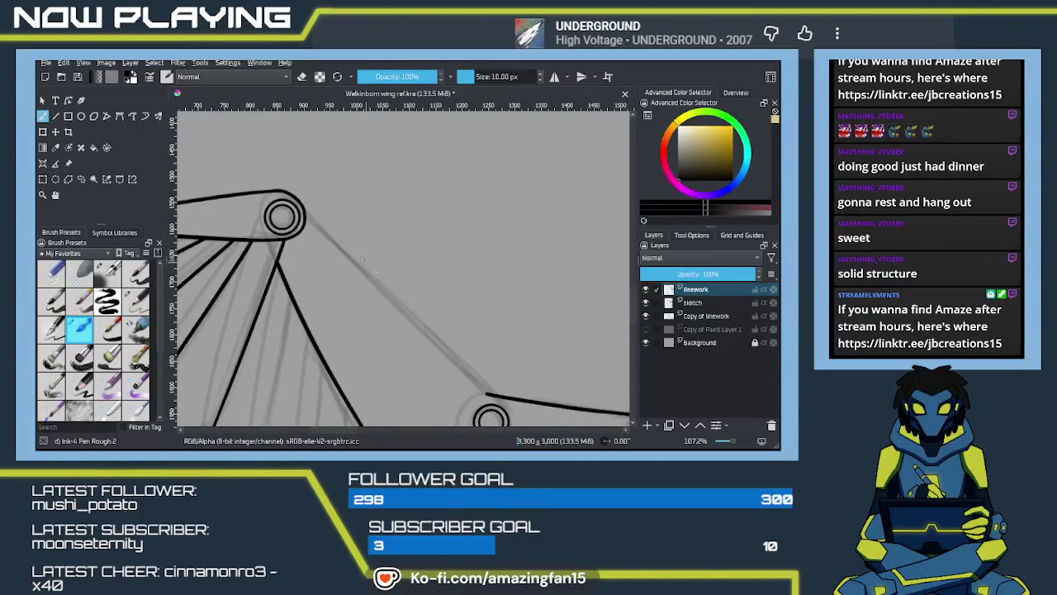
drag(304, 209, 492, 400)
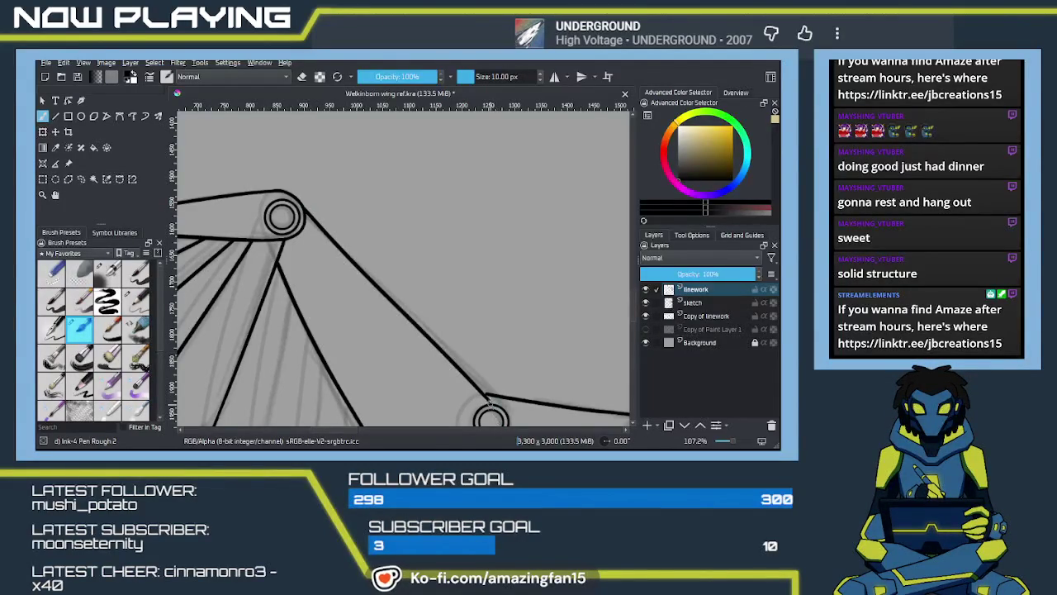
scroll(502, 345, up, 1)
Zoom and pan around the lower joint, removing the last diagonal strut stroke
scroll(502, 345, up, 1)
scroll(503, 345, up, 2)
scroll(405, 266, up, 1)
drag(420, 273, 431, 290)
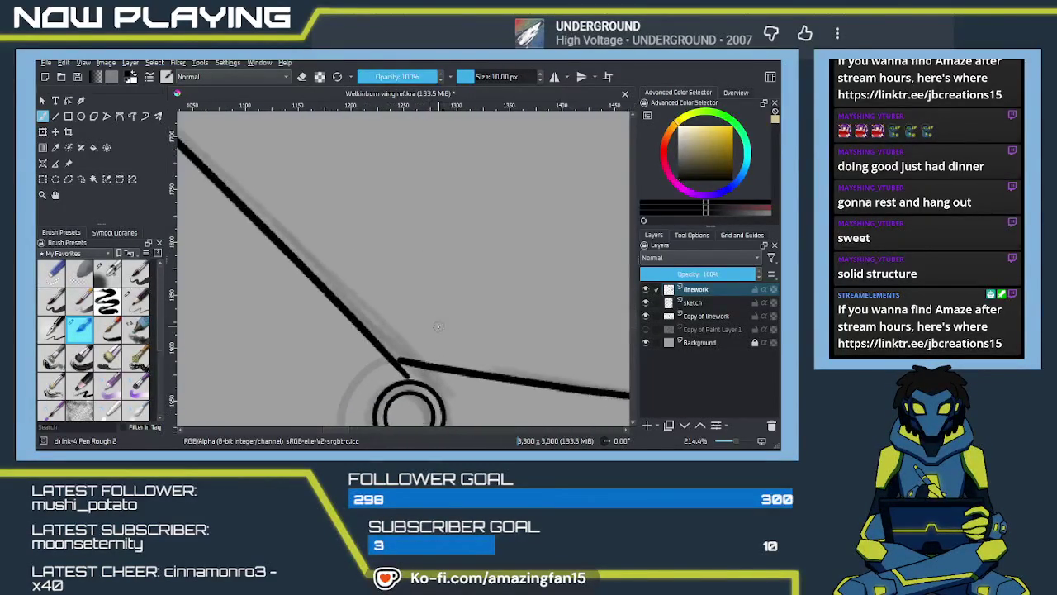
key(ctrl+z)
key(ctrl+shift+z)
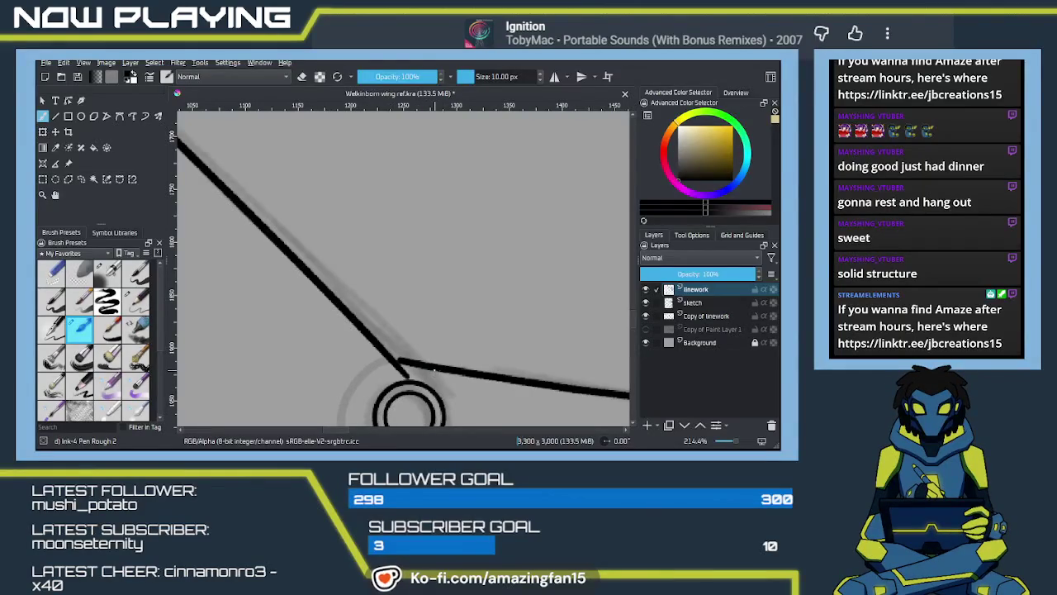
mouse_move(433, 363)
mouse_down()
mouse_move(441, 269)
mouse_move(458, 348)
mouse_move(415, 336)
mouse_move(408, 358)
mouse_move(421, 338)
mouse_move(427, 354)
mouse_move(391, 342)
mouse_move(401, 347)
mouse_move(371, 306)
mouse_move(377, 335)
mouse_move(350, 325)
mouse_up()
key(ctrl+z)
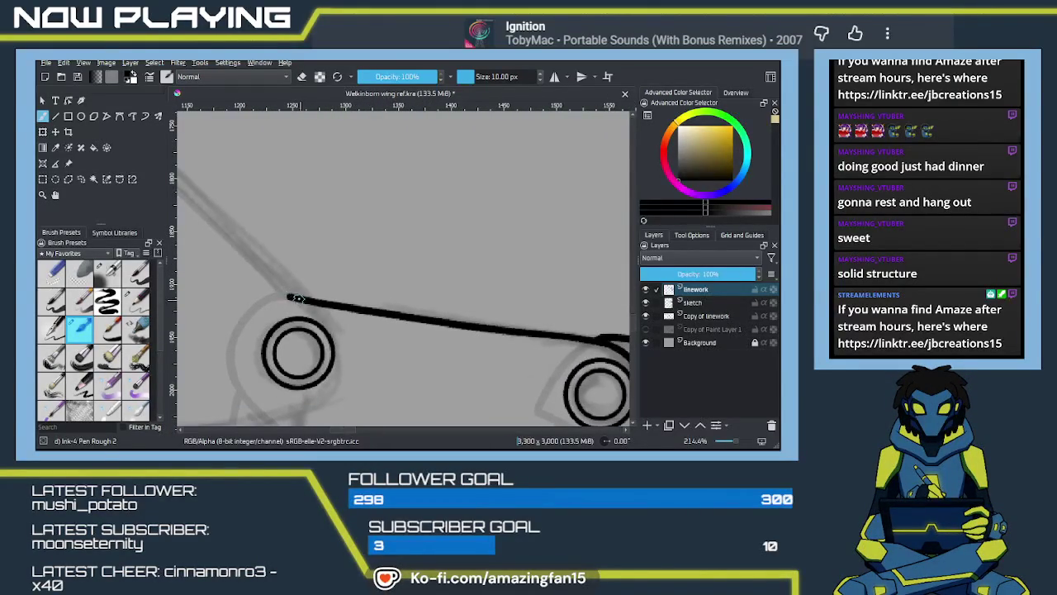
Ink the angled diagonal end of the strut line after discarded attempts
drag(283, 290, 322, 321)
key(ctrl+z)
drag(283, 290, 336, 327)
key(ctrl+z)
key(ctrl+z)
mouse_move(279, 289)
mouse_down()
mouse_move(344, 333)
mouse_move(329, 275)
mouse_move(334, 352)
mouse_up()
Ink a curved arc hugging the right side of the left ringed joint
key(ctrl+z)
drag(318, 266, 314, 349)
key(ctrl+z)
drag(329, 273, 299, 357)
key(ctrl+z)
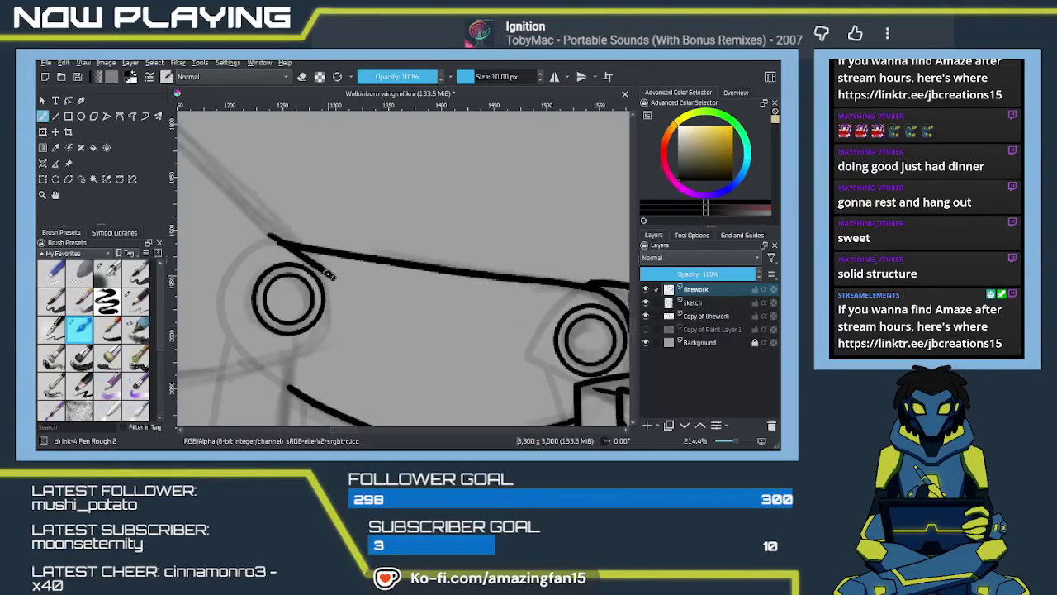
mouse_move(325, 270)
mouse_down()
mouse_move(316, 350)
mouse_move(384, 321)
mouse_up()
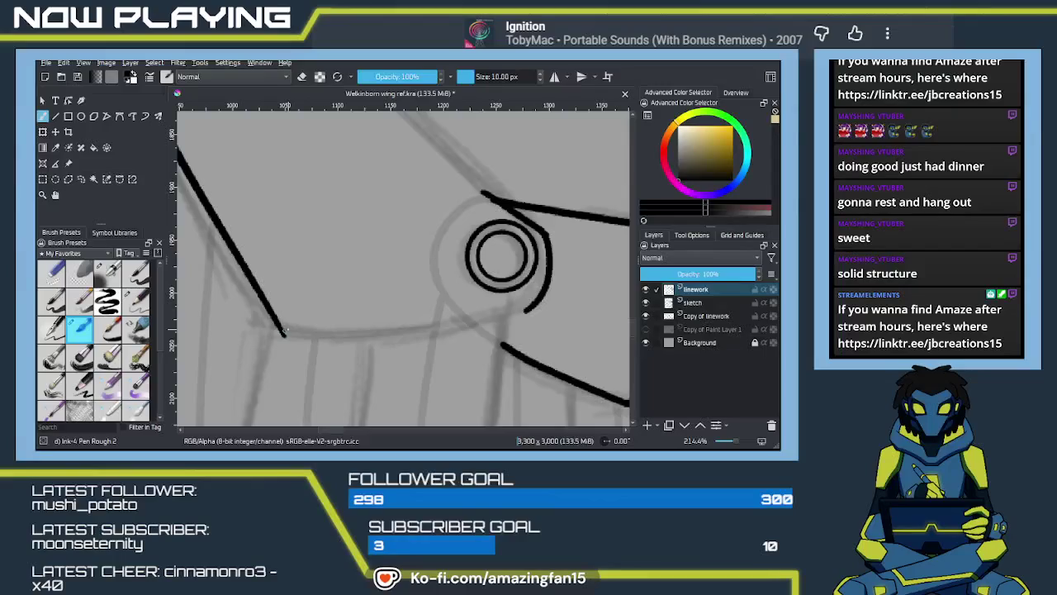
Try inking the bone's lower sketch curve three times, undoing each attempt
drag(284, 332, 491, 305)
key(ctrl+z)
drag(282, 332, 497, 312)
key(ctrl+z)
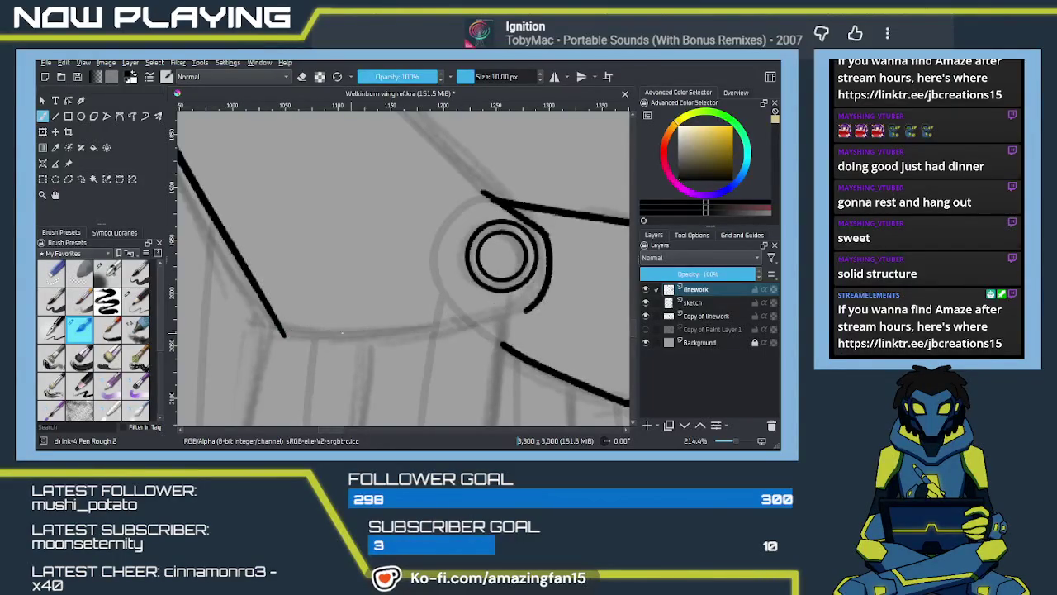
drag(283, 332, 498, 313)
key(ctrl+z)
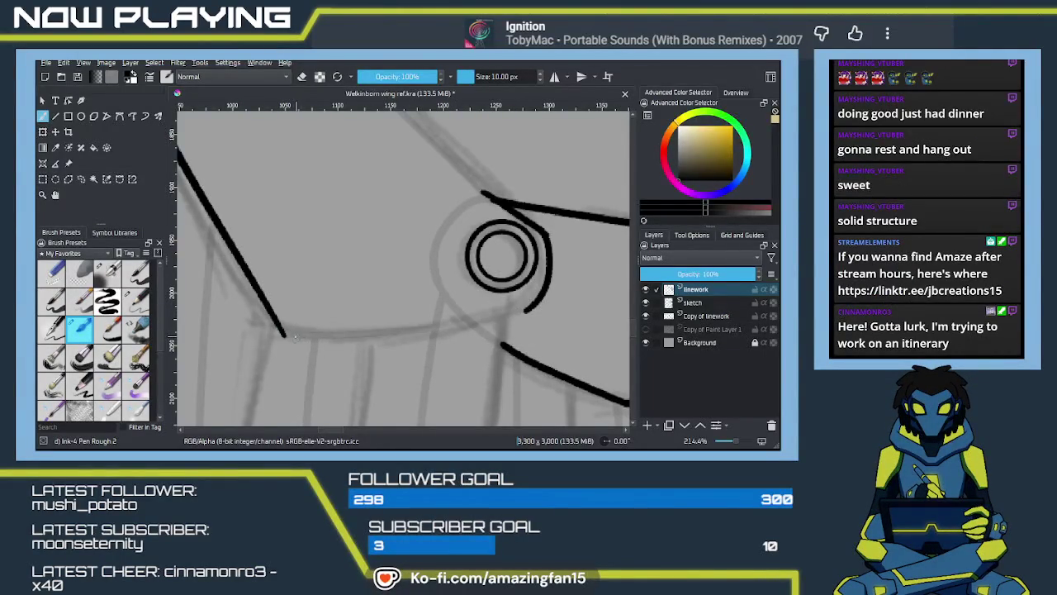
key(e)
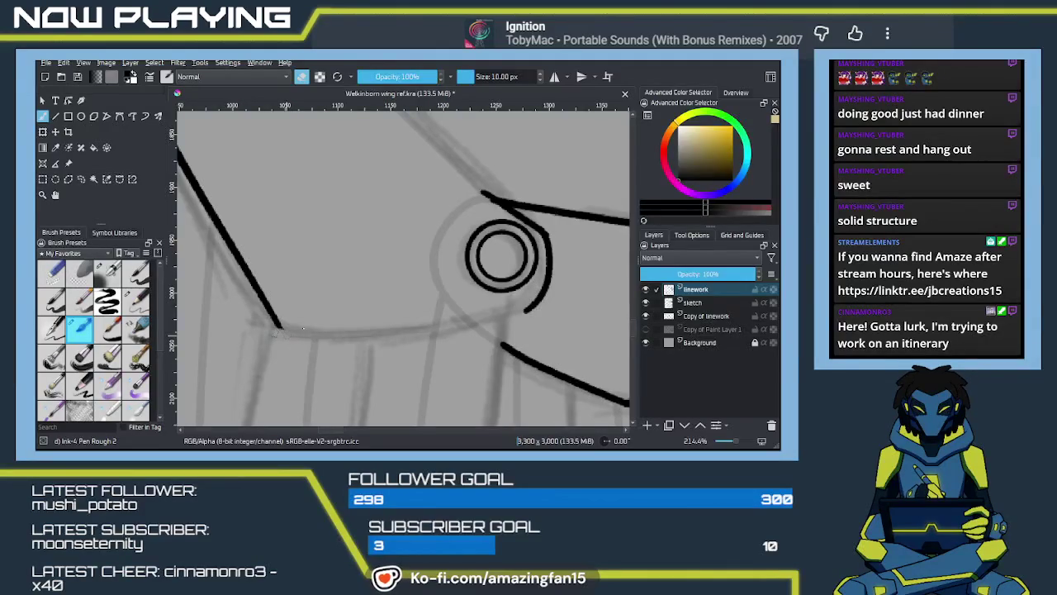
key(e)
Ink the lower edge from the diagonal line into the ring's arc and erase-tidy its right edge
drag(281, 331, 529, 308)
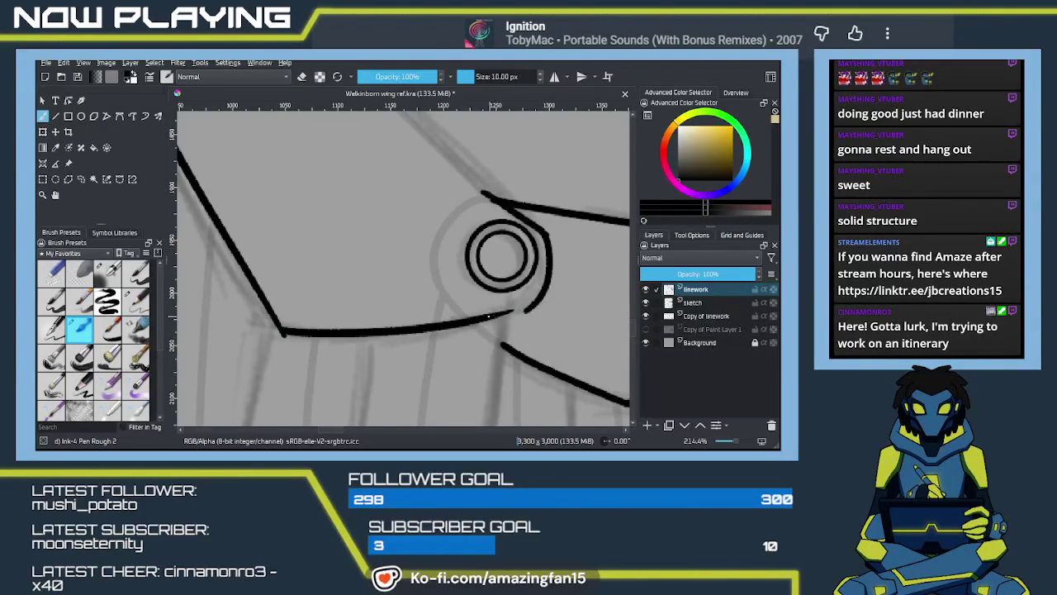
drag(505, 313, 543, 294)
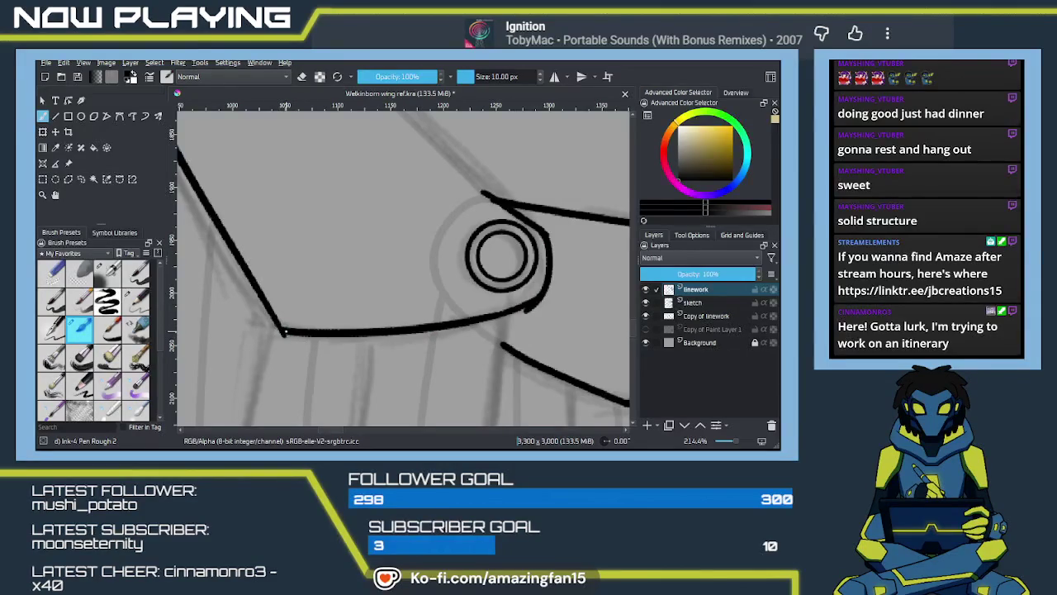
key(e)
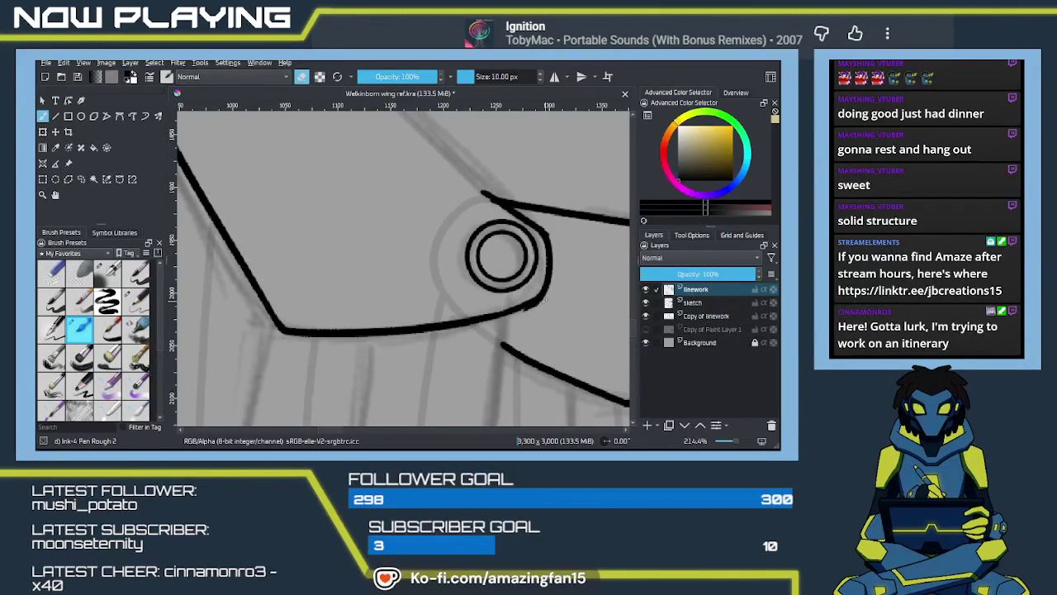
drag(533, 303, 547, 229)
drag(490, 210, 459, 313)
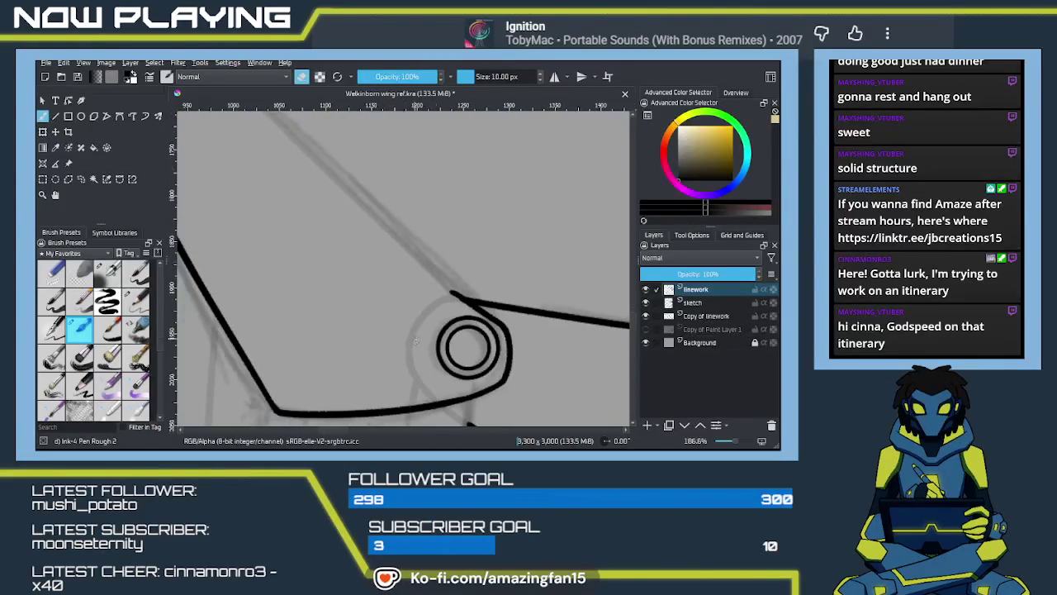
drag(395, 293, 438, 264)
scroll(438, 264, down, 2)
drag(443, 317, 384, 318)
key(e)
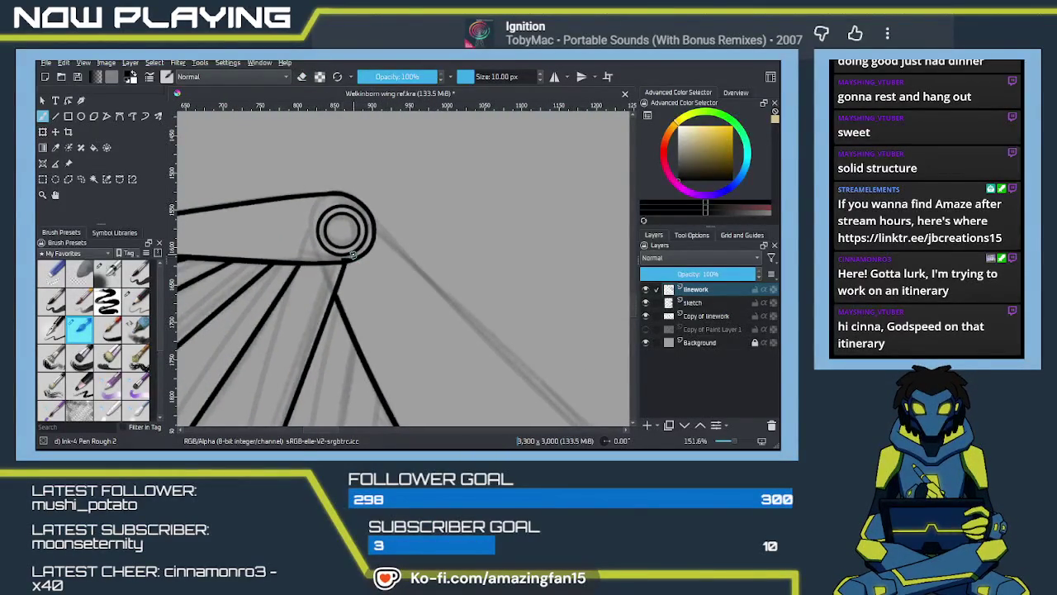
key(e)
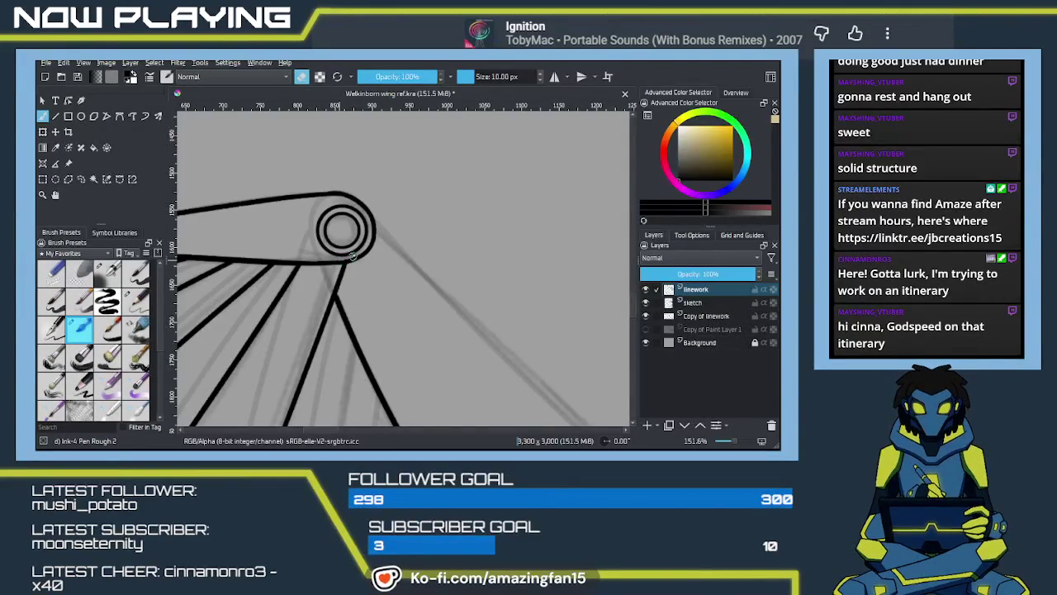
key(e)
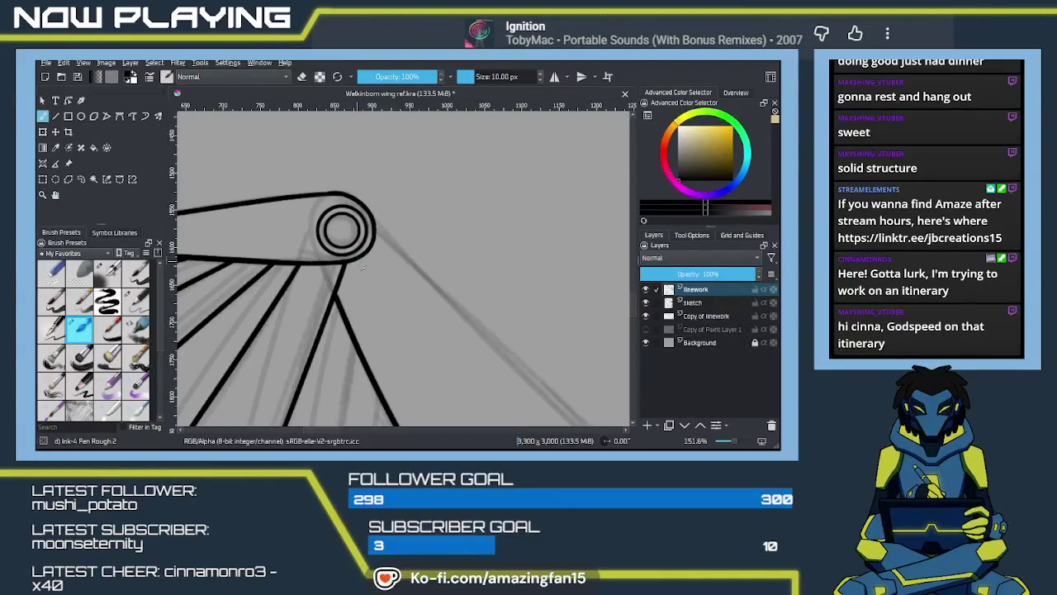
drag(454, 326, 343, 272)
scroll(313, 249, down, 2)
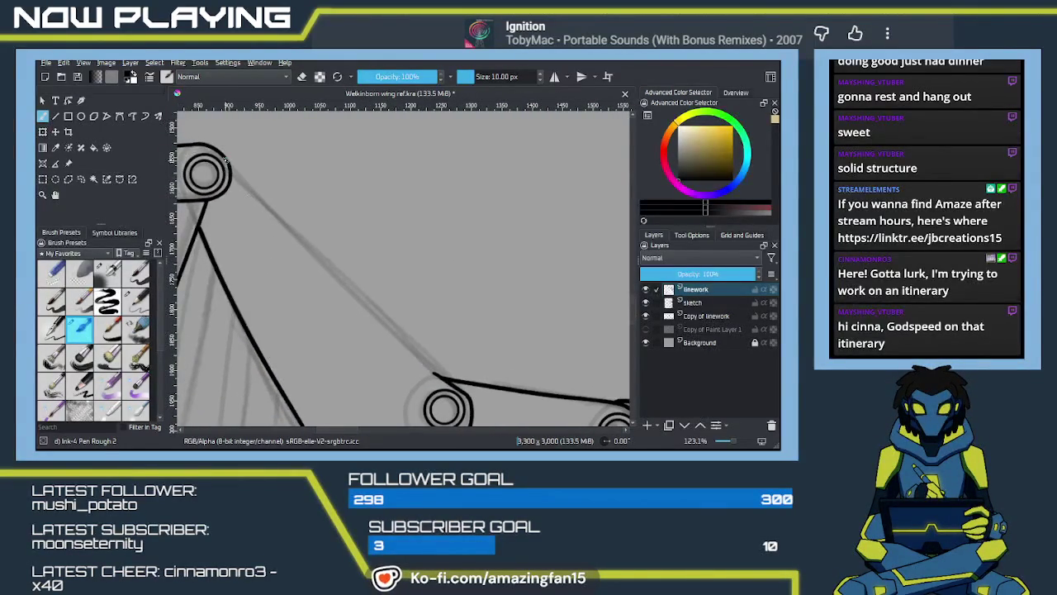
drag(230, 167, 379, 338)
key(ctrl+z)
drag(230, 167, 342, 288)
key(ctrl+z)
drag(237, 171, 393, 329)
key(ctrl+z)
Place a spline assistant guide between the lower joint and the upper ring
click(43, 162)
mouse_move(241, 181)
mouse_down()
mouse_move(380, 355)
mouse_move(439, 382)
mouse_up()
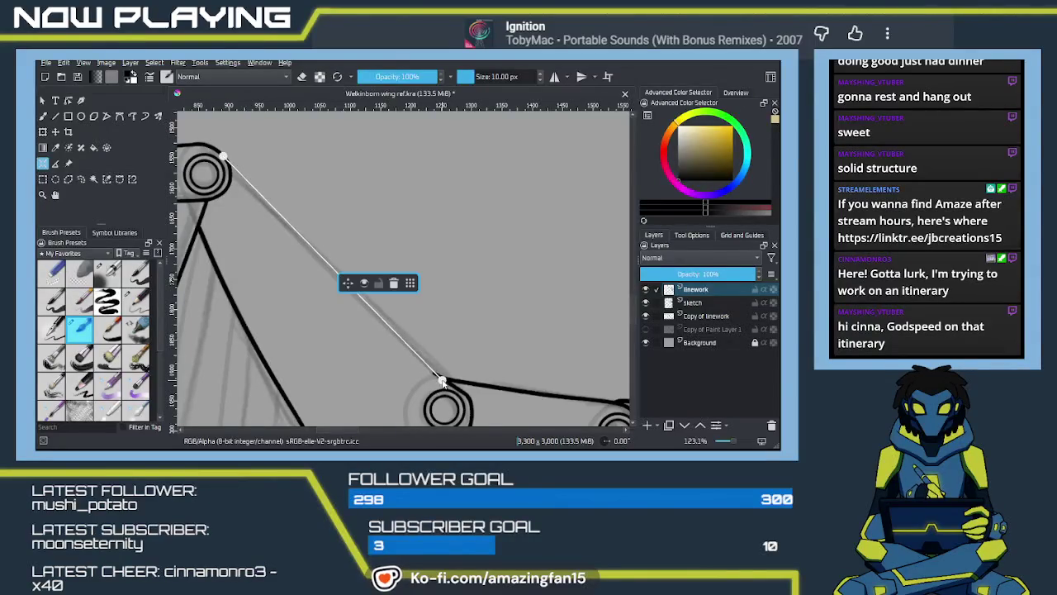
key(ctrl+z)
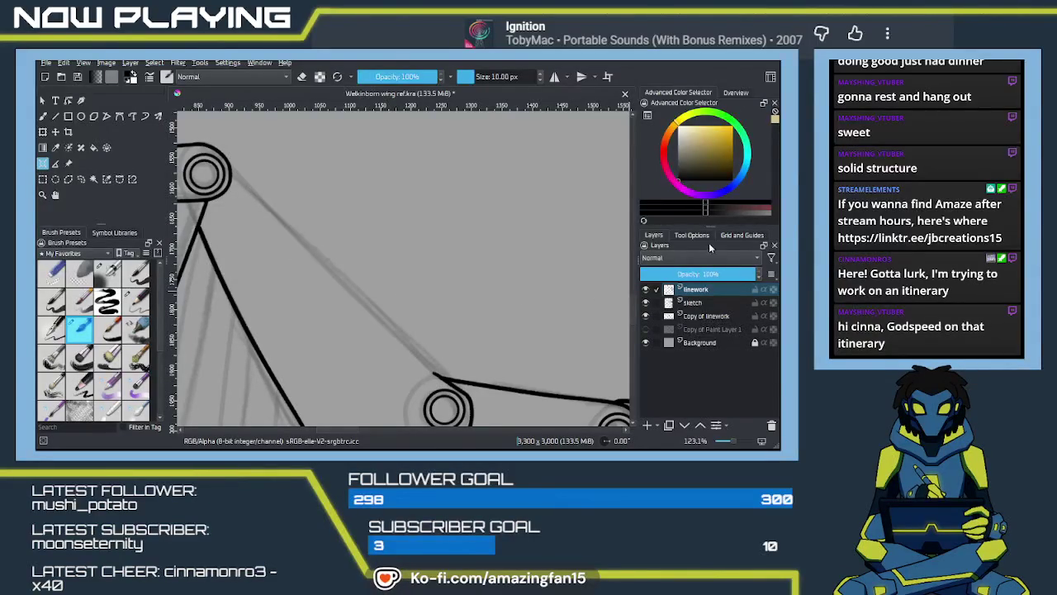
click(692, 234)
click(701, 262)
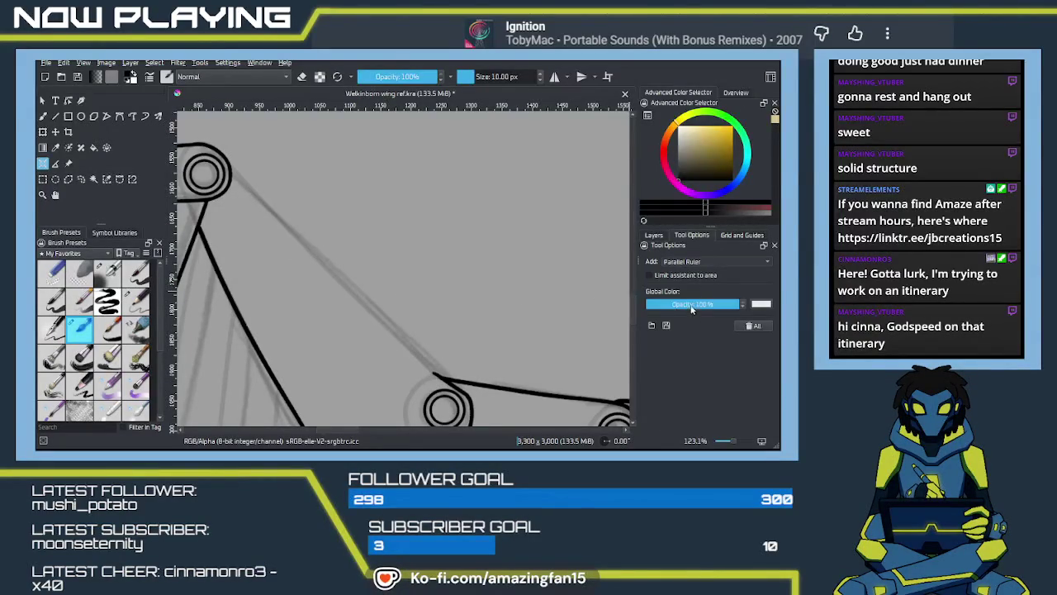
click(692, 319)
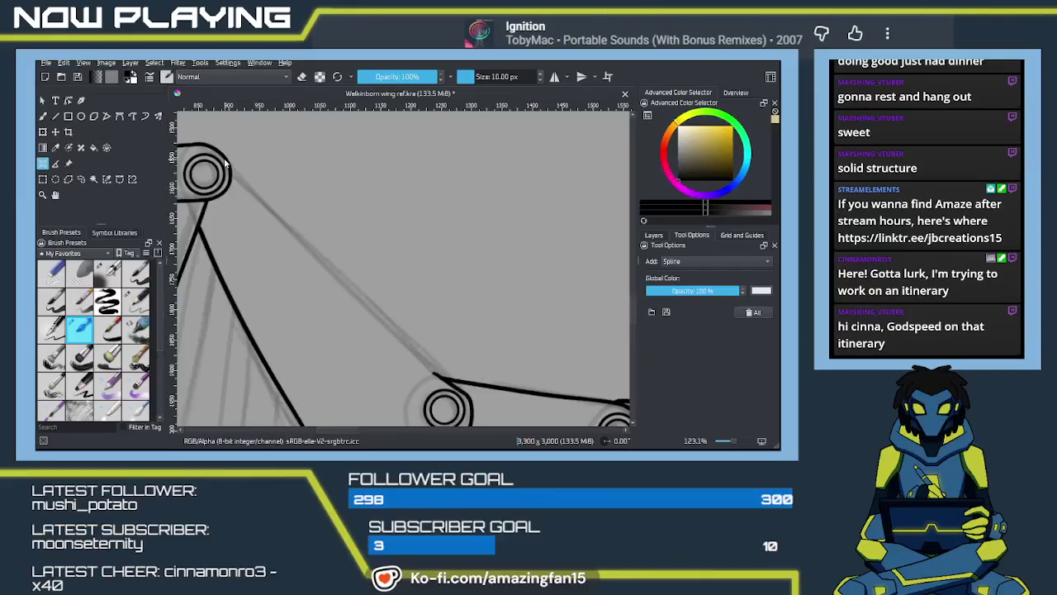
click(438, 378)
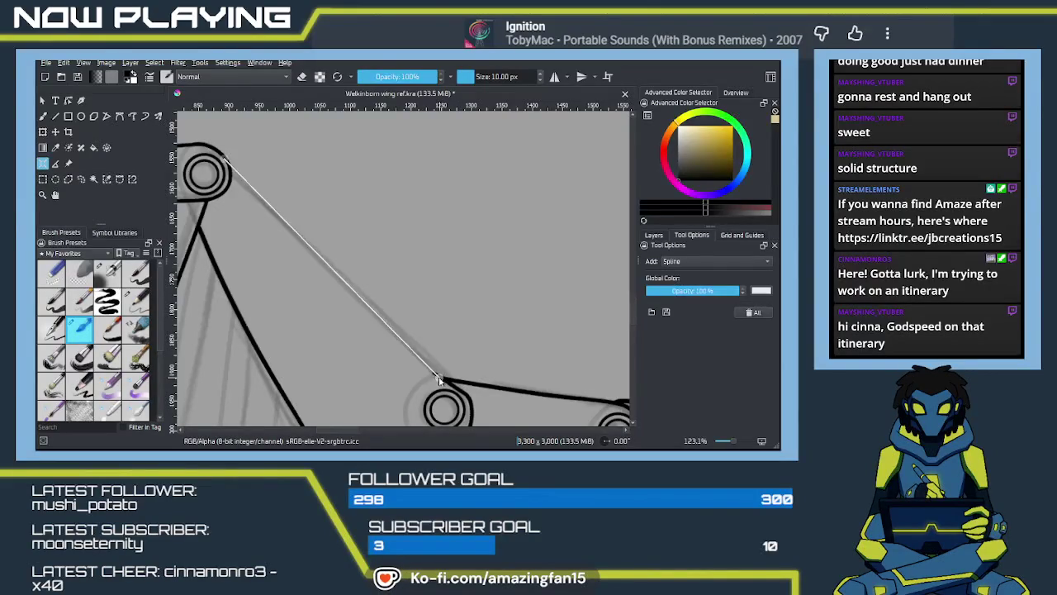
click(226, 158)
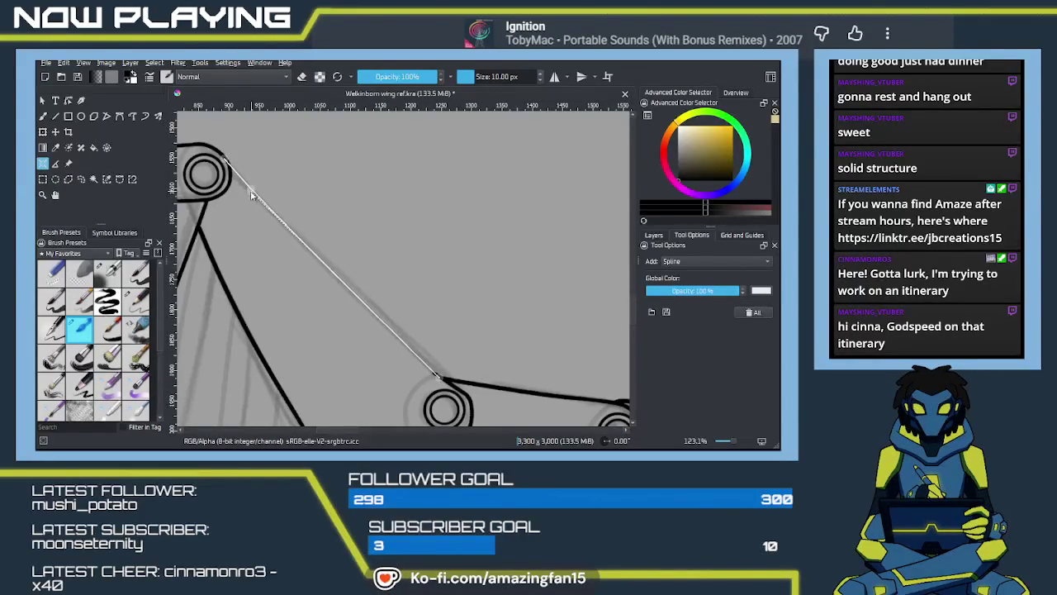
click(402, 345)
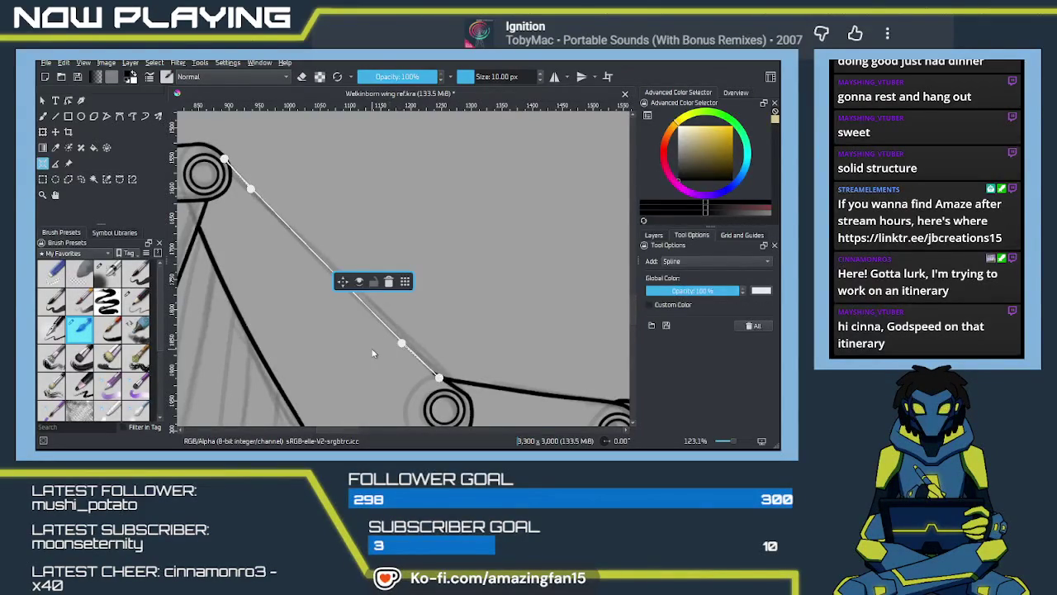
Ink the strut along the spline guide, then delete the guide
key(b)
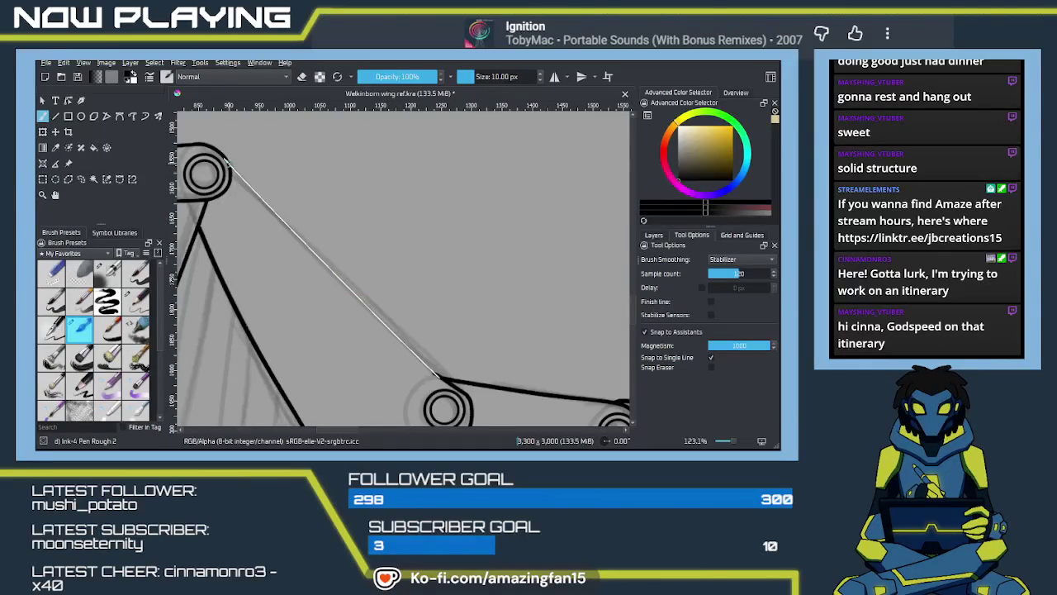
drag(230, 162, 399, 359)
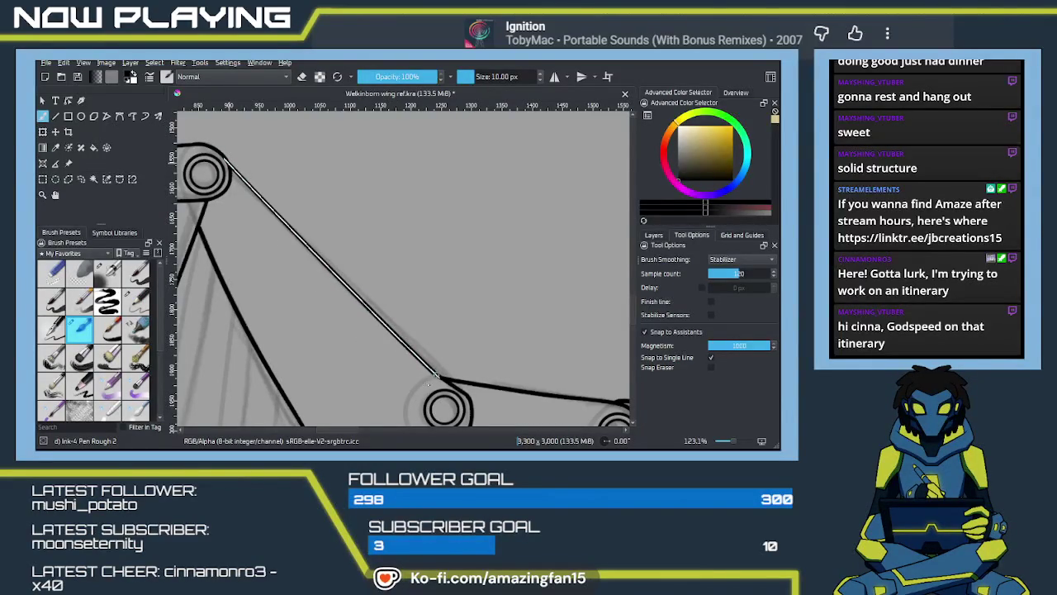
click(43, 163)
click(388, 283)
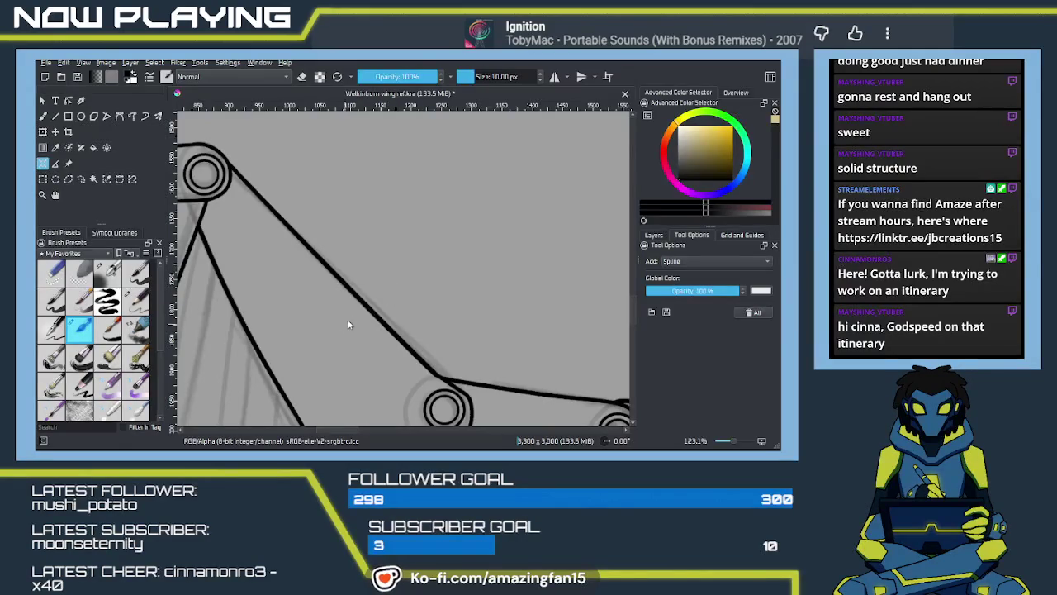
Zoom in and centre the view on the strut's junction with the lower ring joint
key(b)
key(ctrl+plus)
drag(465, 361, 426, 308)
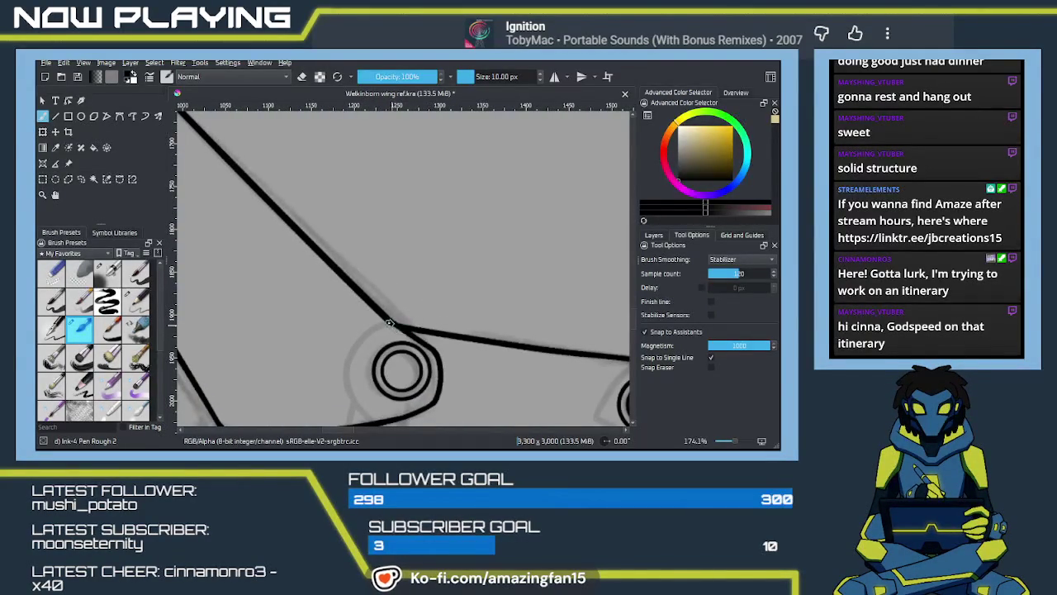
mouse_move(403, 322)
mouse_down()
mouse_move(483, 316)
mouse_move(472, 300)
mouse_move(481, 286)
mouse_move(475, 256)
mouse_move(474, 358)
mouse_move(452, 328)
mouse_move(464, 326)
mouse_move(475, 357)
mouse_move(459, 317)
mouse_move(437, 307)
mouse_move(452, 312)
mouse_up()
scroll(452, 328, down, 3)
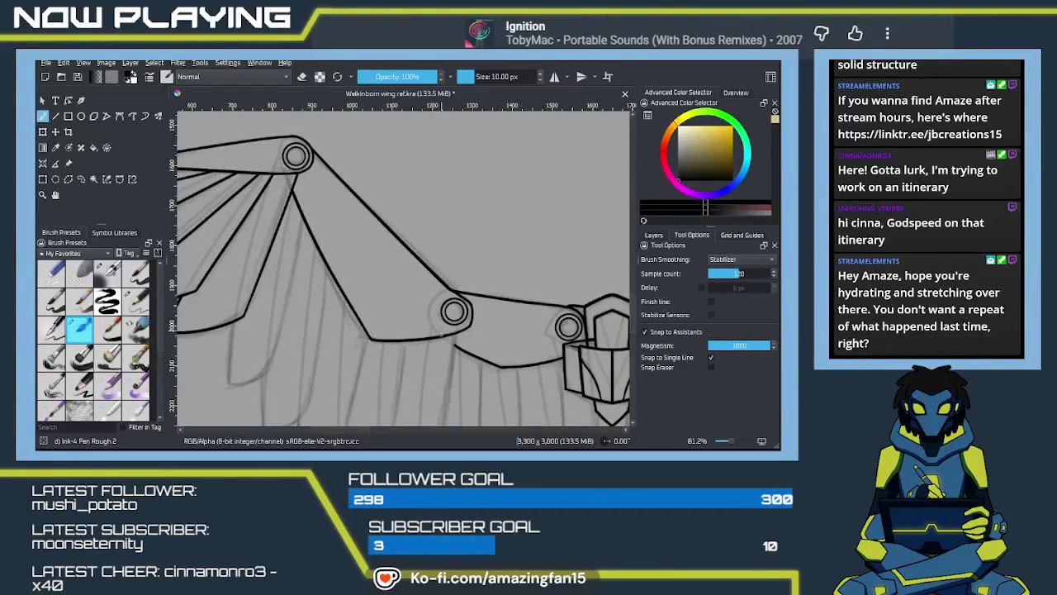
scroll(454, 322, up, 1)
scroll(471, 326, up, 1)
scroll(500, 332, up, 2)
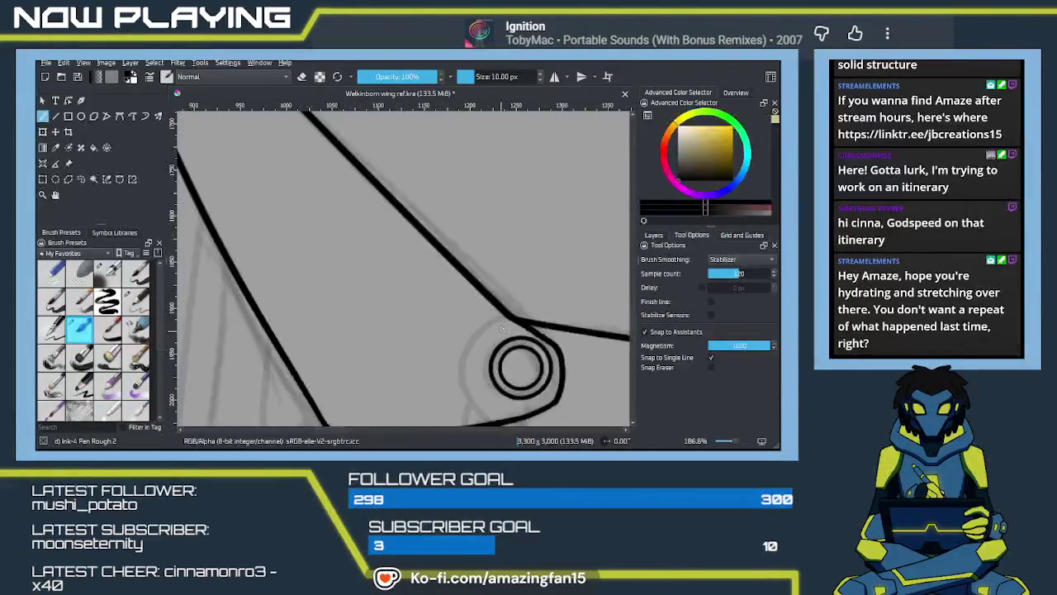
drag(518, 337, 456, 290)
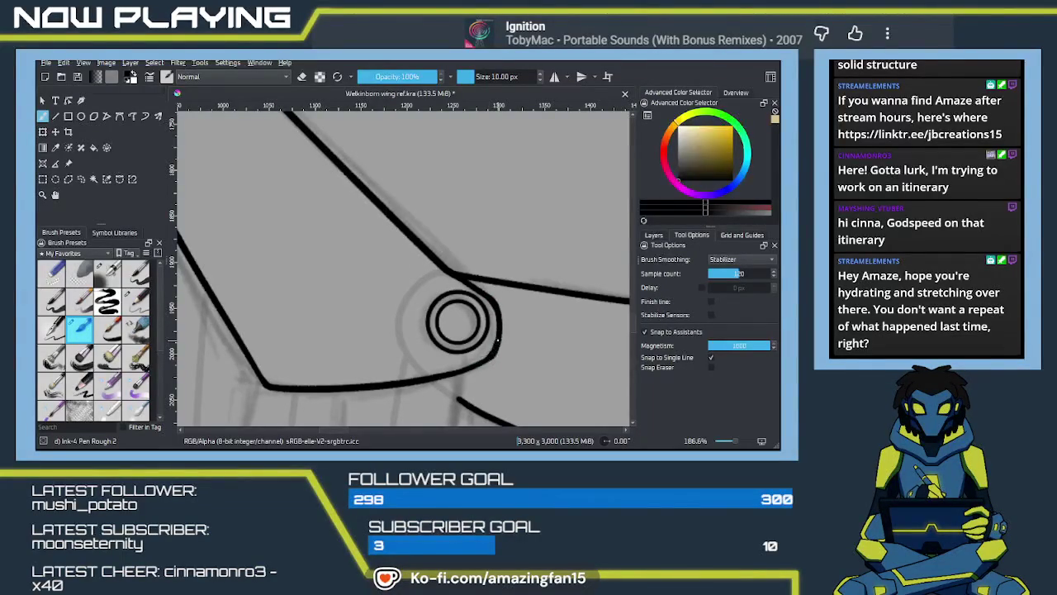
Erase the stray ink at the strut's junction, then return to inking and zoom out
key(e)
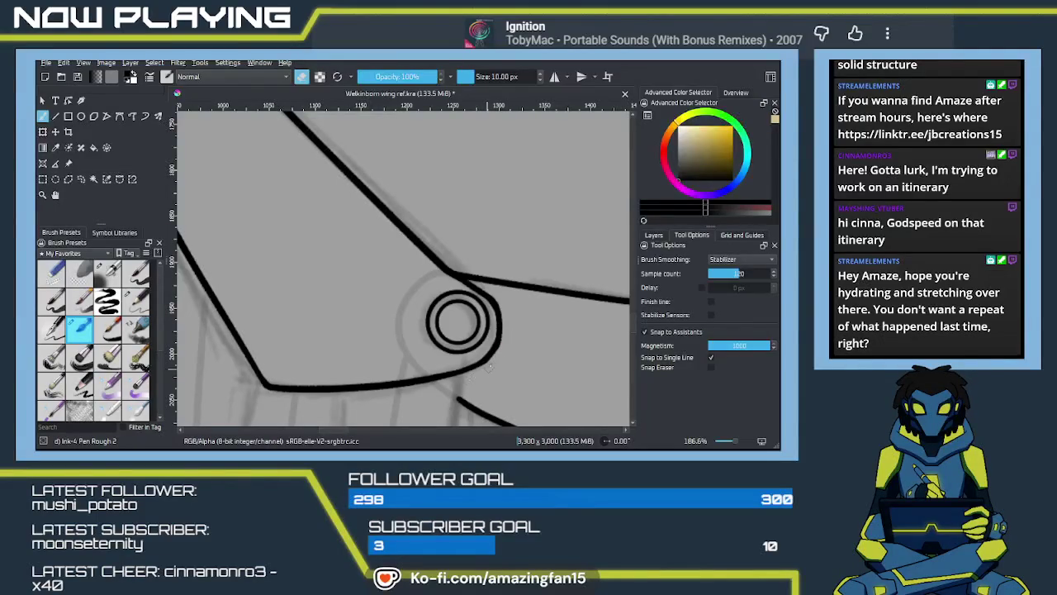
drag(498, 347, 484, 369)
key(ctrl+z)
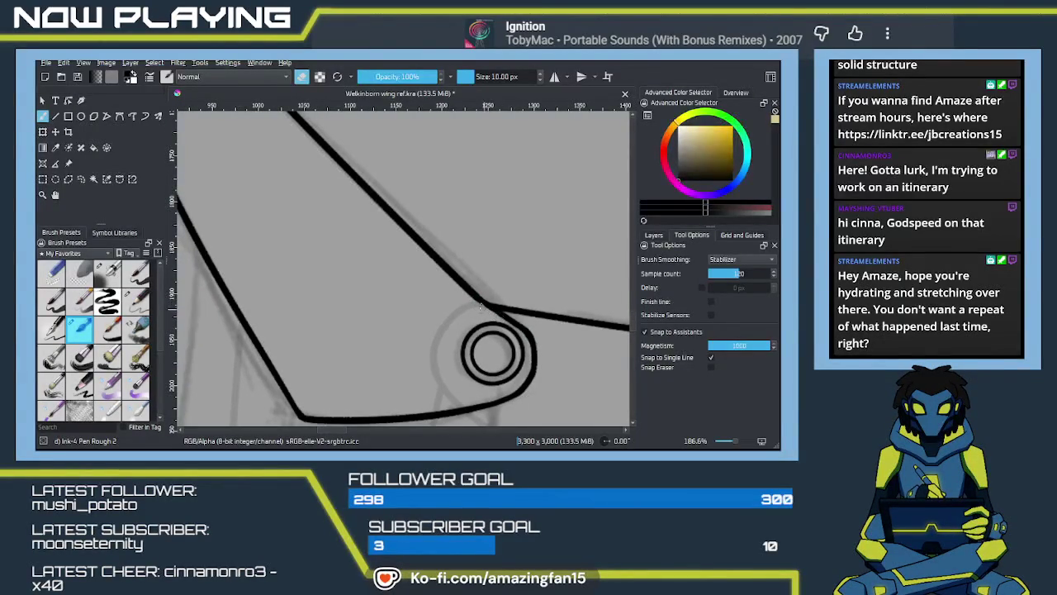
drag(460, 288, 489, 309)
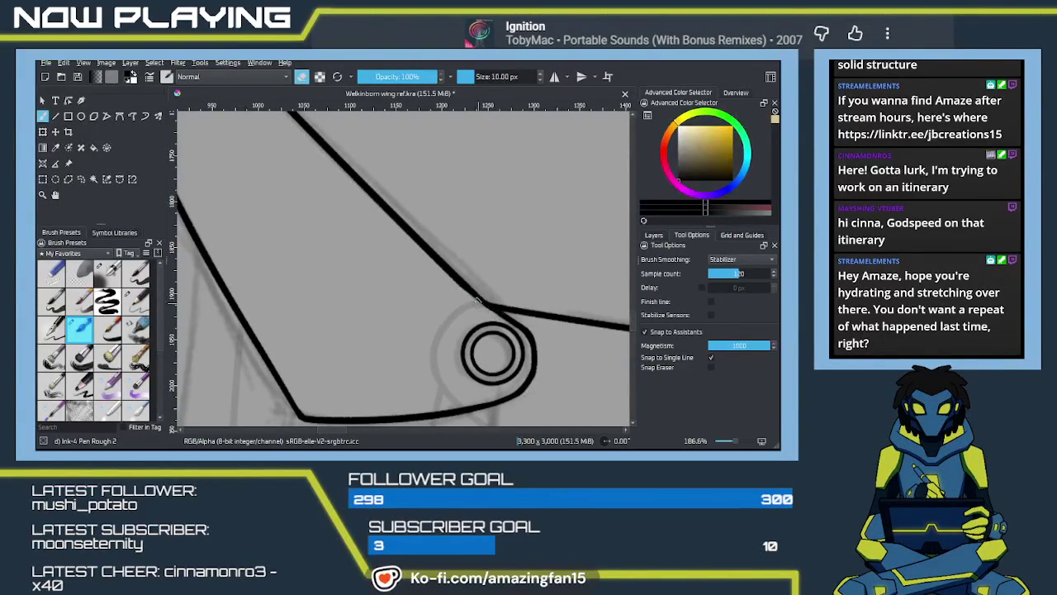
key(e)
scroll(413, 342, down, 5)
mouse_move(438, 338)
mouse_down()
mouse_move(493, 347)
mouse_move(386, 291)
mouse_up()
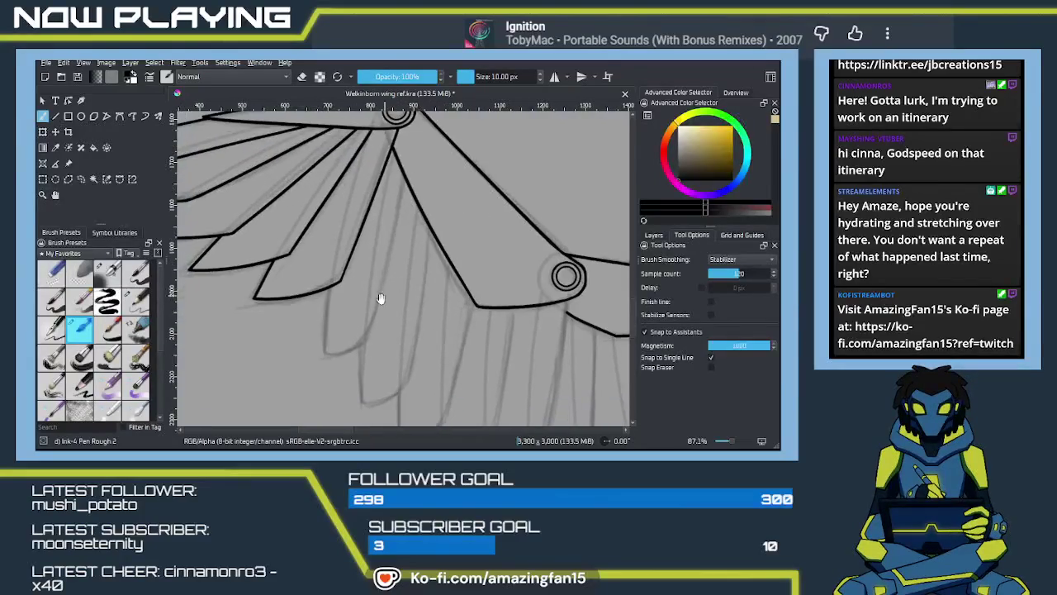
Ink the lower feather's left edge line down from its tip, retrying until it sits right
drag(404, 180, 370, 373)
key(ctrl+z)
drag(403, 175, 378, 311)
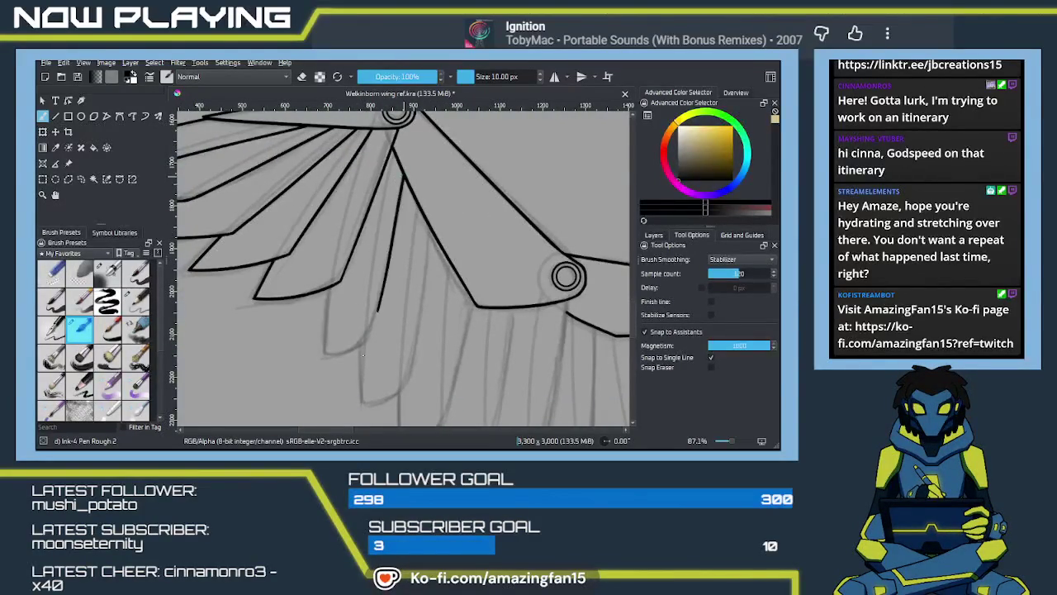
key(ctrl+z)
mouse_move(404, 177)
mouse_down()
mouse_move(364, 340)
mouse_move(384, 302)
mouse_move(322, 243)
mouse_move(324, 385)
mouse_up()
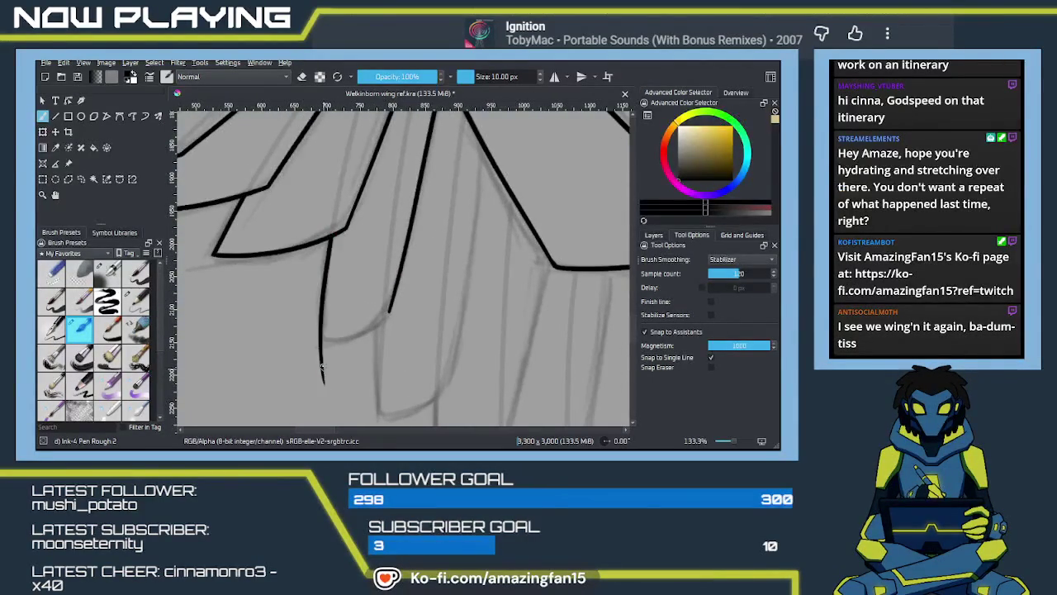
key(ctrl+z)
drag(331, 235, 325, 381)
key(ctrl+z)
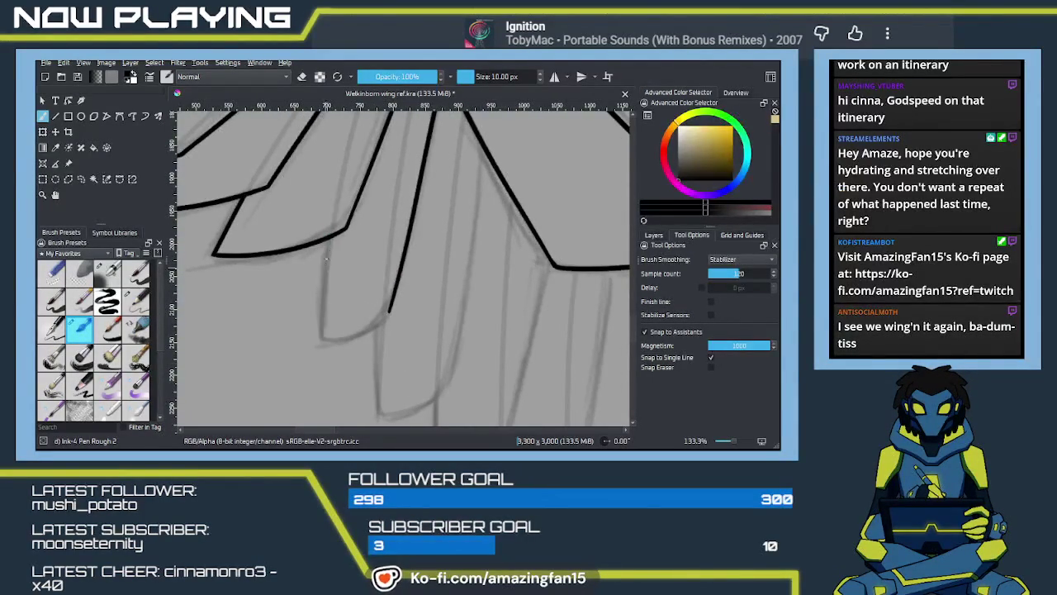
drag(332, 235, 322, 383)
key(ctrl+z)
drag(331, 234, 321, 382)
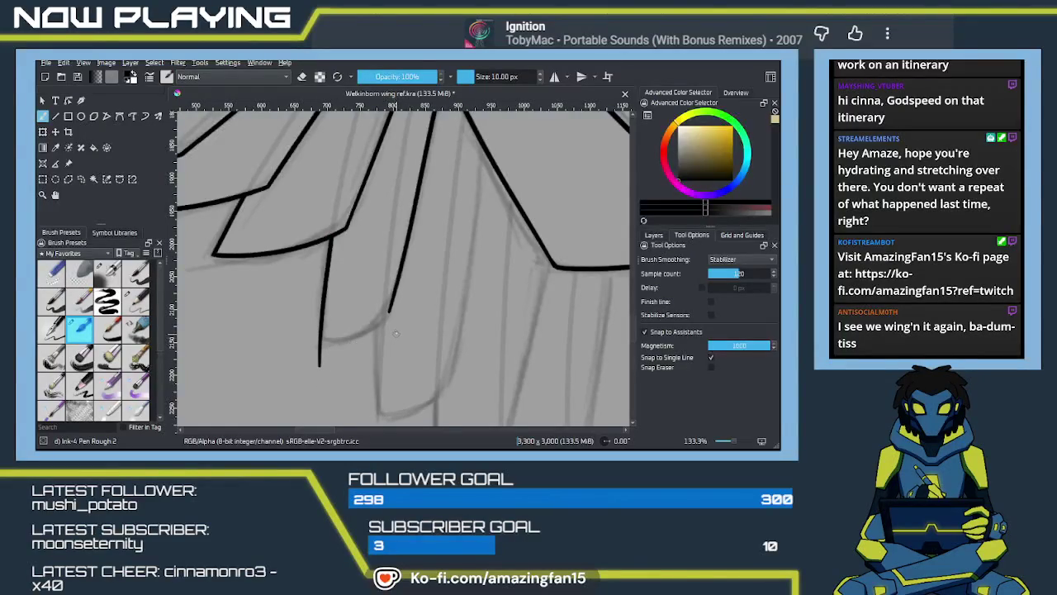
Try a curved bottom line across the feather where it meets the edge
scroll(395, 334, up, 1)
scroll(393, 333, up, 1)
scroll(391, 334, up, 1)
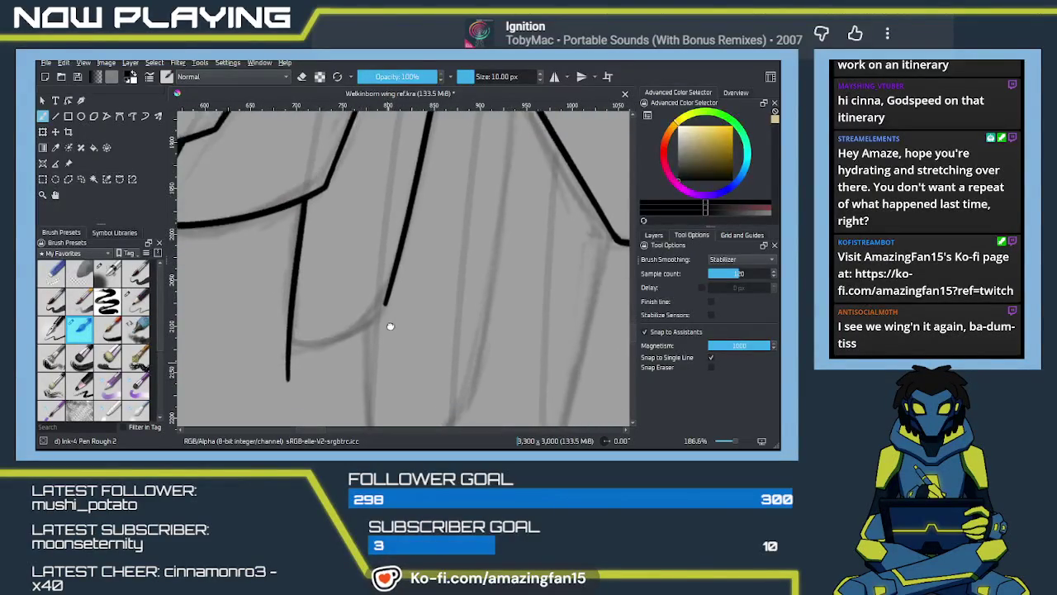
drag(389, 333, 393, 304)
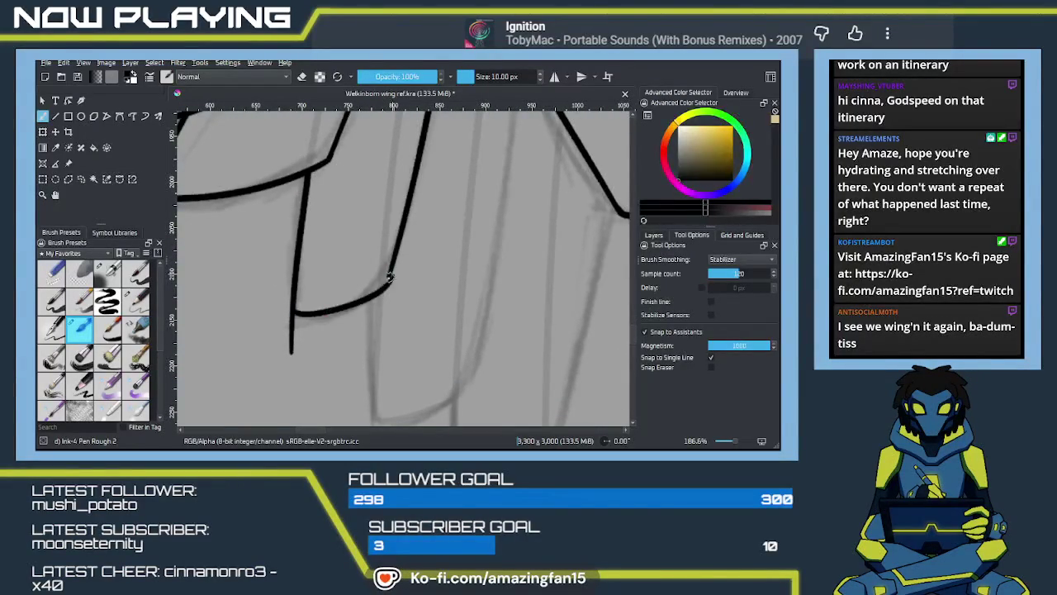
drag(298, 312, 388, 291)
key(ctrl+z)
drag(295, 313, 389, 281)
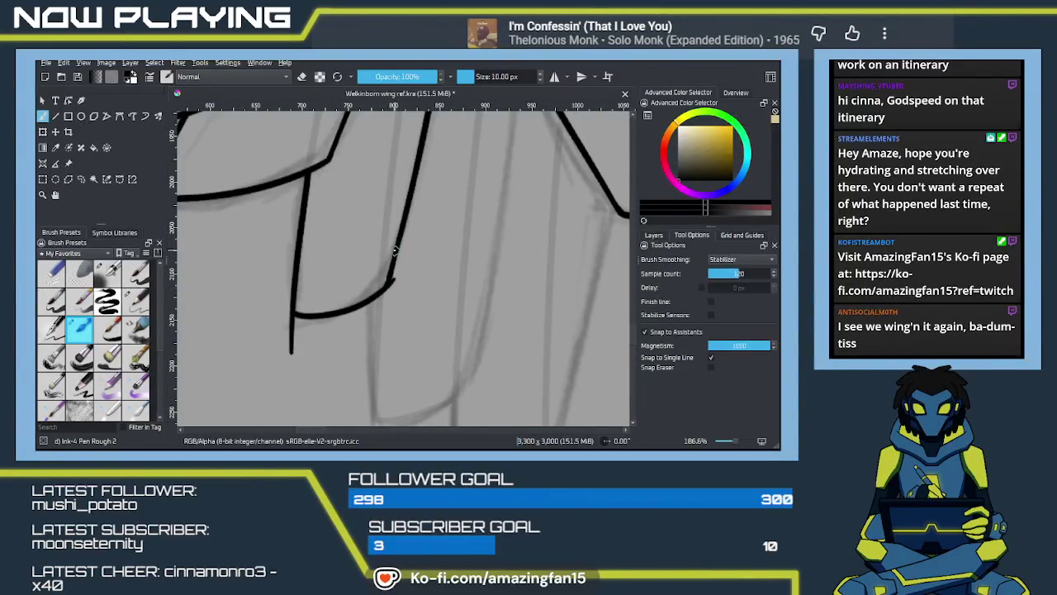
key(ctrl+z)
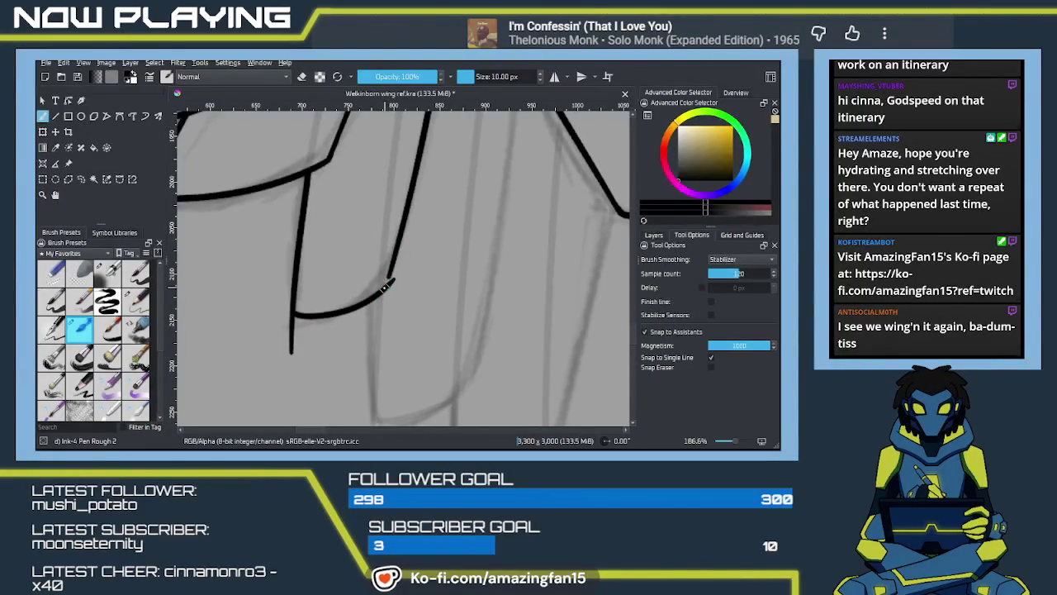
Try extending the edge line down to bridge the gap to the hook
drag(396, 240, 391, 262)
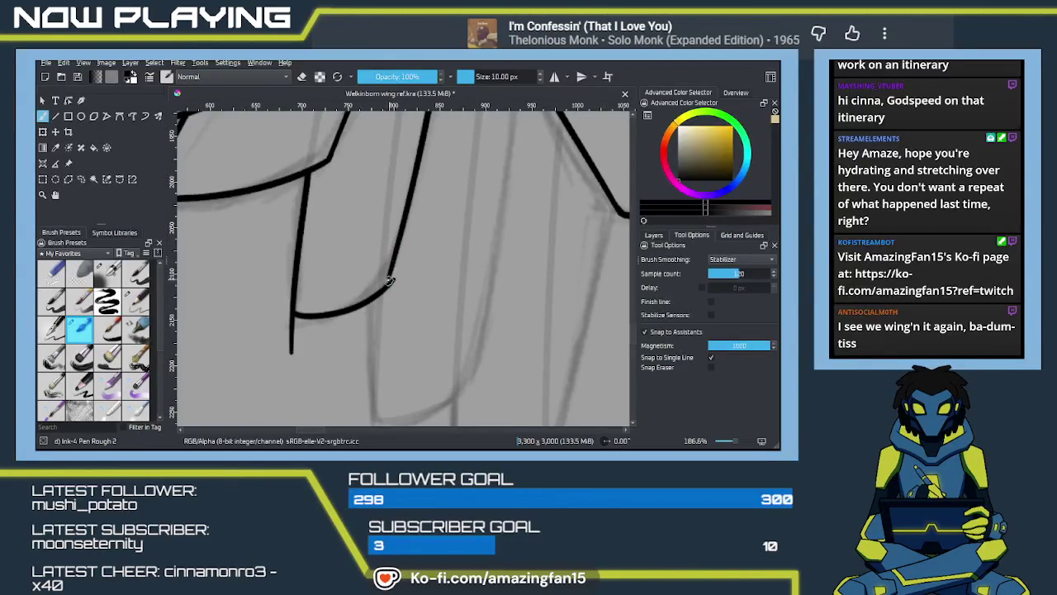
drag(390, 276, 388, 279)
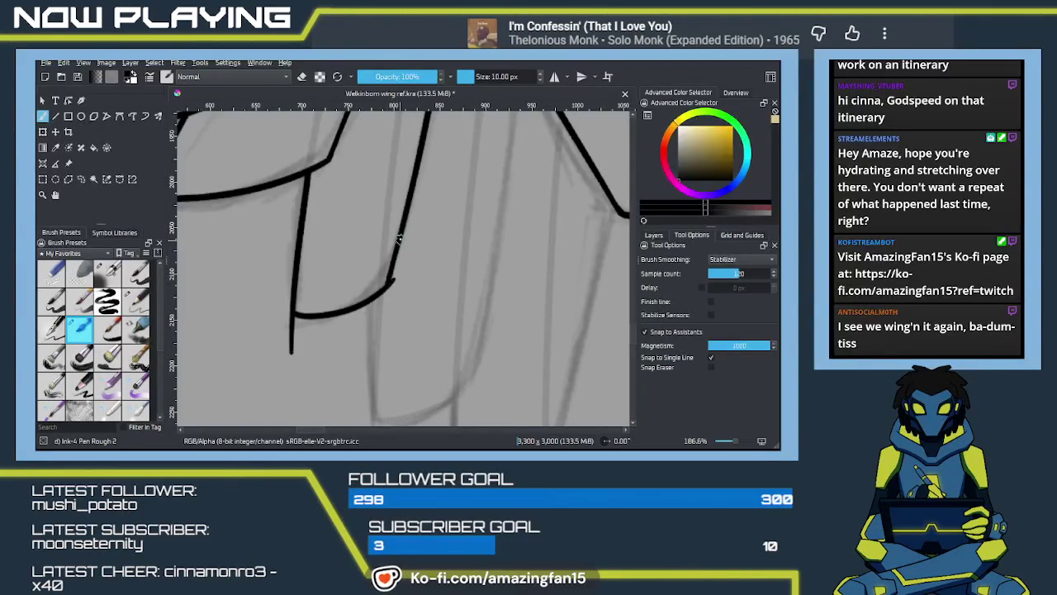
key(ctrl+z)
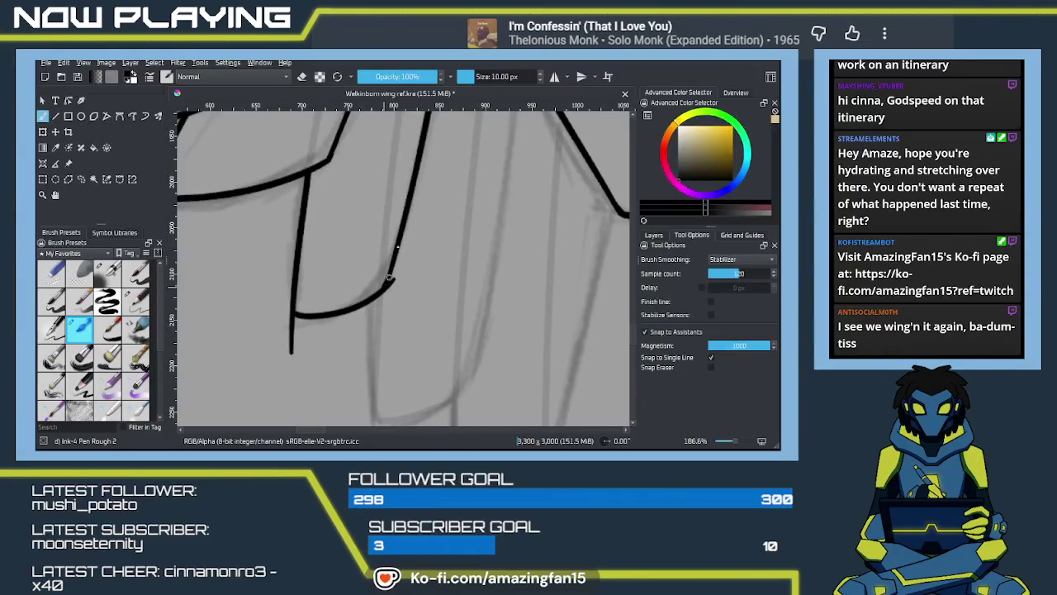
drag(393, 256, 386, 285)
key(ctrl+z)
Erase the stray tail below the feather's lower corner
ctrl+scroll(413, 314, up, 1)
ctrl+scroll(417, 315, up, 1)
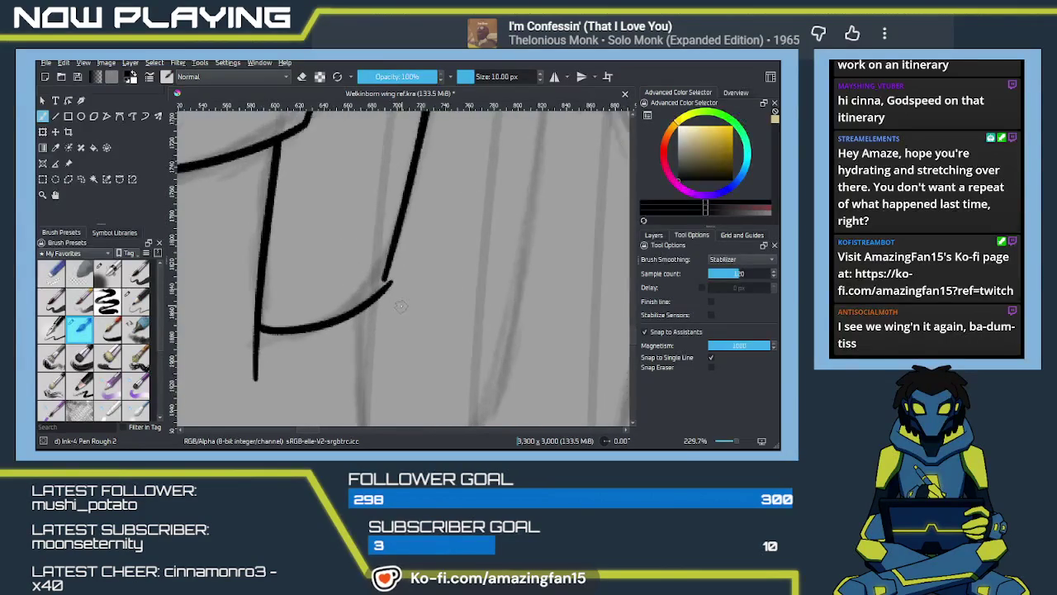
drag(430, 321, 469, 337)
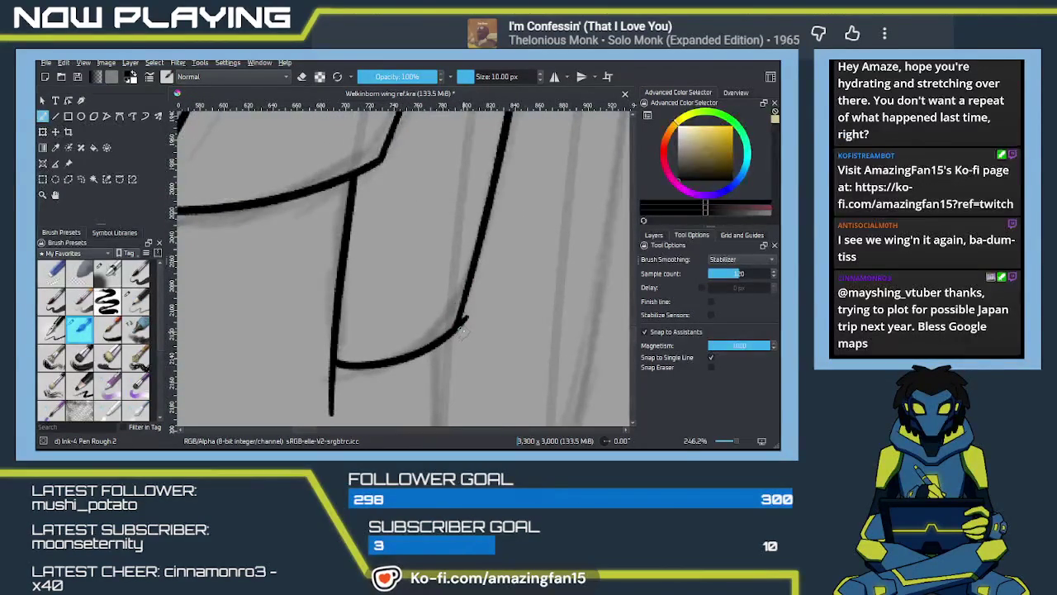
key(e)
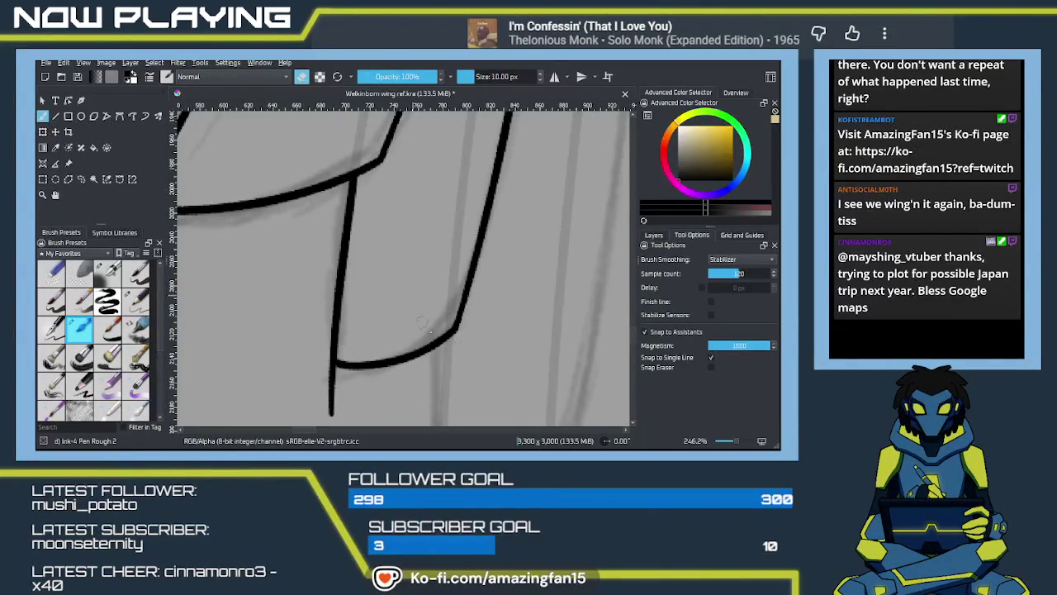
drag(421, 295, 494, 246)
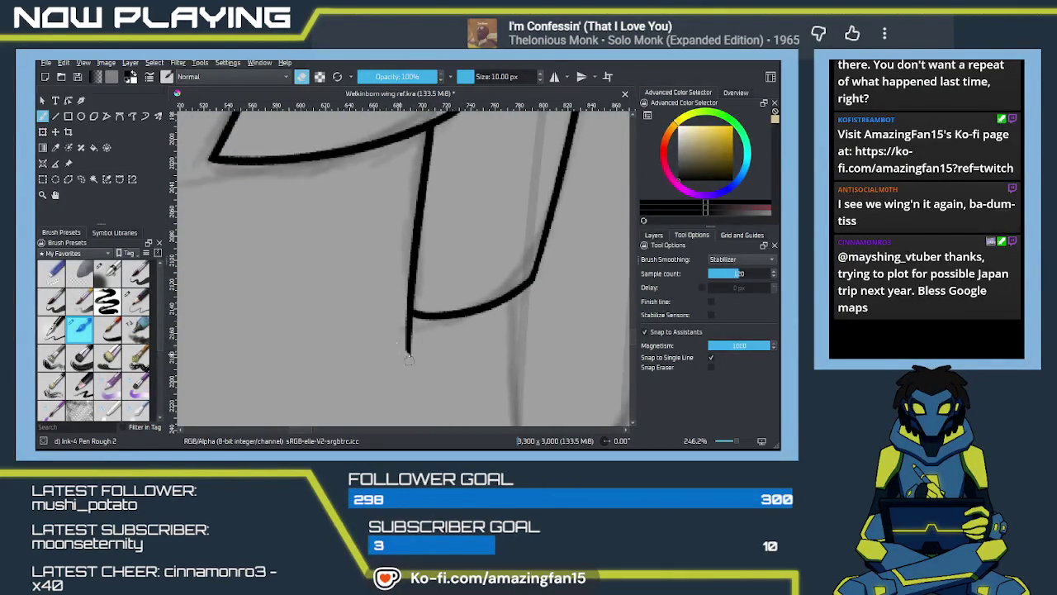
drag(410, 335, 400, 327)
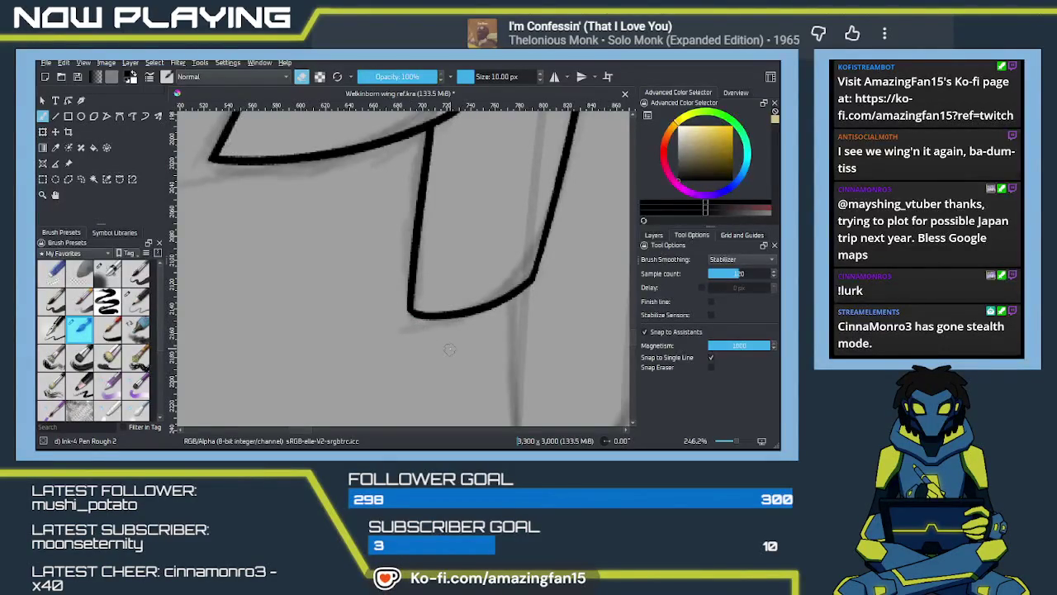
scroll(447, 348, down, 1)
scroll(447, 348, down, 1)
scroll(447, 346, down, 2)
scroll(447, 342, down, 2)
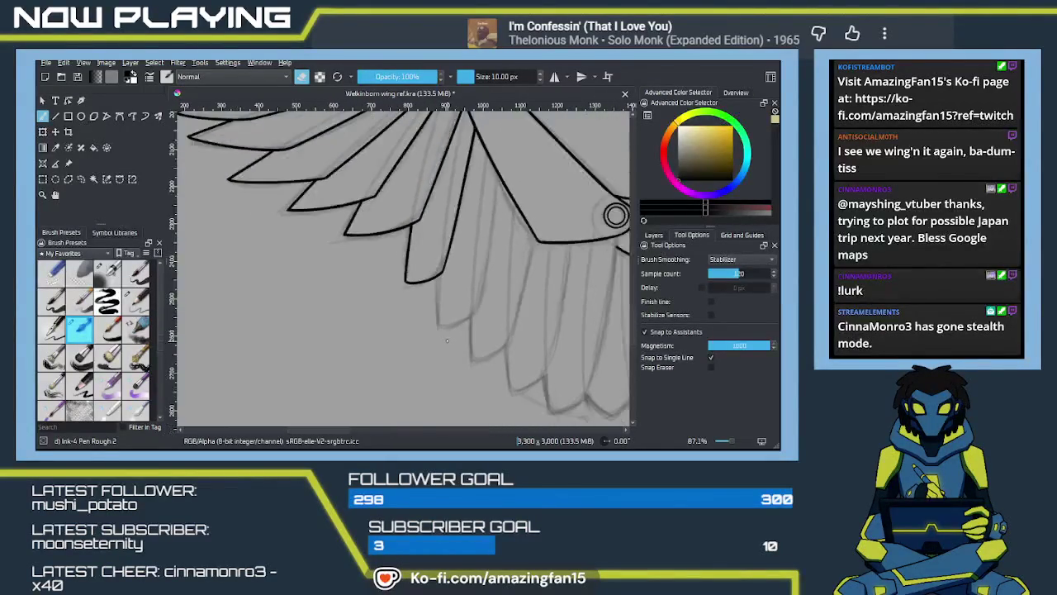
scroll(447, 340, down, 1)
scroll(446, 339, down, 1)
scroll(444, 339, down, 2)
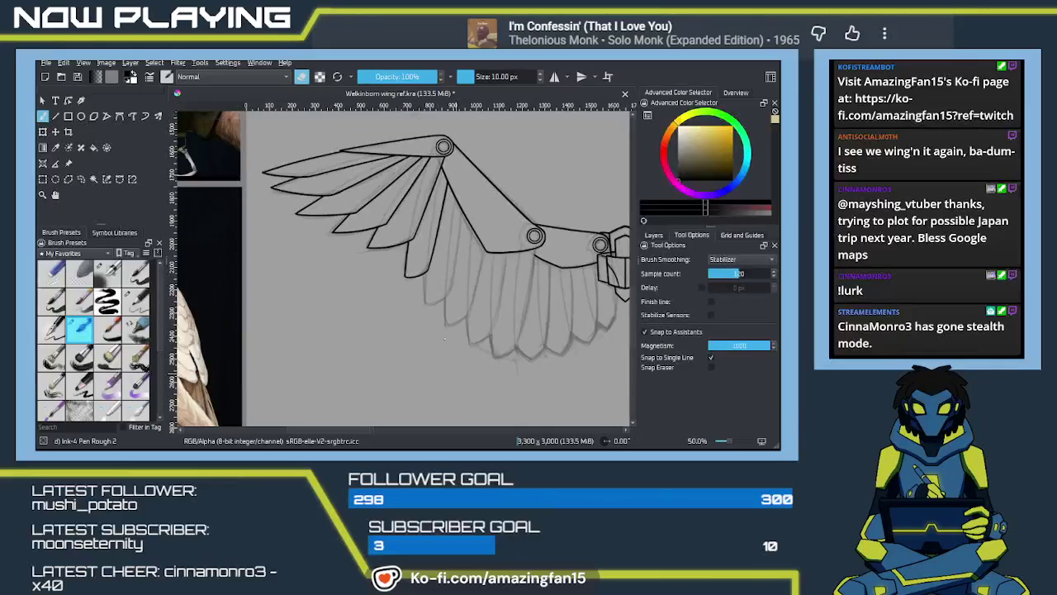
scroll(432, 384, down, 1)
drag(433, 384, 467, 343)
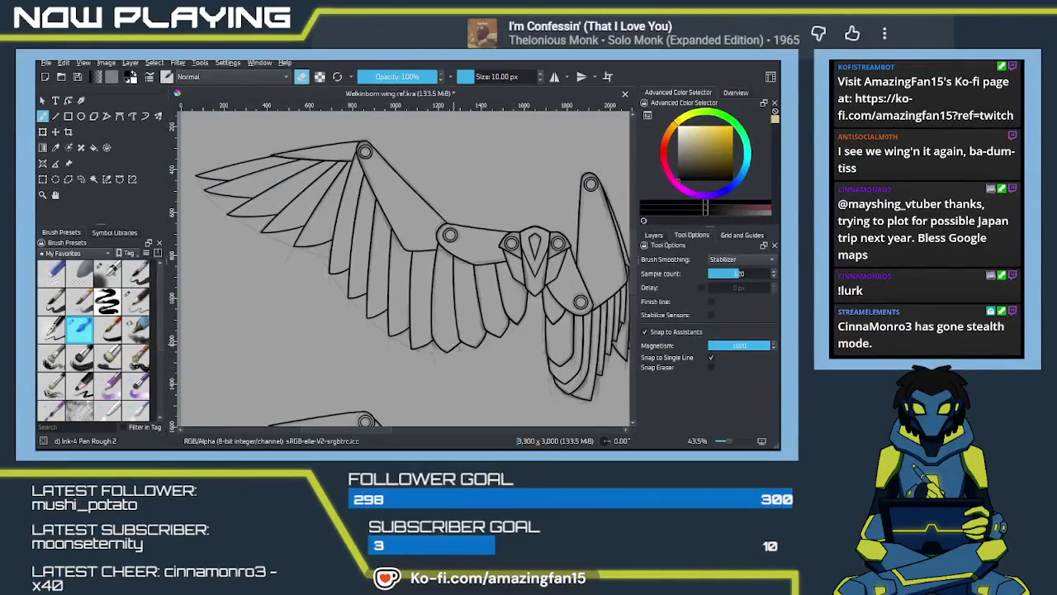
scroll(504, 332, up, 3)
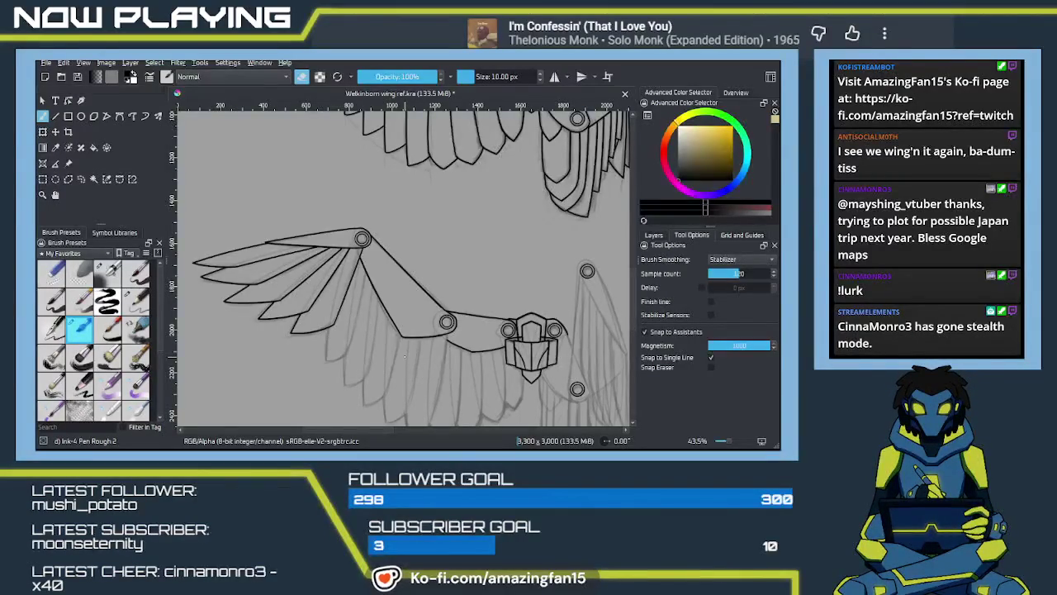
key(plus)
key(plus)
key(plus)
key(plus)
mouse_move(356, 356)
mouse_down()
mouse_move(424, 246)
mouse_move(417, 293)
mouse_up()
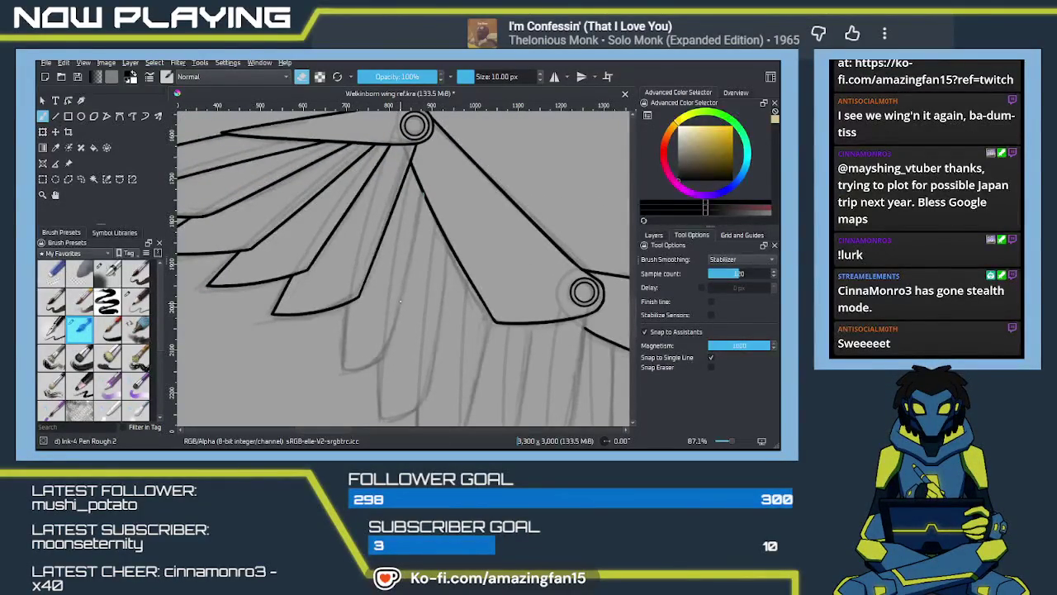
drag(421, 192, 400, 368)
Ink the feather's long first edge down the wing, redrawing it until it fits
key(ctrl+z)
drag(413, 235, 397, 359)
key(ctrl+z)
drag(422, 191, 380, 389)
key(ctrl+z)
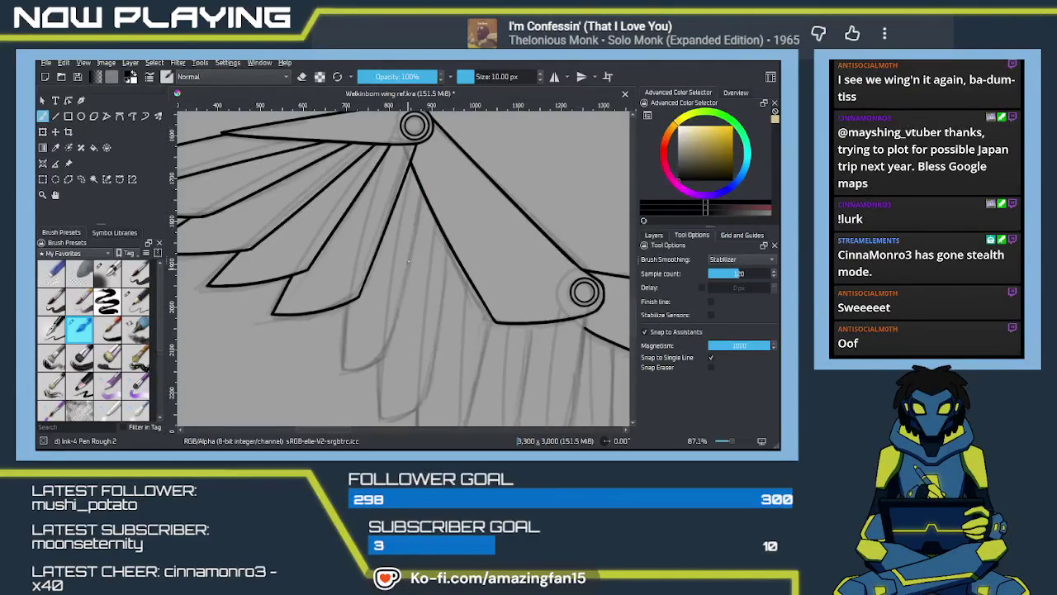
drag(422, 192, 397, 351)
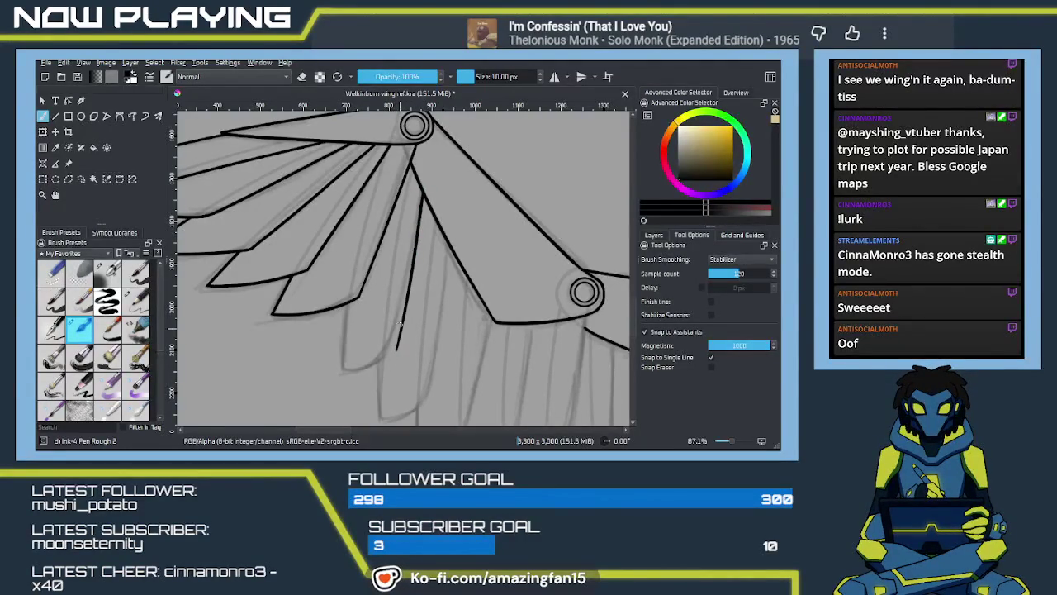
mouse_move(415, 281)
mouse_down()
mouse_move(419, 243)
mouse_move(419, 337)
mouse_move(404, 332)
mouse_move(420, 325)
mouse_move(382, 280)
mouse_up()
Ink the feather's second edge along the grey sketch
drag(390, 242, 378, 355)
key(ctrl+z)
drag(389, 242, 379, 357)
key(ctrl+z)
drag(388, 243, 385, 353)
drag(442, 306, 446, 337)
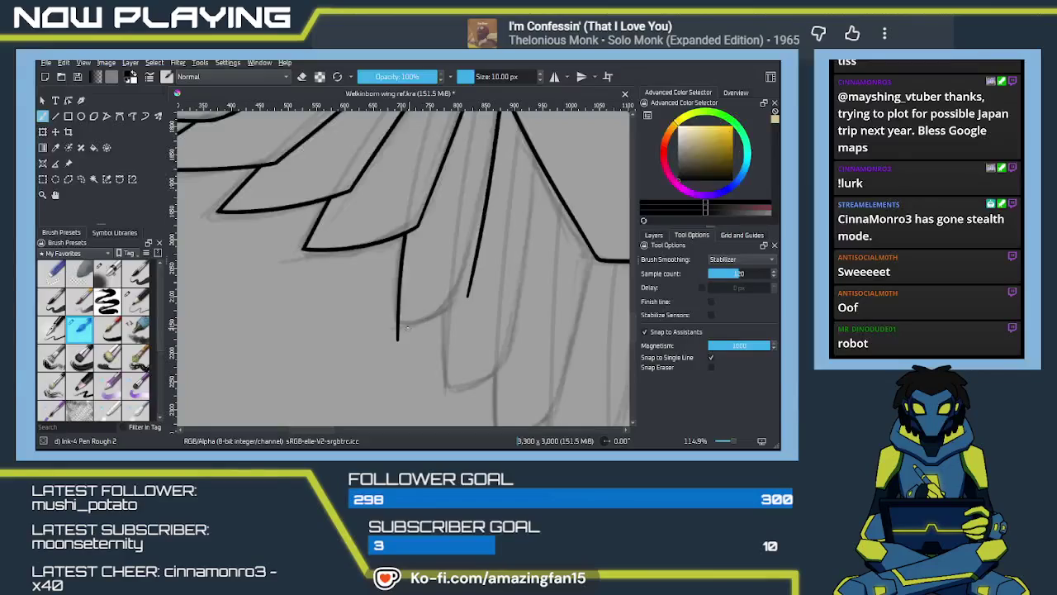
Draw the feather's curved tip joining the two edges
drag(398, 322, 483, 286)
key(ctrl+z)
drag(397, 321, 475, 286)
mouse_move(461, 324)
mouse_down()
mouse_move(455, 303)
mouse_move(446, 366)
mouse_move(410, 371)
mouse_move(425, 365)
mouse_move(444, 328)
mouse_move(406, 366)
mouse_up()
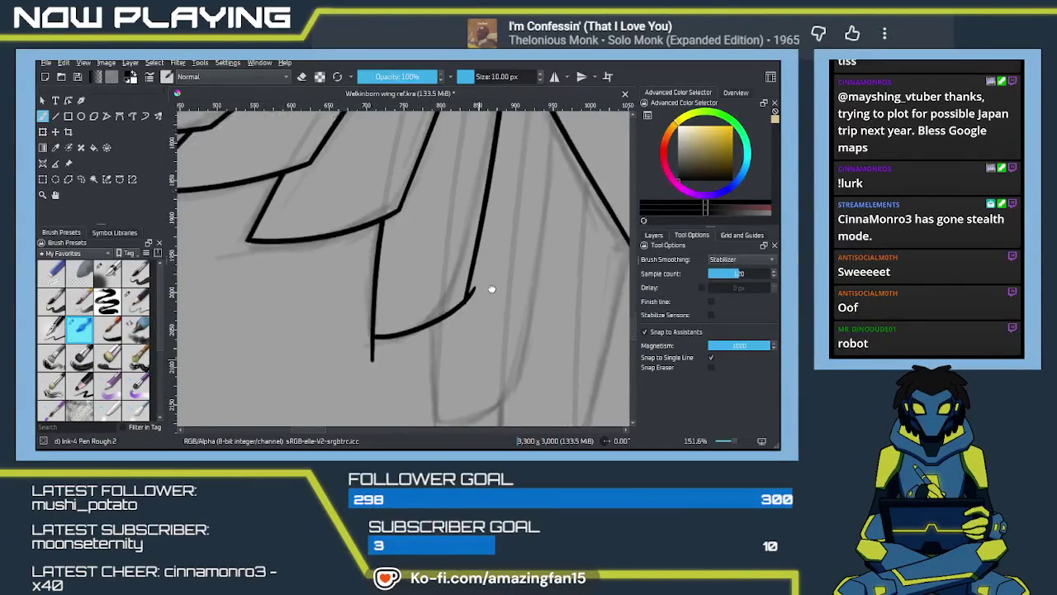
Erase the leftover hook at the line end and return to inking
key(e)
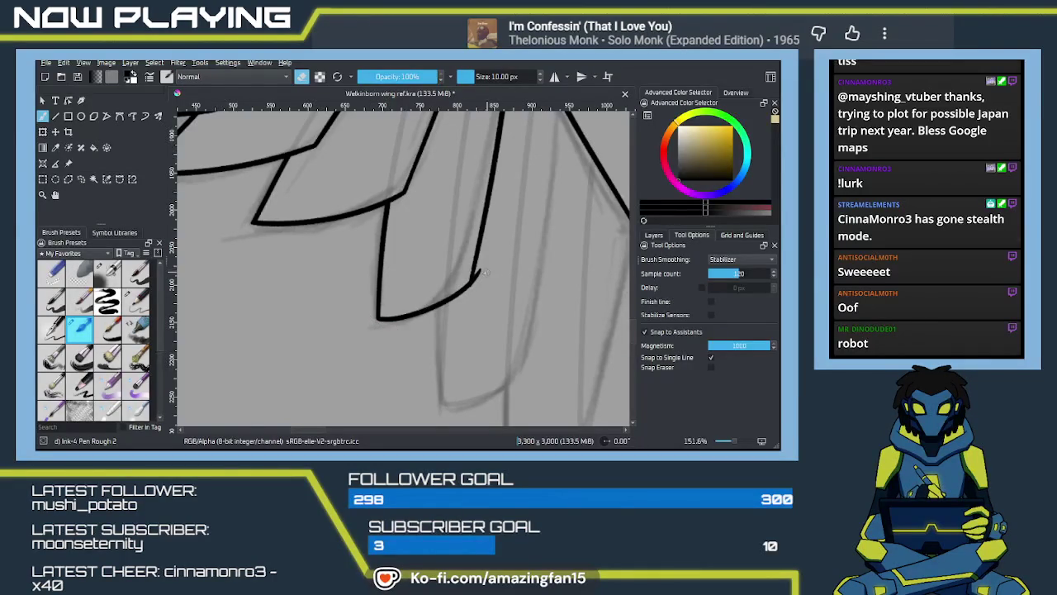
drag(478, 275, 481, 260)
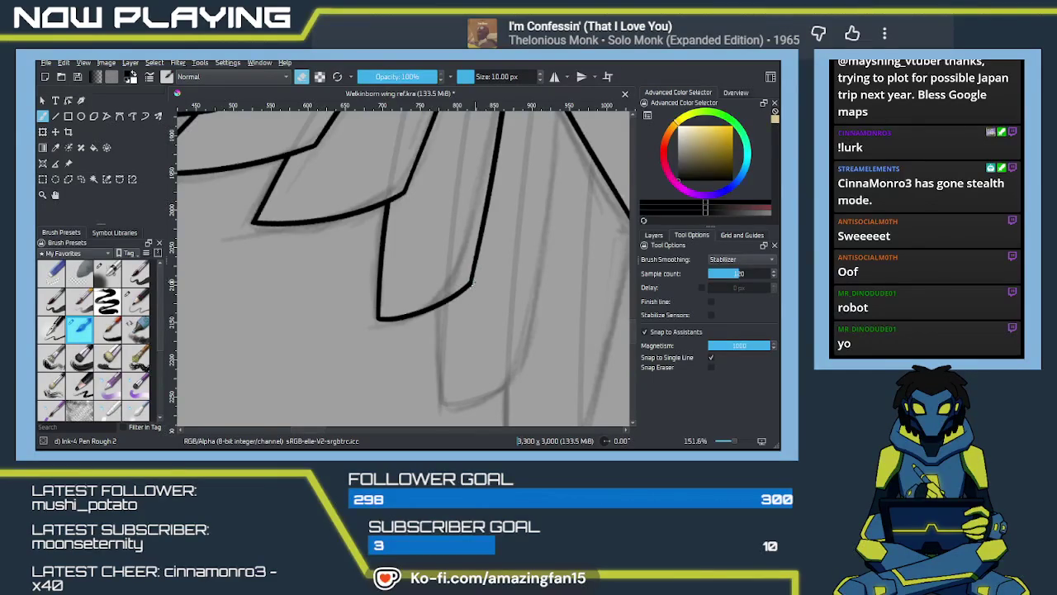
key(e)
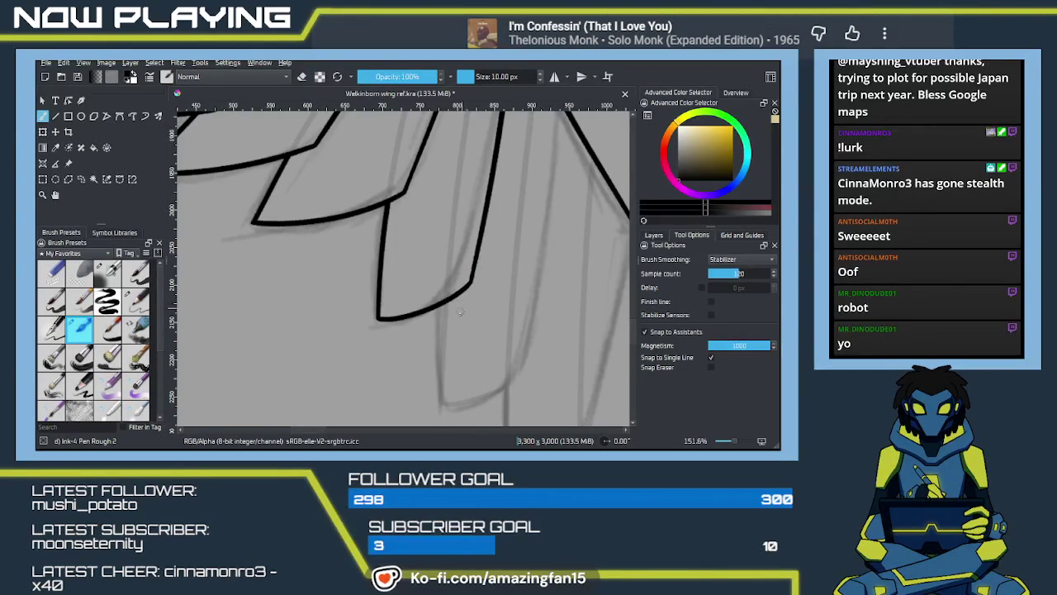
drag(478, 377, 455, 309)
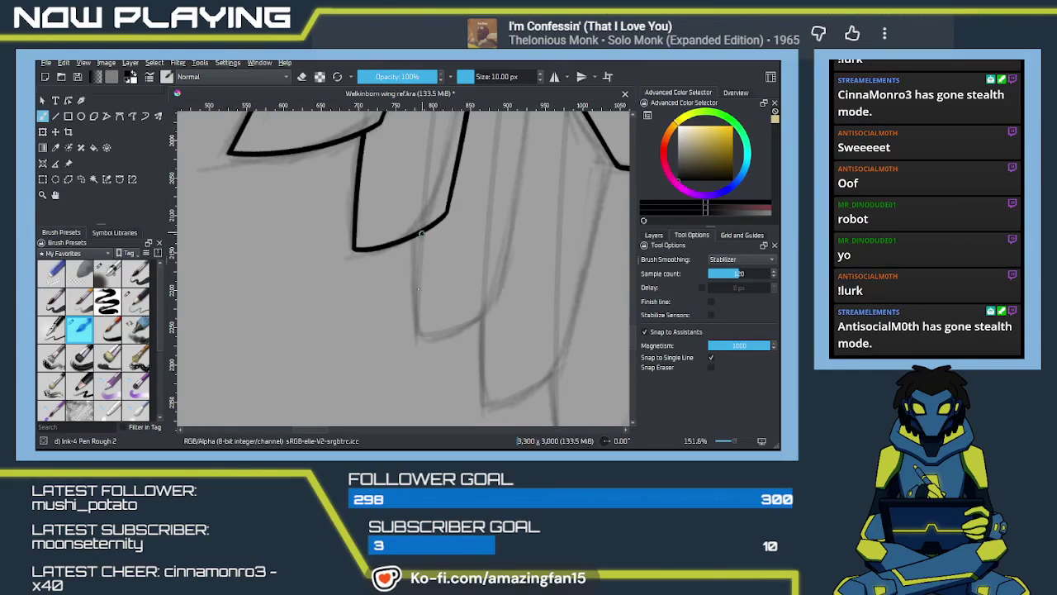
mouse_move(512, 225)
mouse_down()
mouse_move(450, 353)
mouse_move(442, 186)
mouse_up()
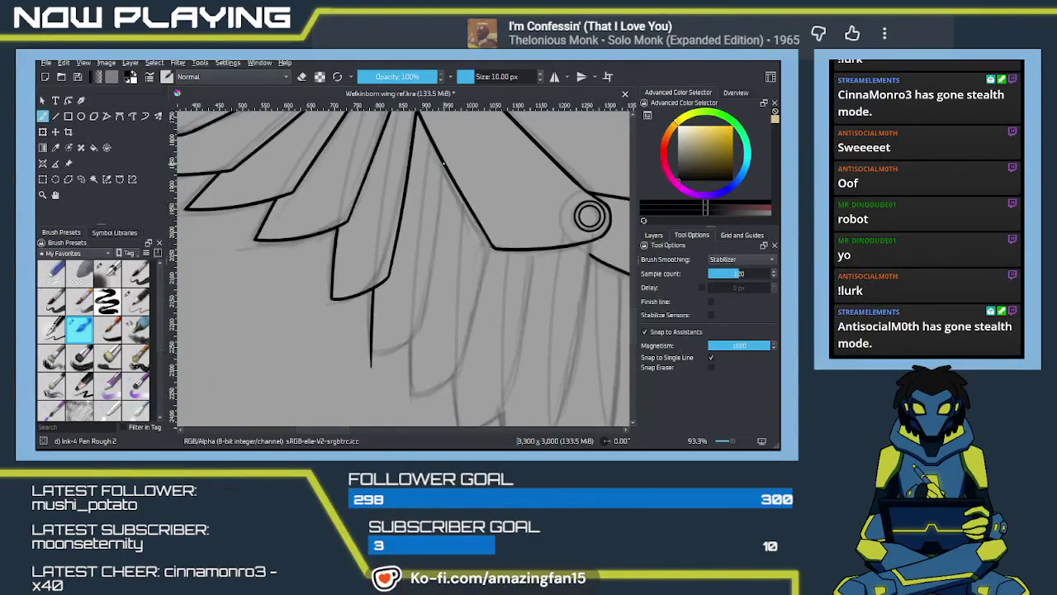
Ink the next feather's long edge and a curved bottom joining the two lines
mouse_move(443, 163)
mouse_down()
mouse_move(422, 360)
mouse_move(436, 307)
mouse_up()
scroll(394, 305, up, 1)
scroll(413, 318, up, 1)
scroll(430, 329, up, 1)
drag(460, 328, 457, 339)
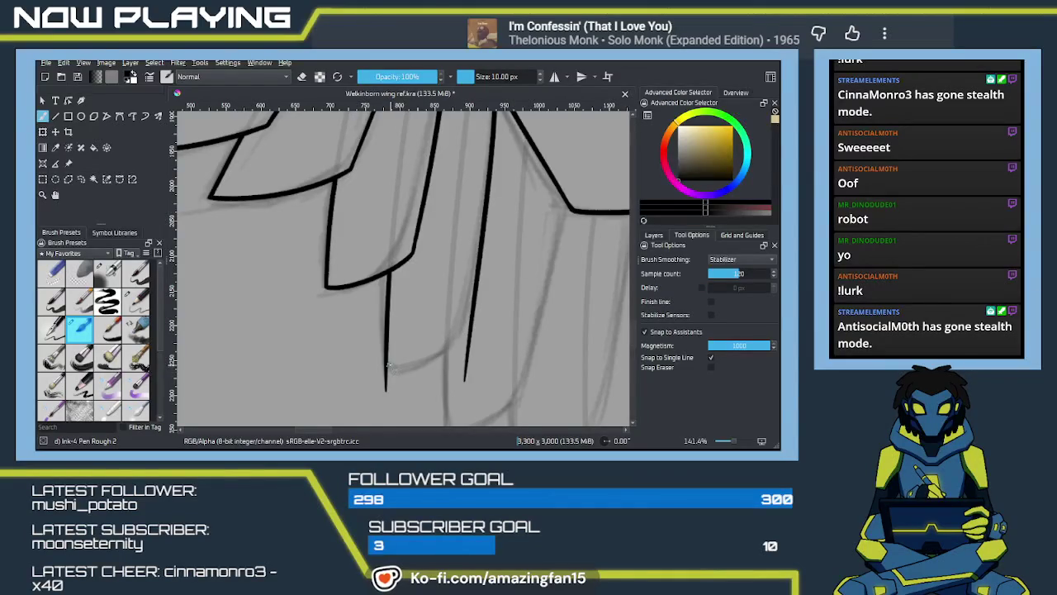
drag(389, 364, 471, 320)
key(ctrl+z)
drag(391, 365, 471, 304)
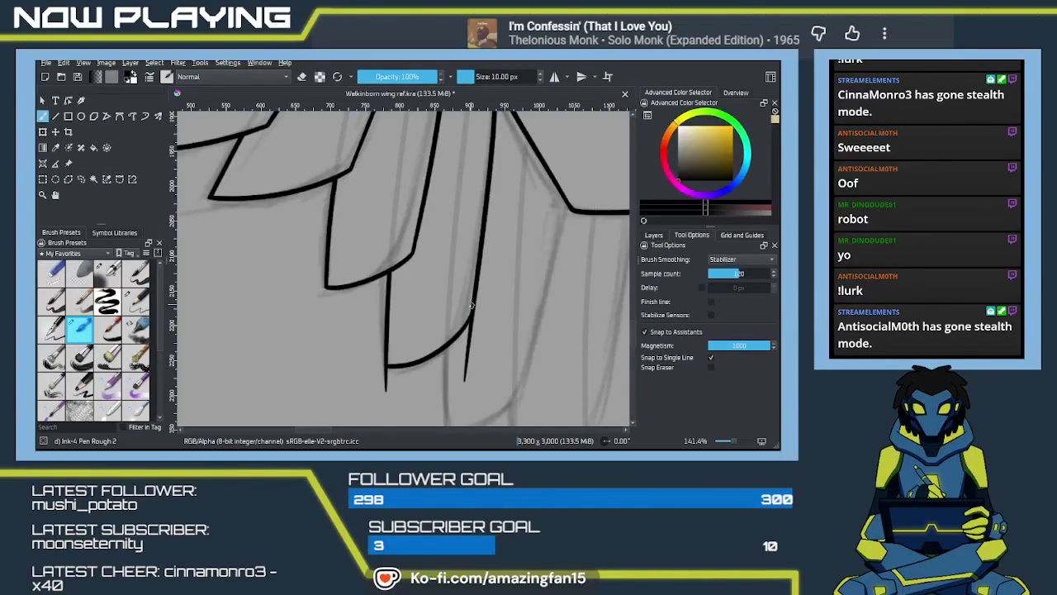
Trim the stray tip off the thin line with the eraser
scroll(457, 334, up, 1)
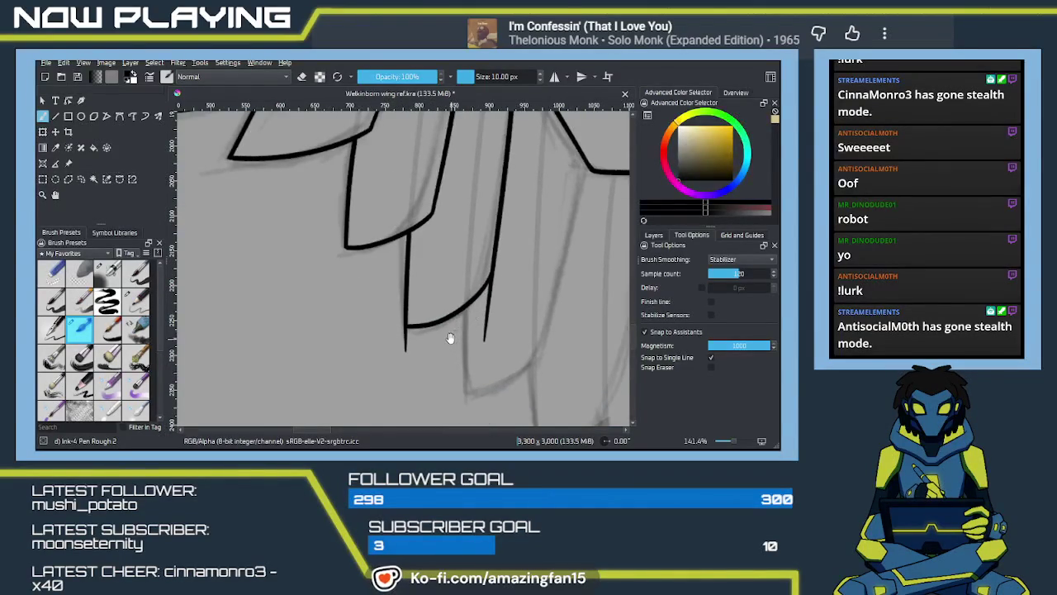
scroll(451, 346, down, 1)
scroll(449, 359, up, 1)
scroll(436, 350, up, 1)
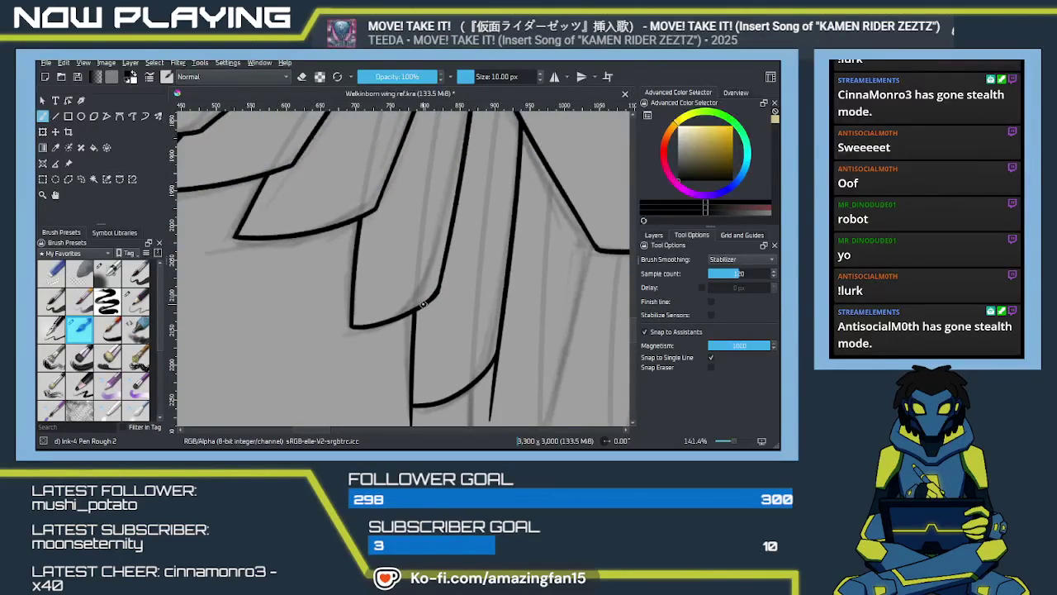
scroll(473, 339, down, 1)
key(e)
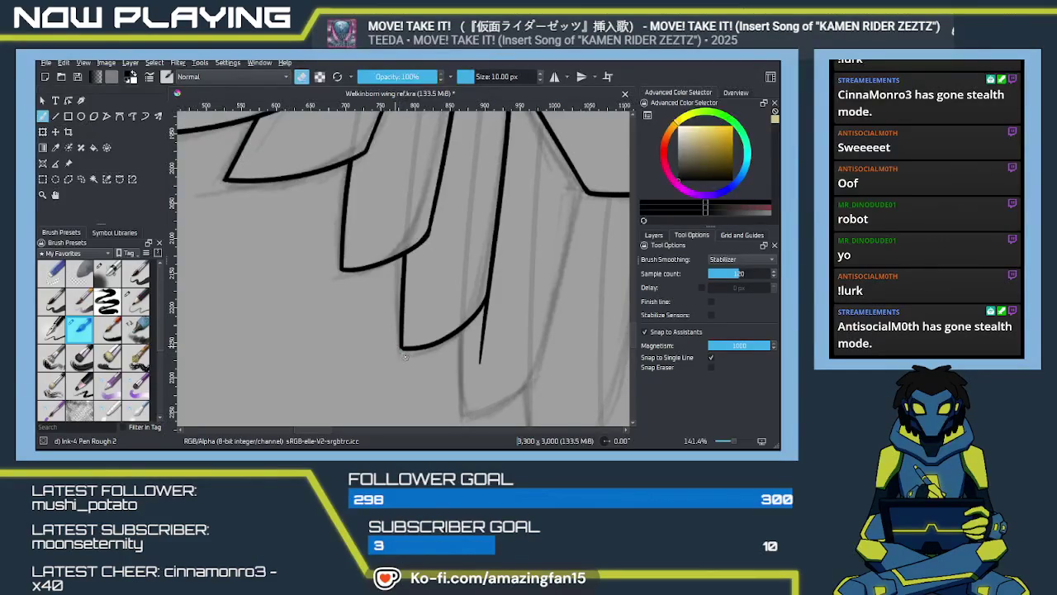
mouse_move(481, 357)
mouse_down()
mouse_move(477, 365)
mouse_move(488, 307)
mouse_up()
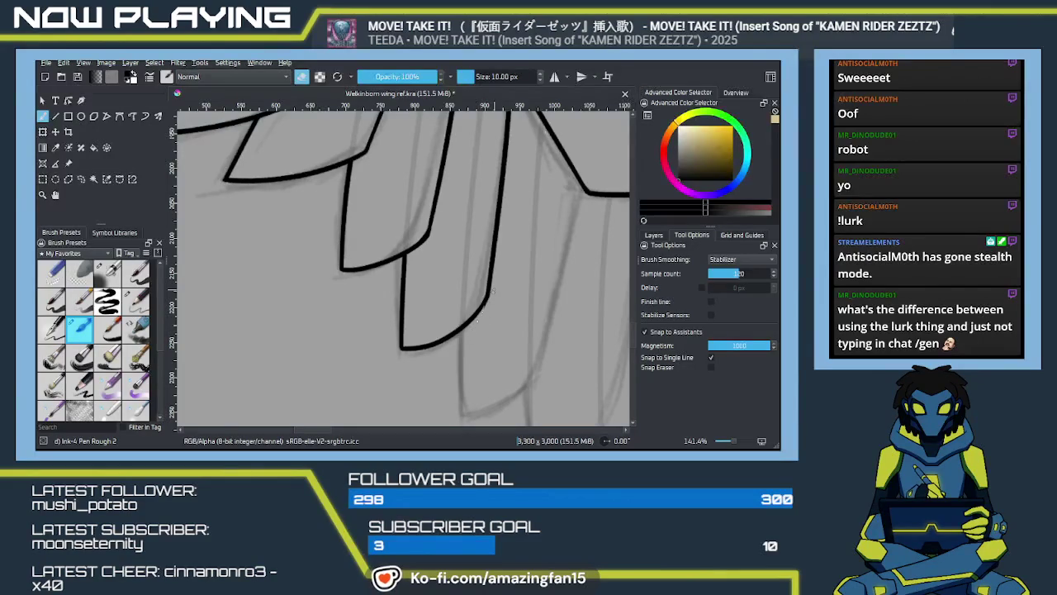
key(e)
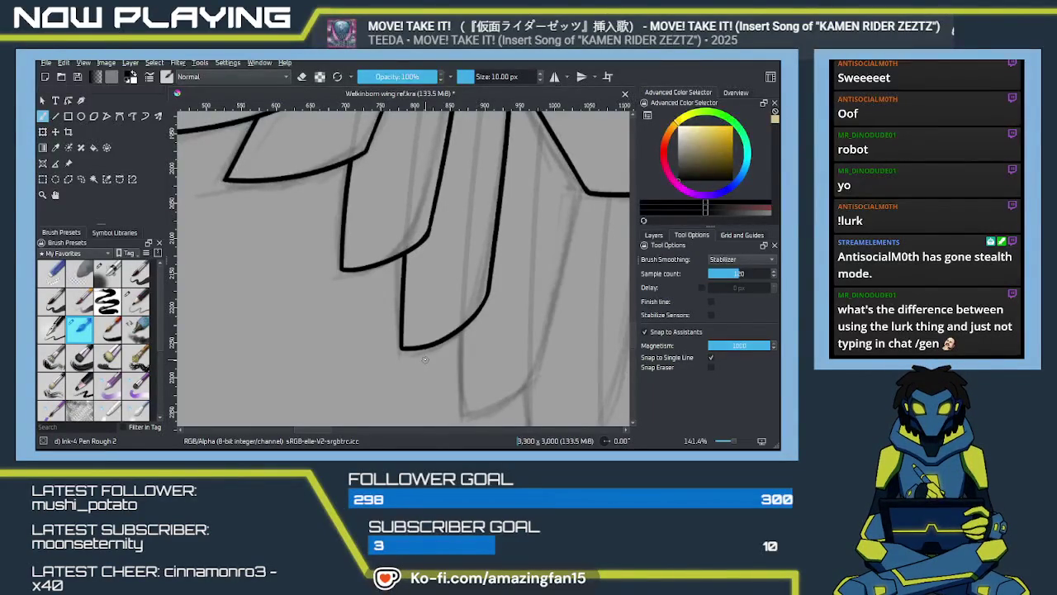
Erase the overshooting part of the feather line
scroll(424, 358, right, 3)
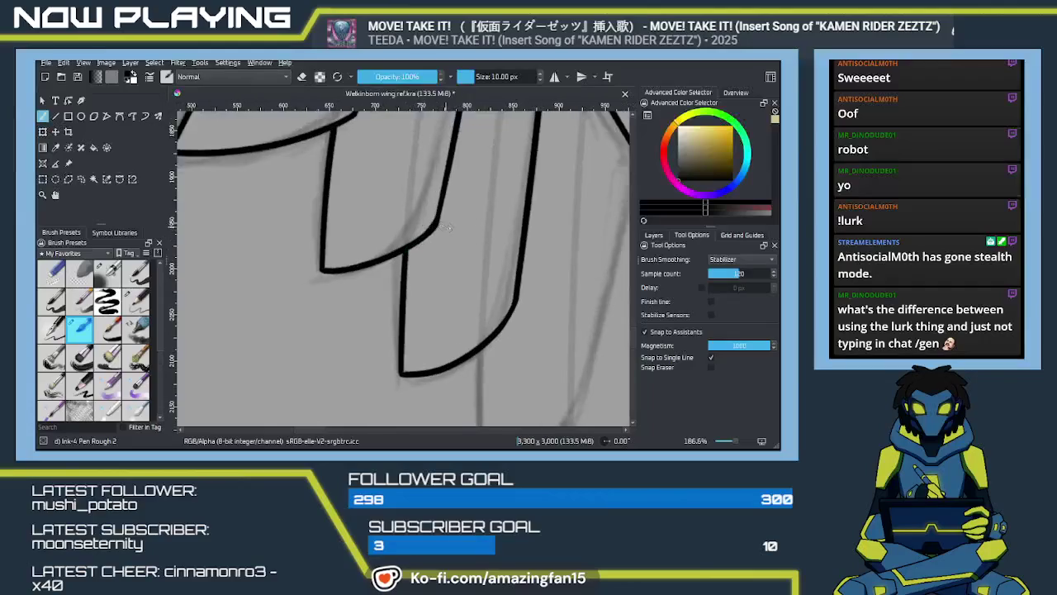
scroll(441, 297, up, 2)
key(e)
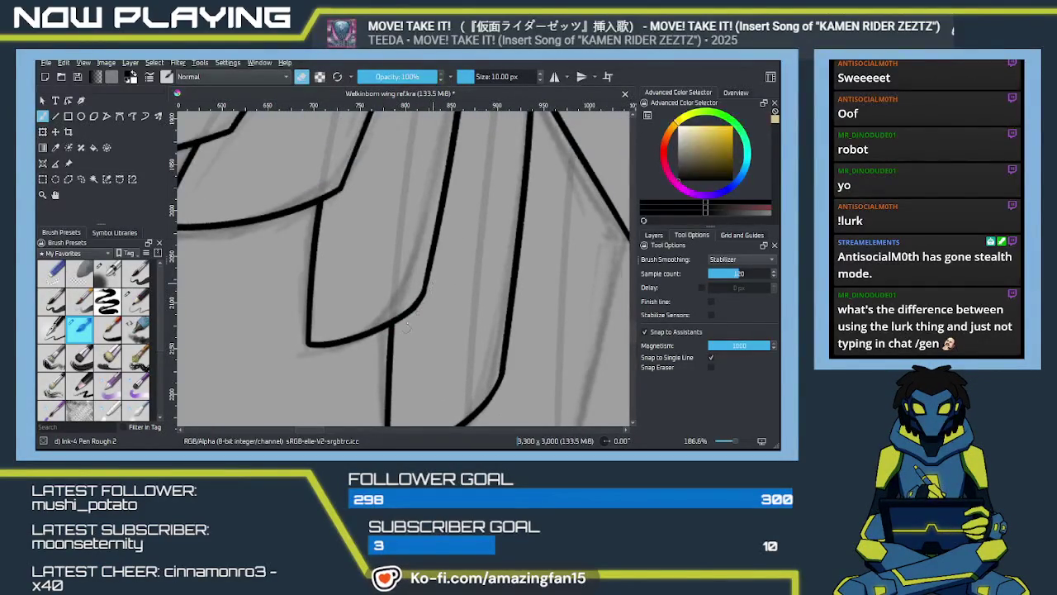
drag(413, 307, 412, 314)
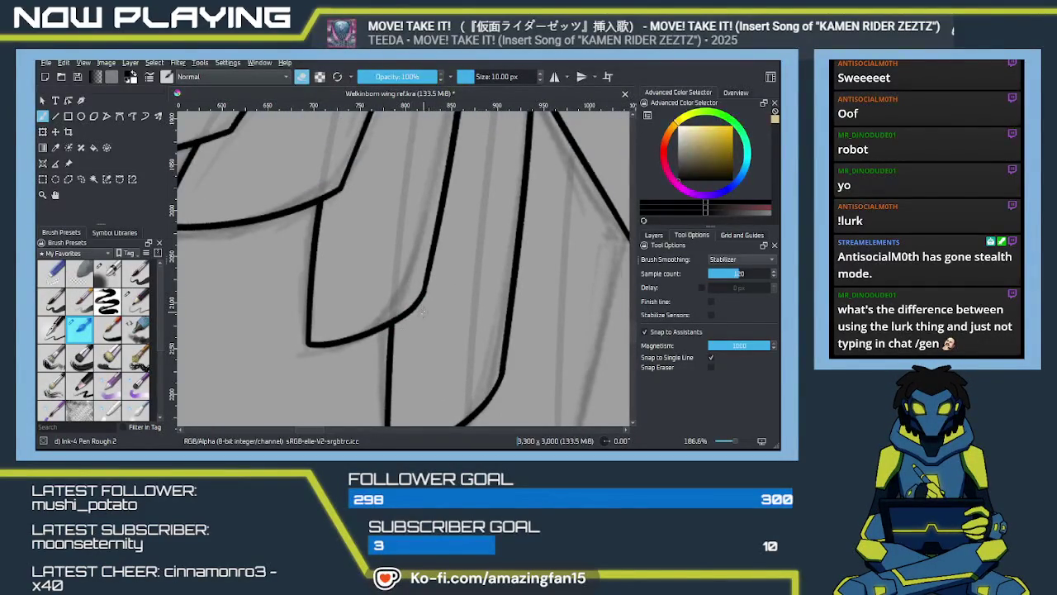
key(e)
Ink a feather edge down from the line end among the lower feathers
drag(421, 306, 462, 347)
scroll(465, 352, down, 5)
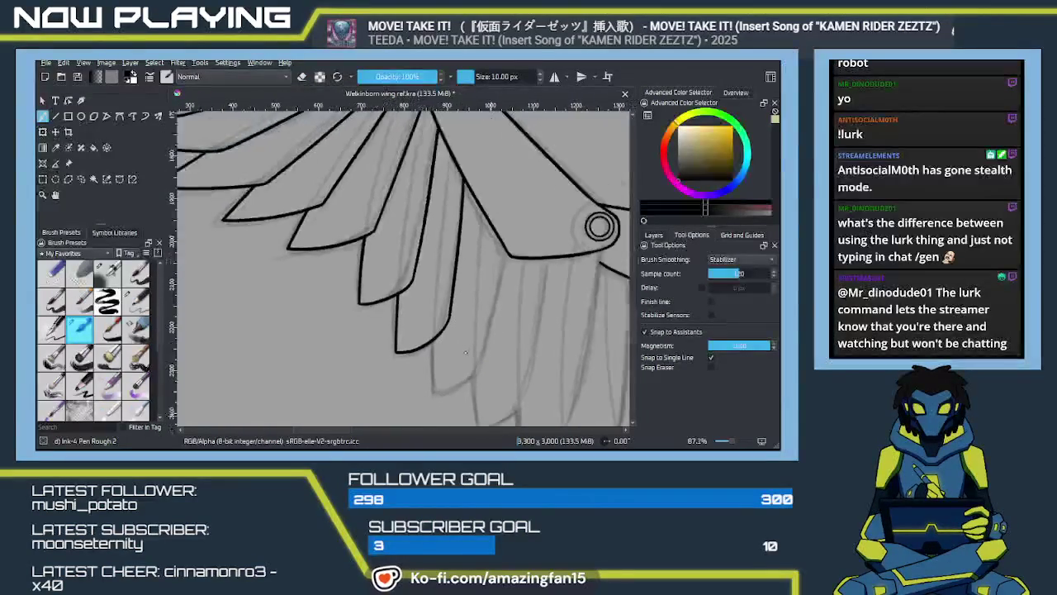
scroll(465, 351, down, 1)
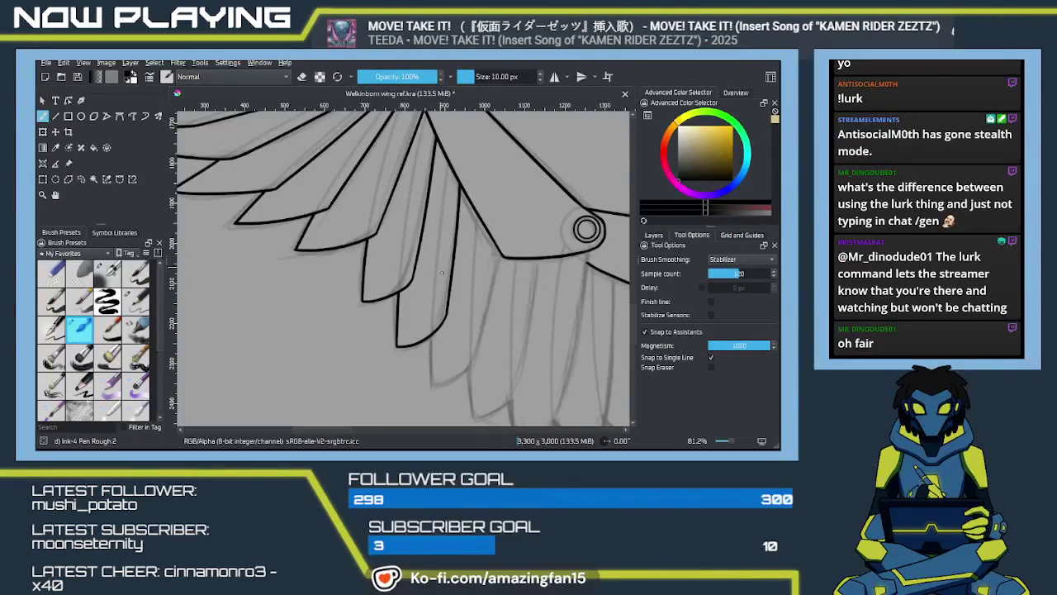
drag(439, 265, 474, 348)
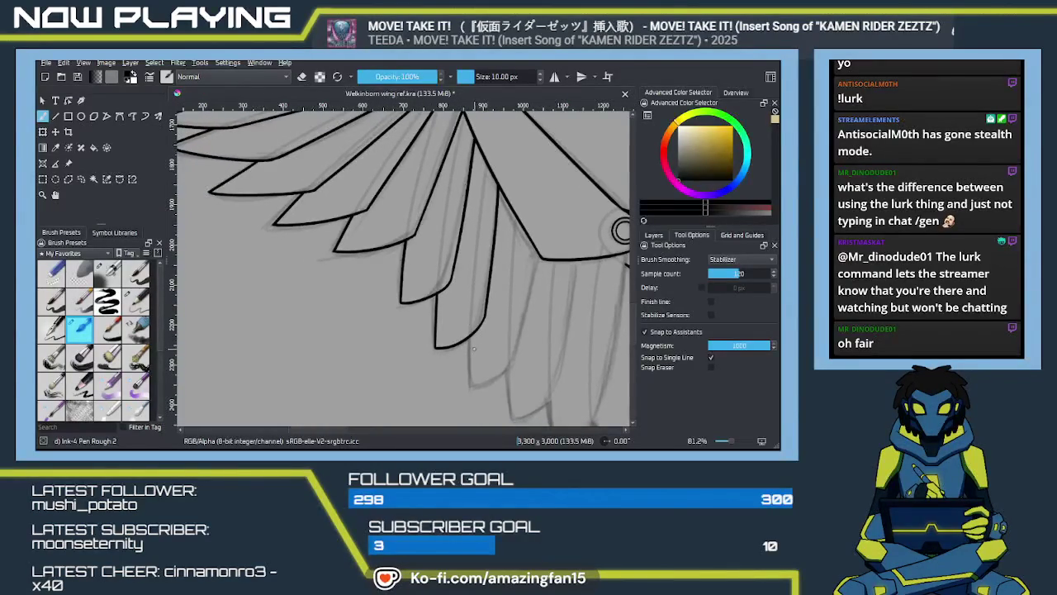
scroll(471, 345, up, 5)
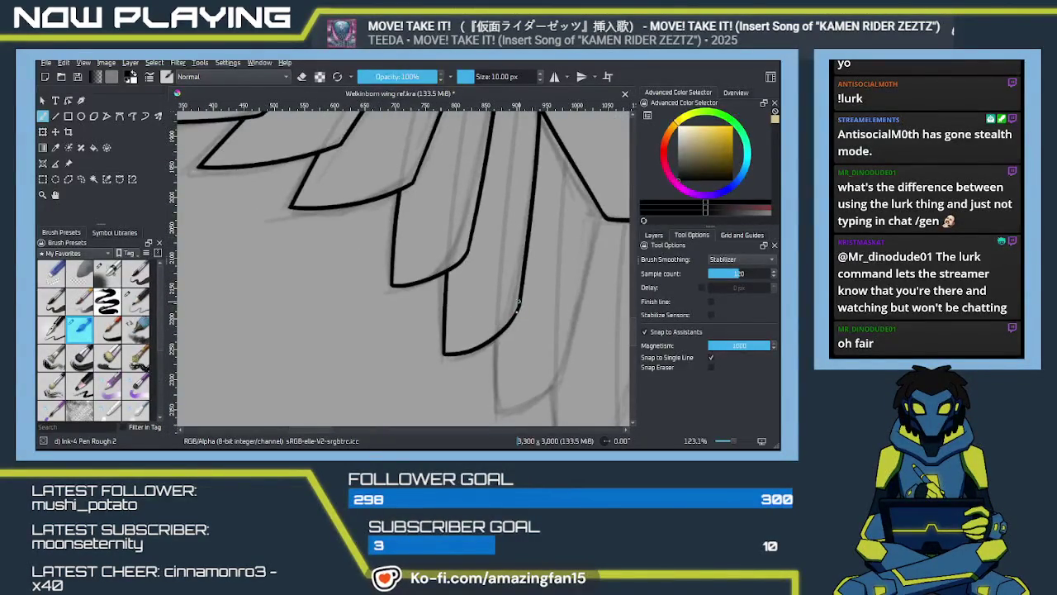
drag(533, 371, 457, 306)
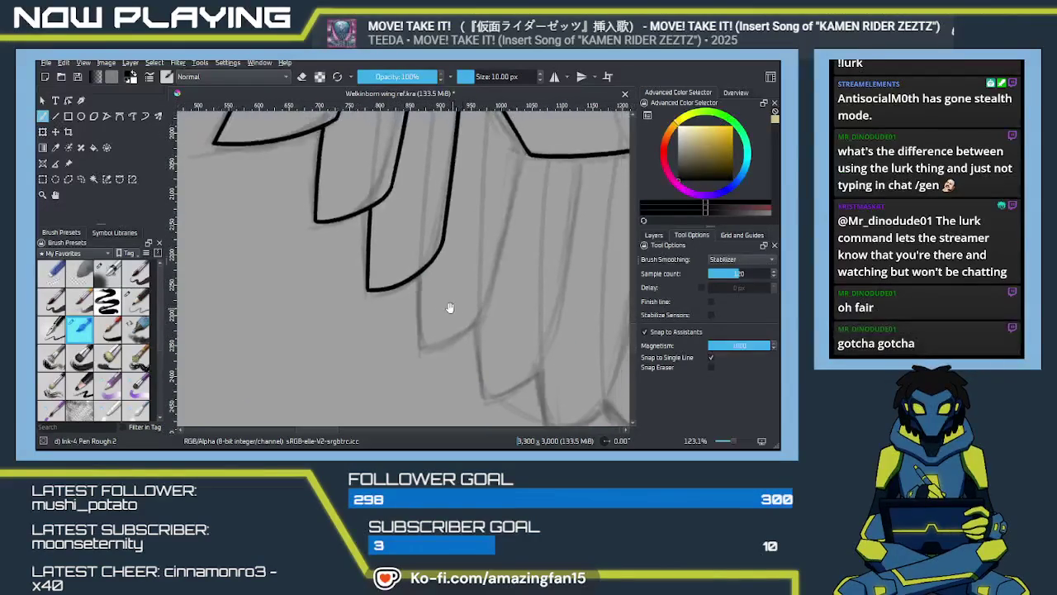
drag(419, 275, 420, 360)
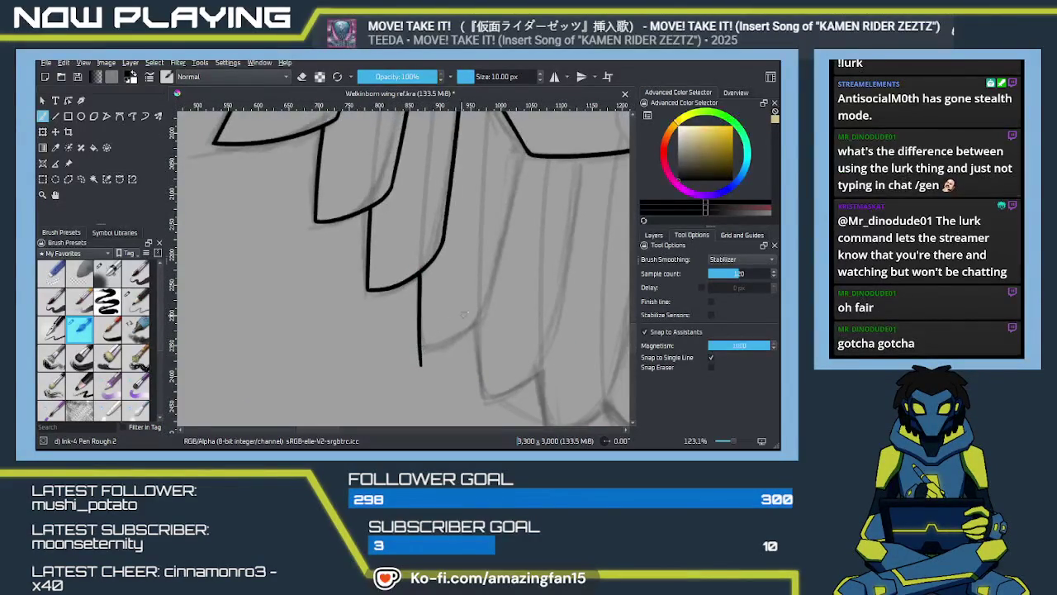
drag(454, 318, 436, 372)
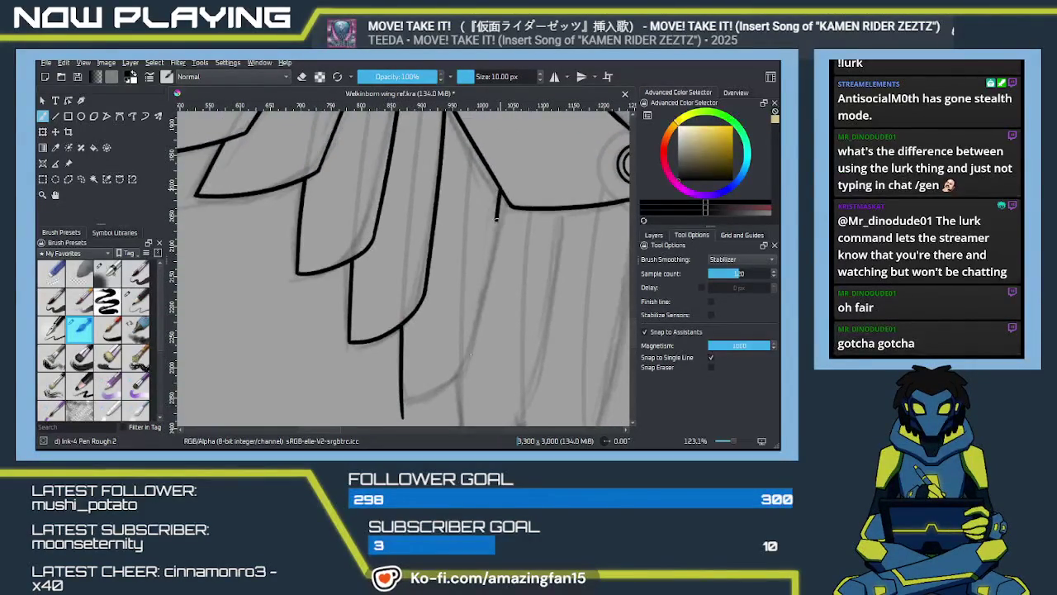
drag(474, 339, 459, 395)
key(ctrl+z)
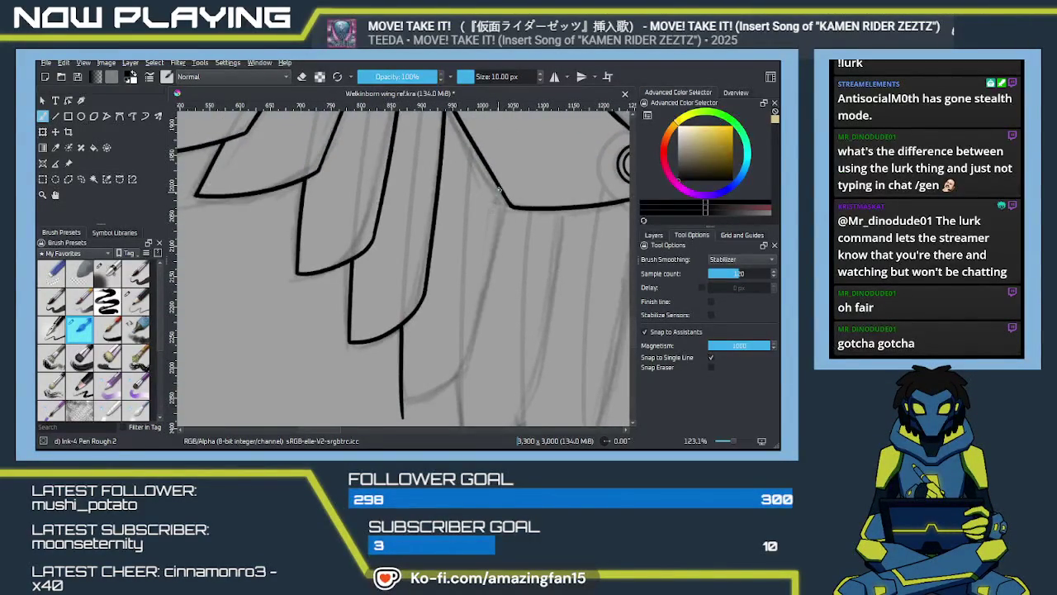
Ink the next feather edge down from the strut near the ringed joint
mouse_move(479, 292)
mouse_down()
mouse_move(469, 258)
mouse_move(440, 266)
mouse_up()
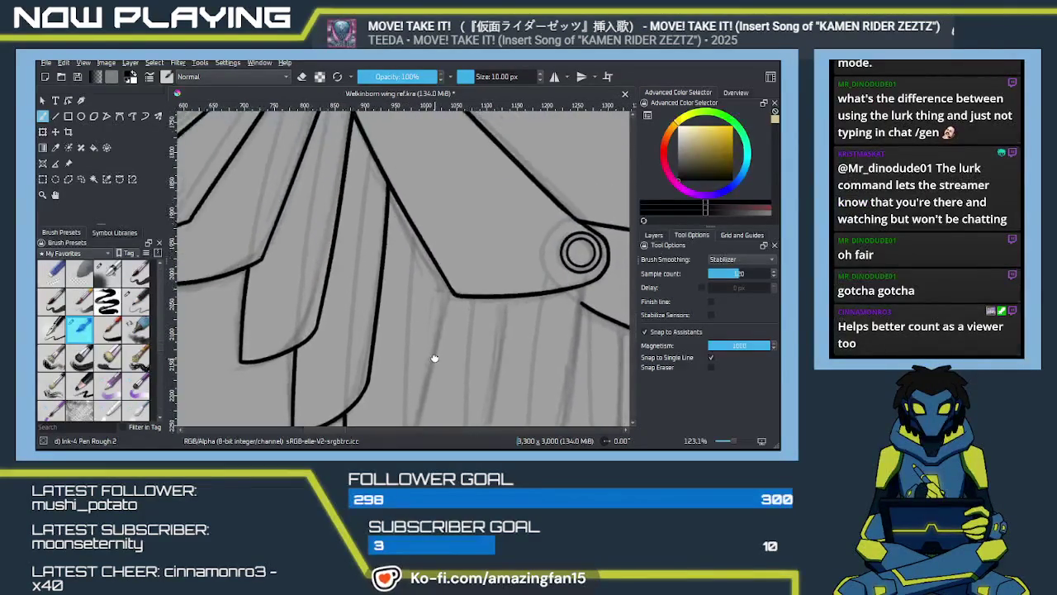
mouse_move(456, 218)
mouse_down()
mouse_move(415, 404)
mouse_move(431, 312)
mouse_up()
mouse_move(366, 348)
mouse_down()
mouse_move(418, 330)
mouse_move(437, 307)
mouse_up()
key(ctrl+z)
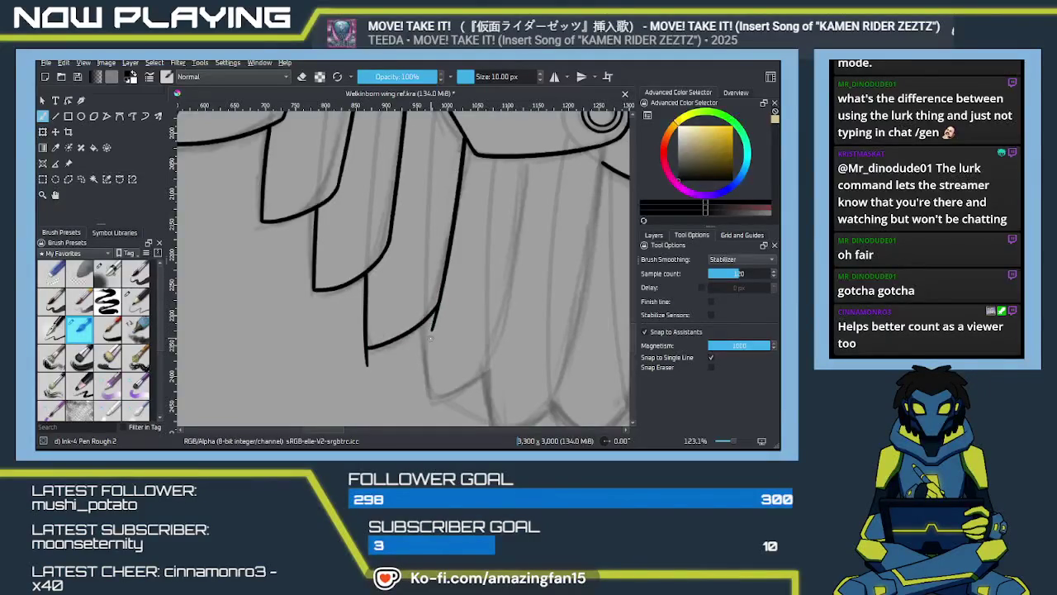
key(e)
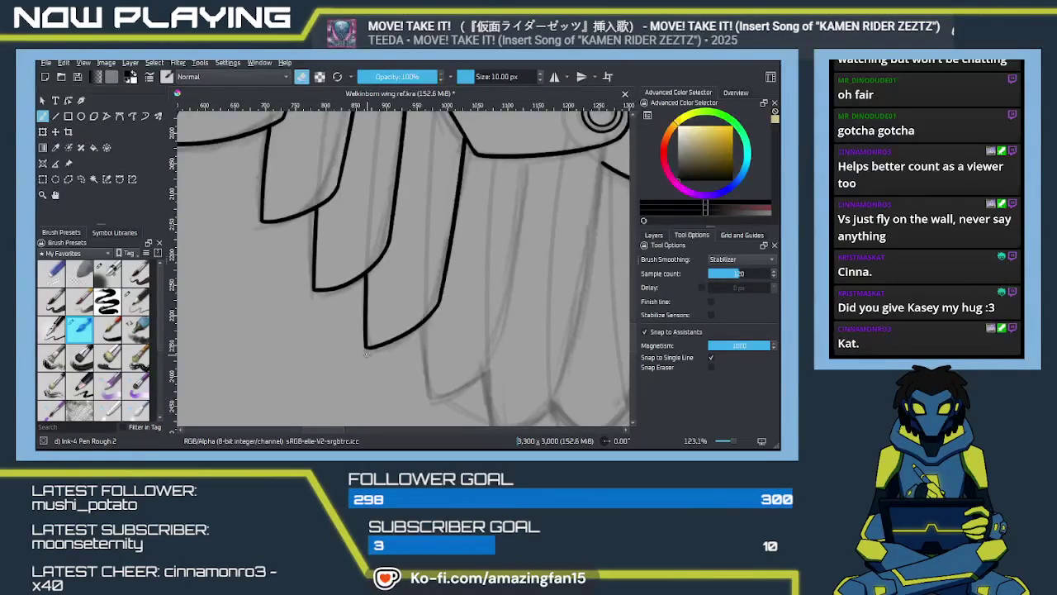
Ink the lower feather's short edge from its tip and its long edge down the wing
key(e)
drag(471, 361, 406, 307)
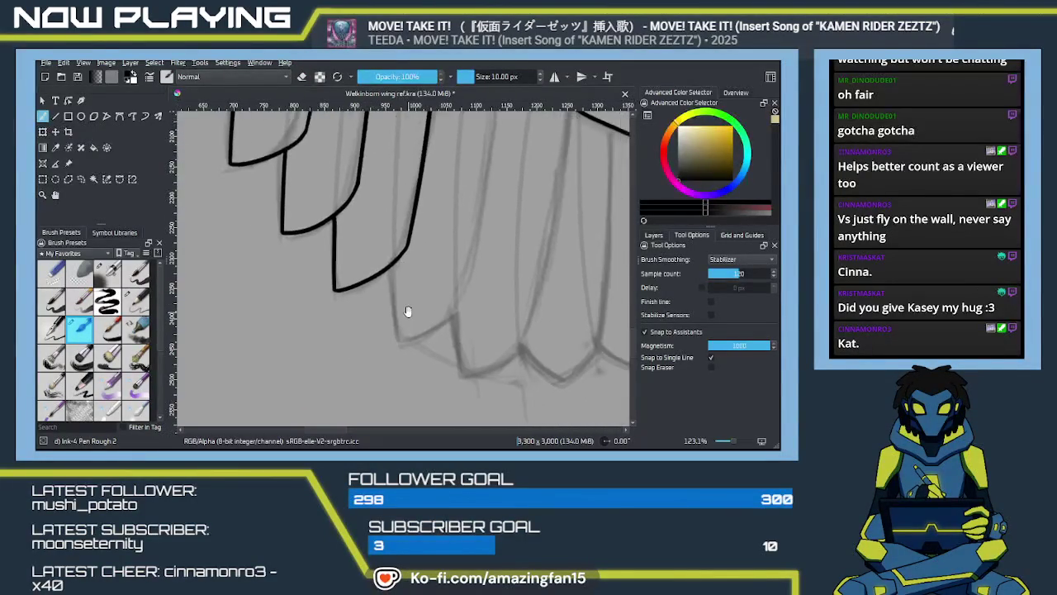
drag(474, 255, 458, 246)
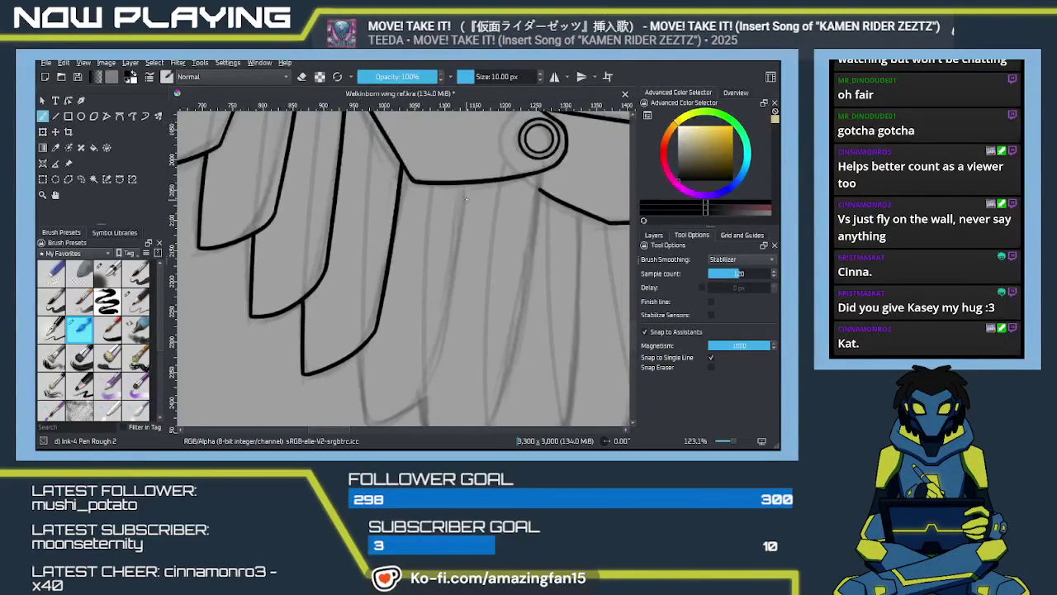
drag(462, 185, 426, 388)
mouse_move(383, 352)
mouse_down()
mouse_move(377, 299)
mouse_move(365, 368)
mouse_up()
key(ctrl+z)
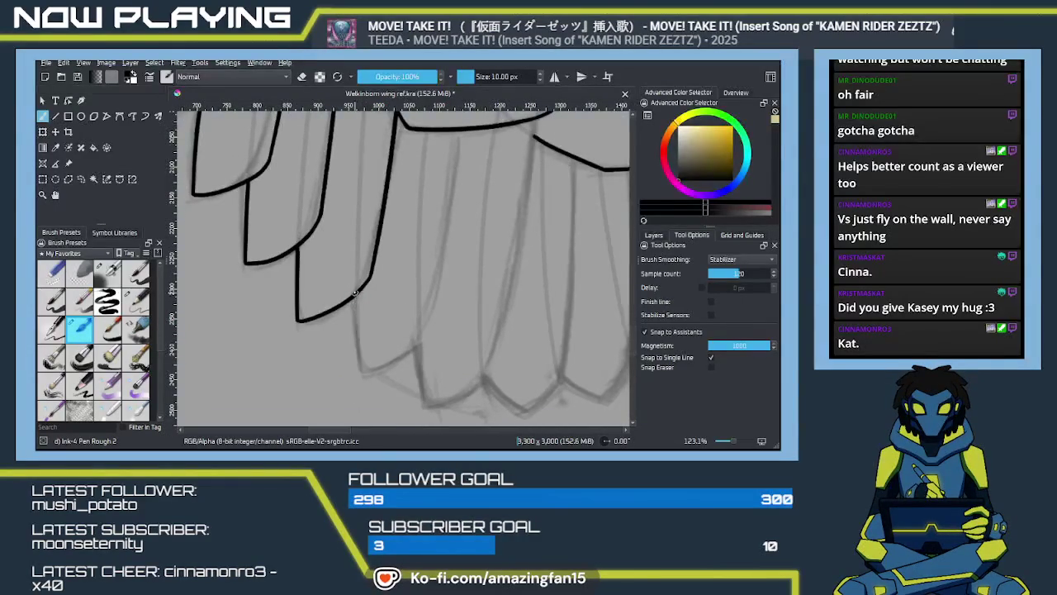
drag(357, 293, 363, 382)
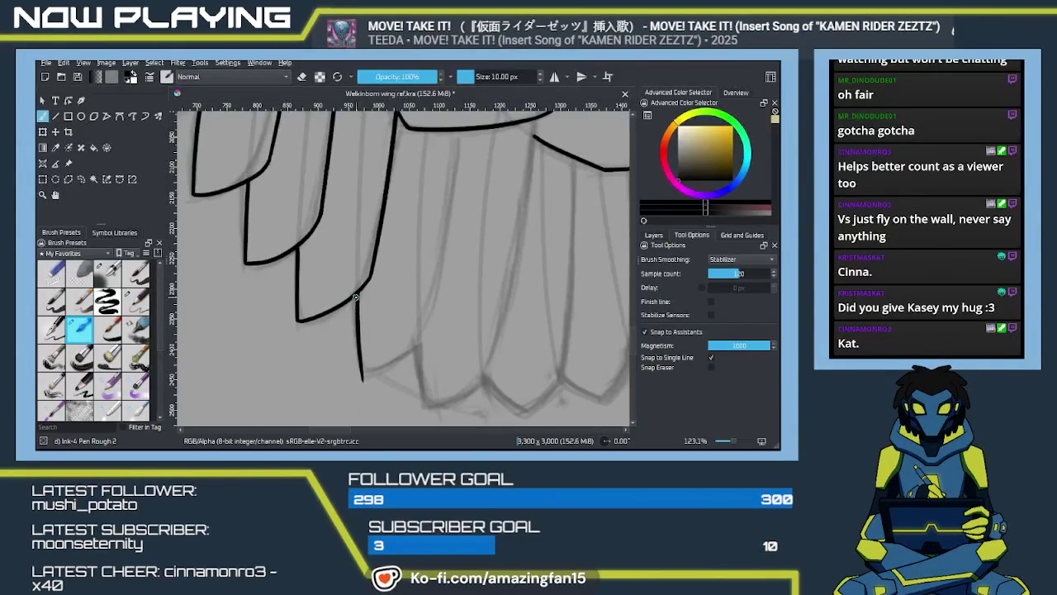
drag(375, 306, 340, 337)
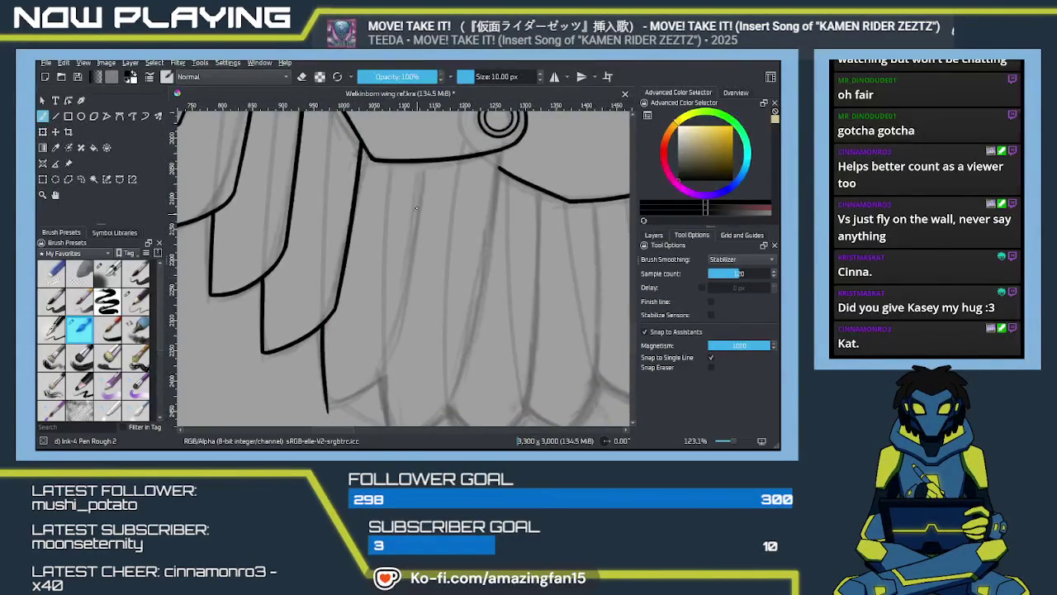
drag(427, 164, 386, 392)
key(ctrl+z)
mouse_move(424, 162)
mouse_down()
mouse_move(395, 367)
mouse_move(411, 273)
mouse_up()
Draw the feather's rounded bottom so it closes cleanly onto the long edge
drag(343, 313, 405, 286)
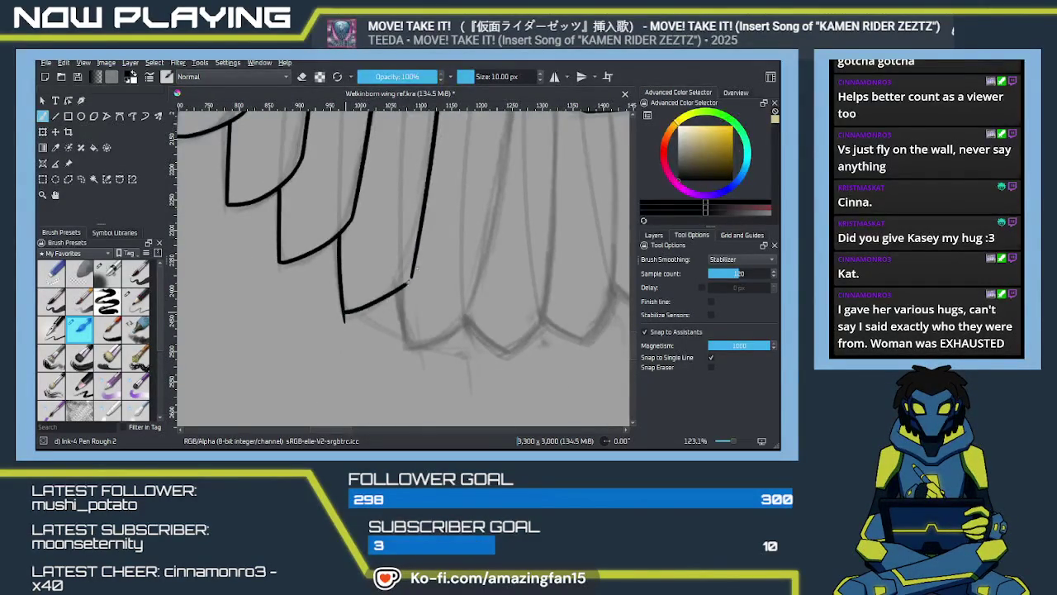
key(ctrl+z)
drag(344, 313, 416, 272)
key(ctrl+z)
drag(344, 313, 413, 273)
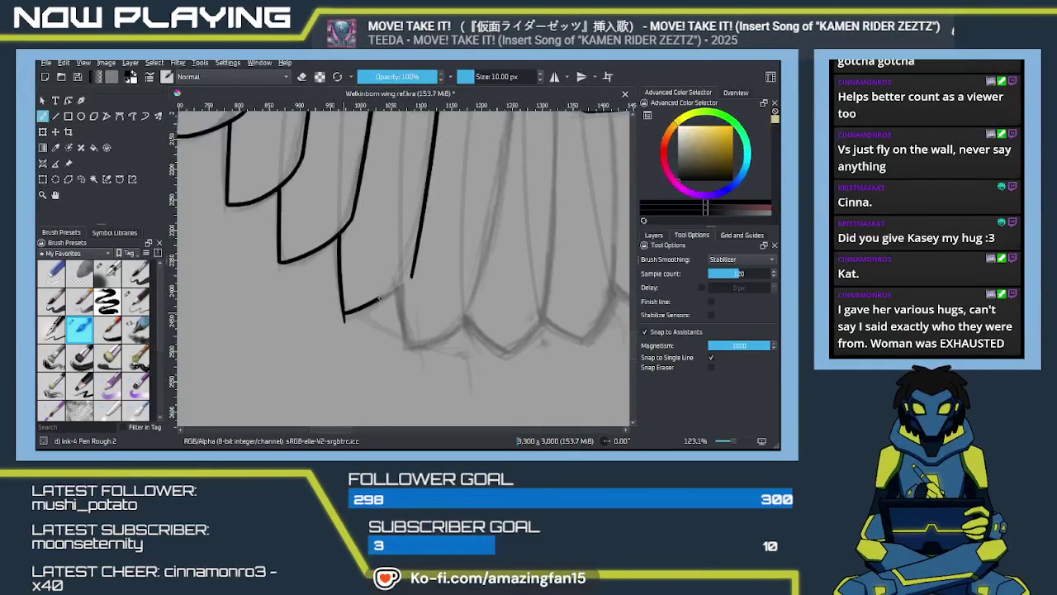
key(ctrl+z)
drag(343, 313, 413, 273)
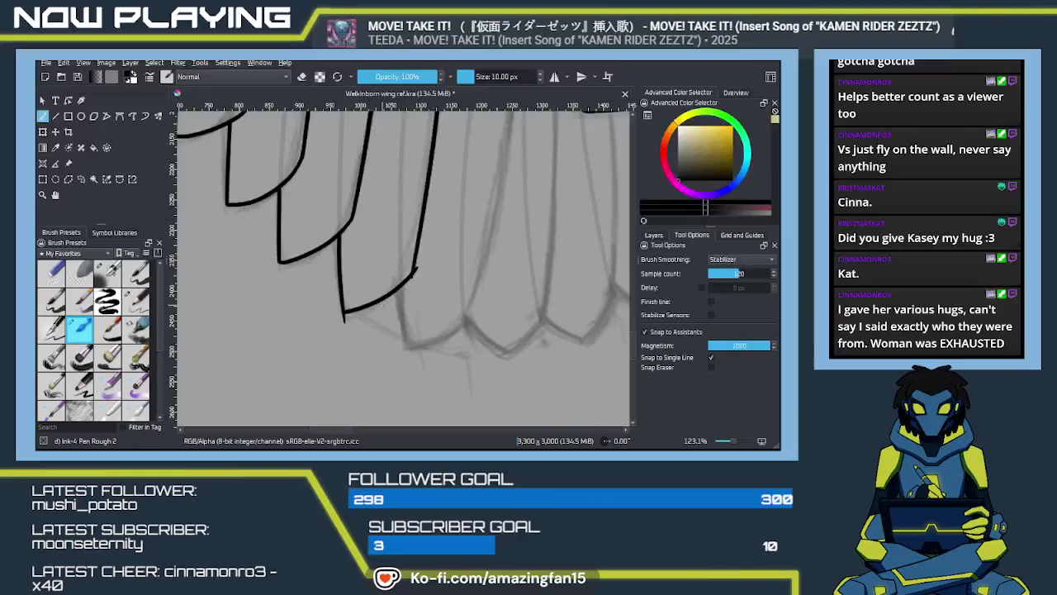
key(e)
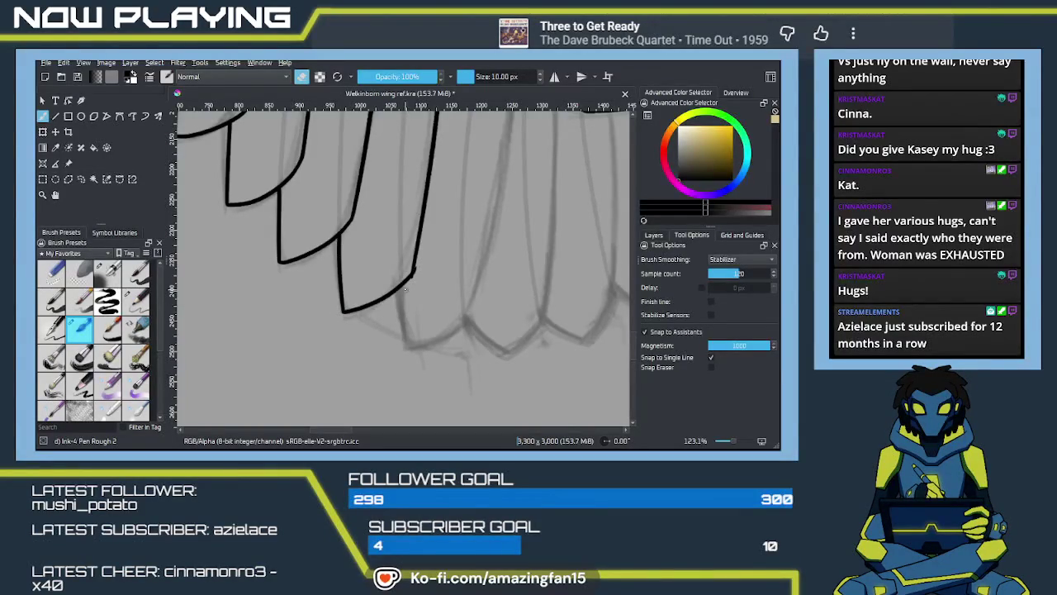
drag(409, 296, 409, 311)
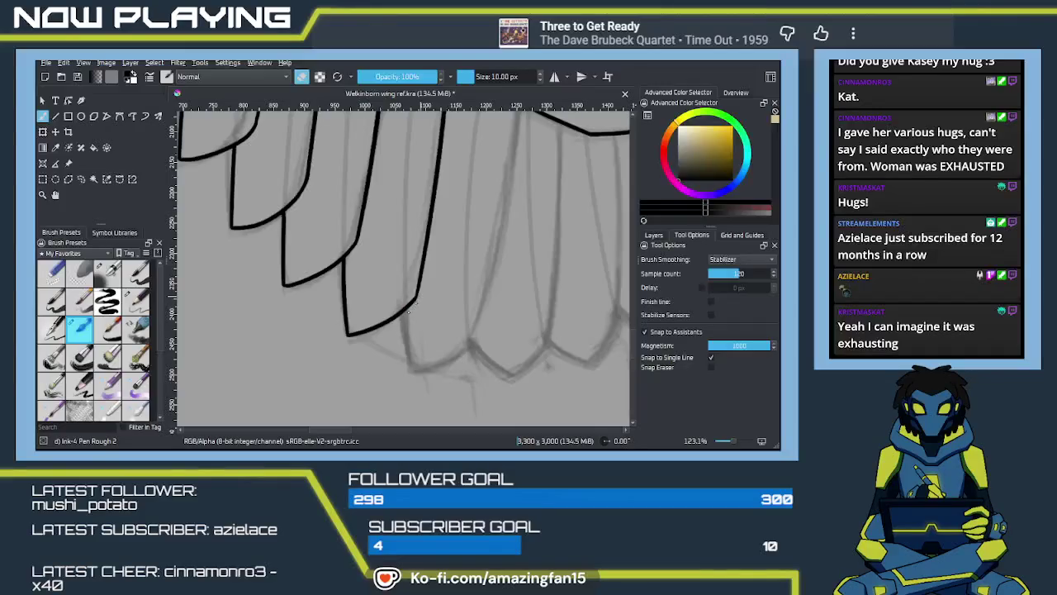
key(e)
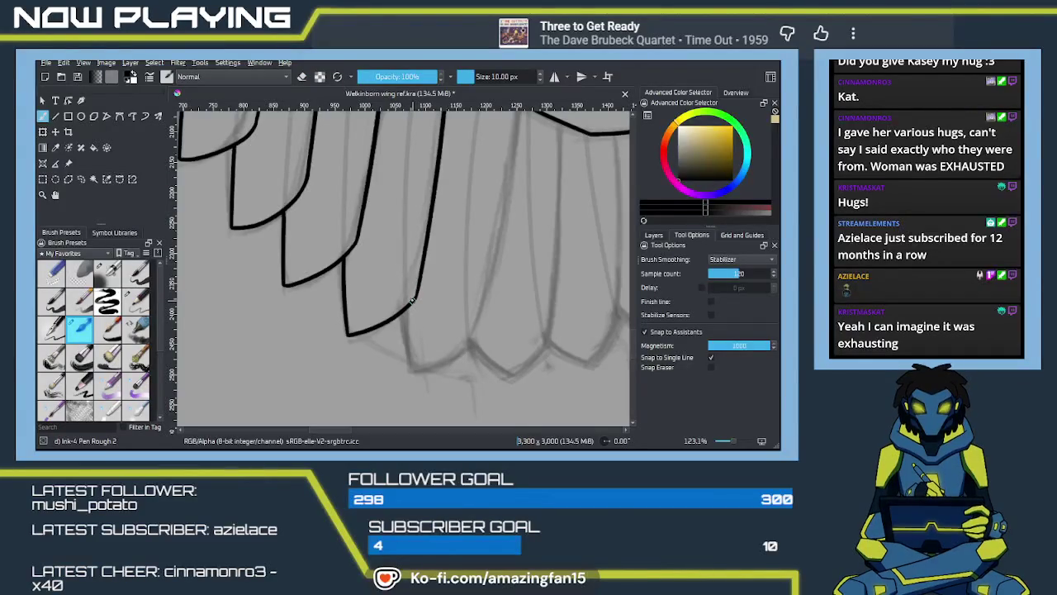
drag(417, 277, 443, 308)
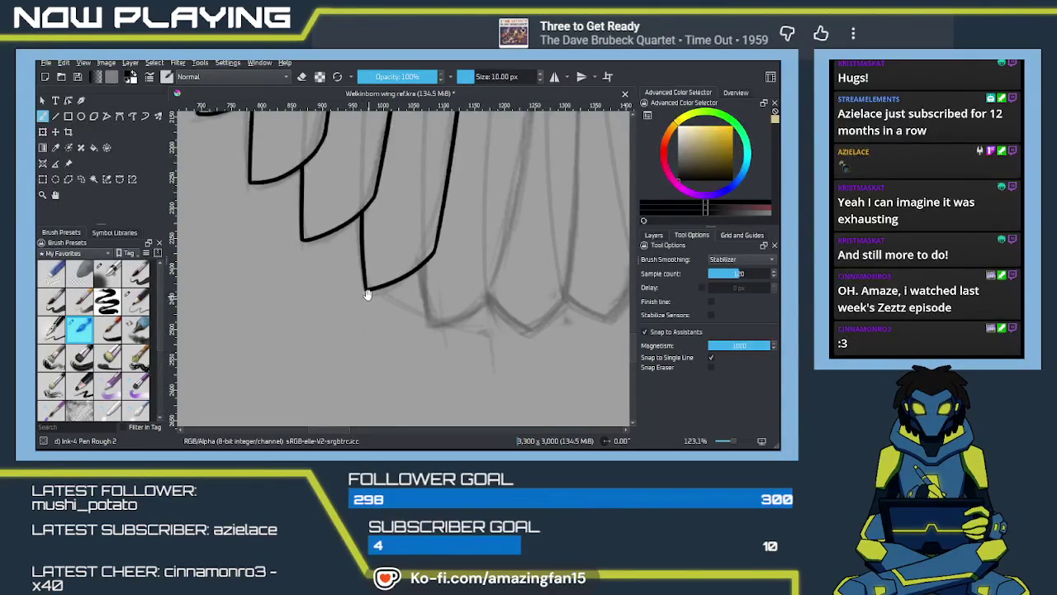
Ink the feather's vertical edge, redrawing it until it sits right
drag(369, 295, 366, 333)
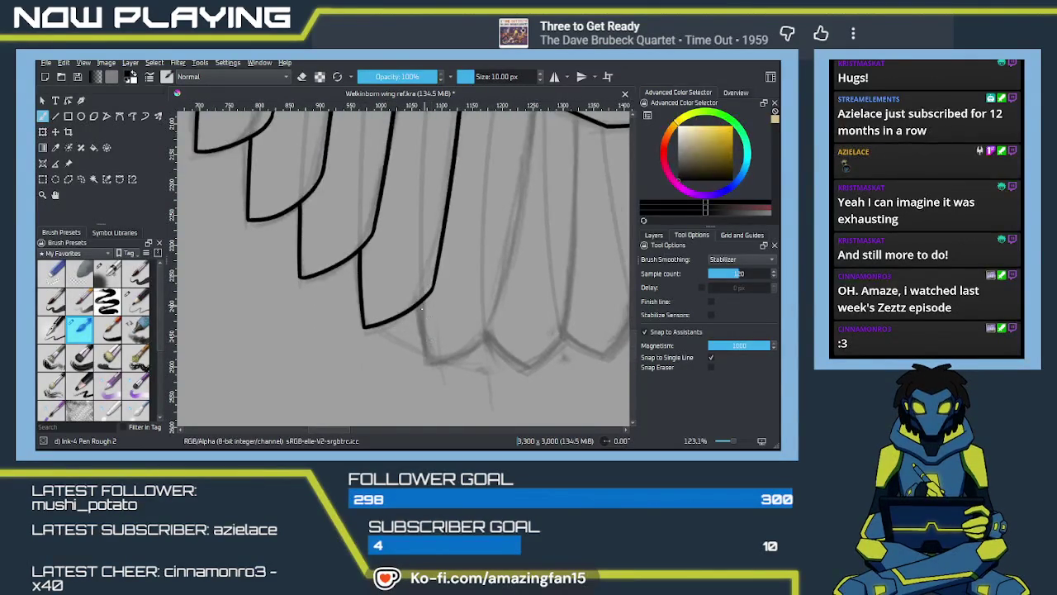
drag(422, 300, 423, 371)
key(ctrl+z)
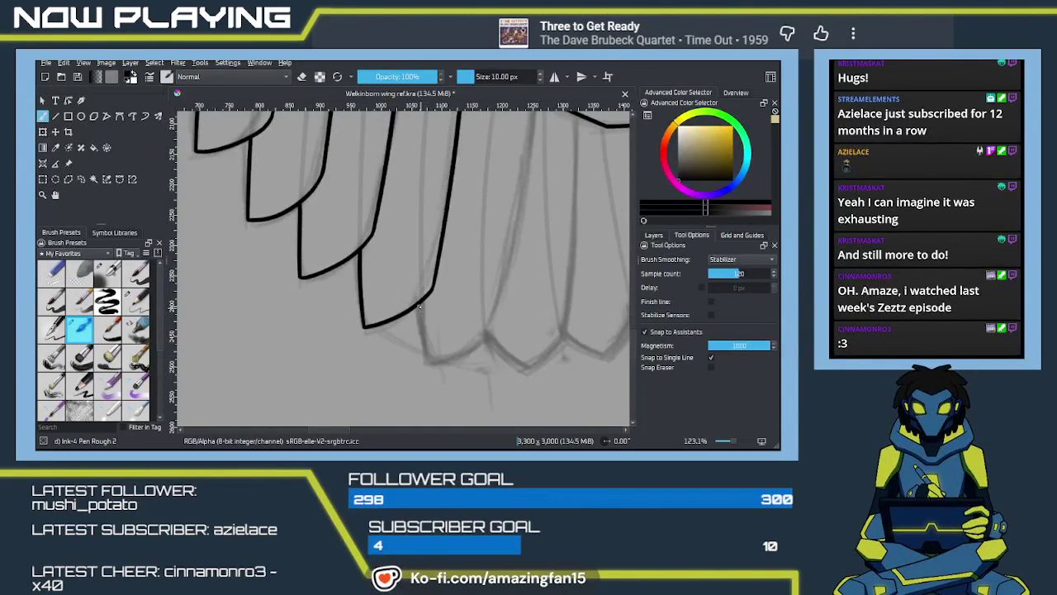
drag(422, 301, 423, 380)
key(ctrl+z)
drag(423, 305, 427, 378)
Draw the feather's curved tip, lengthening it slightly over several retries
mouse_move(492, 294)
mouse_down()
mouse_move(462, 272)
mouse_move(458, 253)
mouse_up()
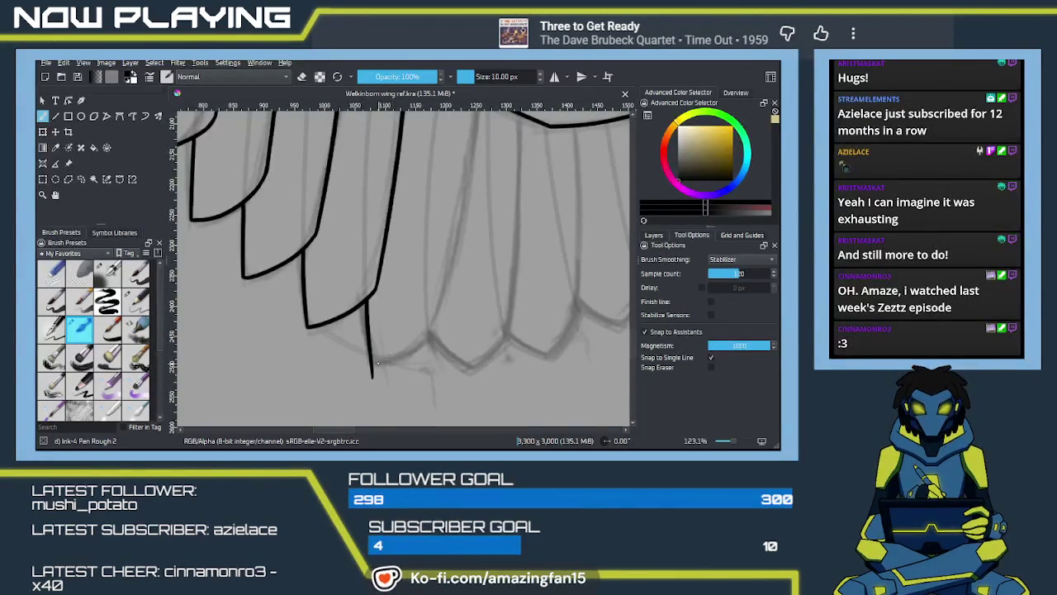
drag(371, 363, 432, 328)
key(ctrl+z)
drag(371, 363, 436, 330)
key(ctrl+z)
drag(371, 363, 436, 327)
key(ctrl+z)
drag(372, 363, 440, 331)
key(ctrl+z)
drag(371, 363, 441, 327)
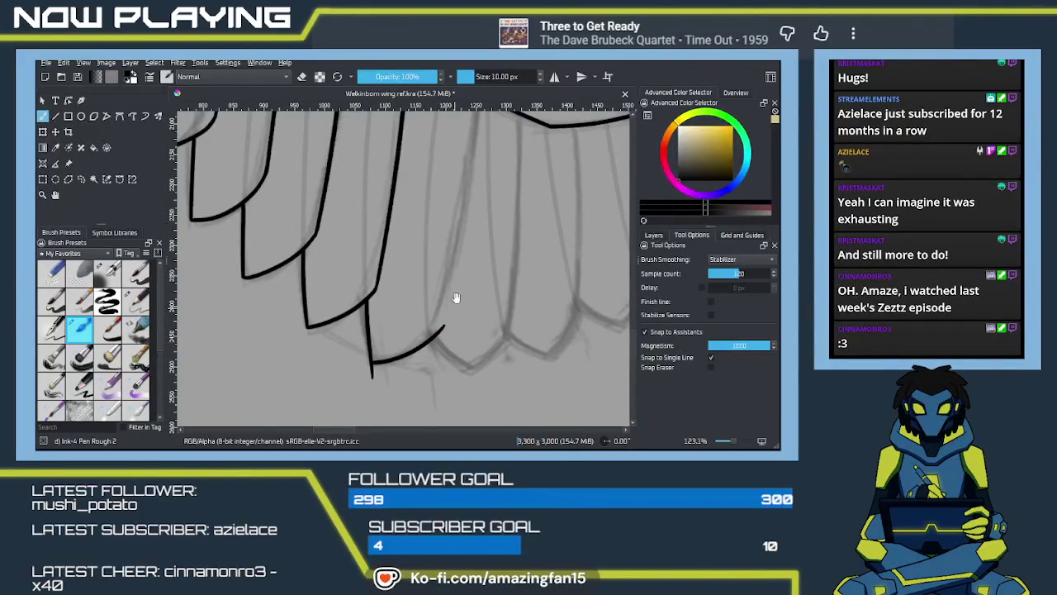
Try a long feather edge below the ringed joint, comparing with and without it, then undo it
scroll(453, 305, up, 5)
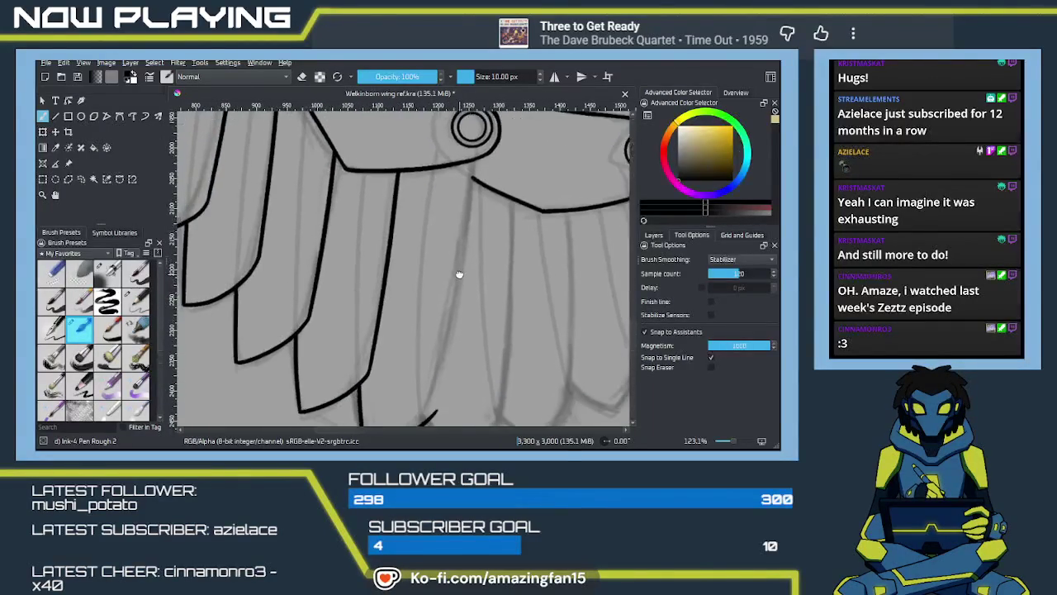
scroll(462, 289, down, 1)
scroll(467, 305, down, 1)
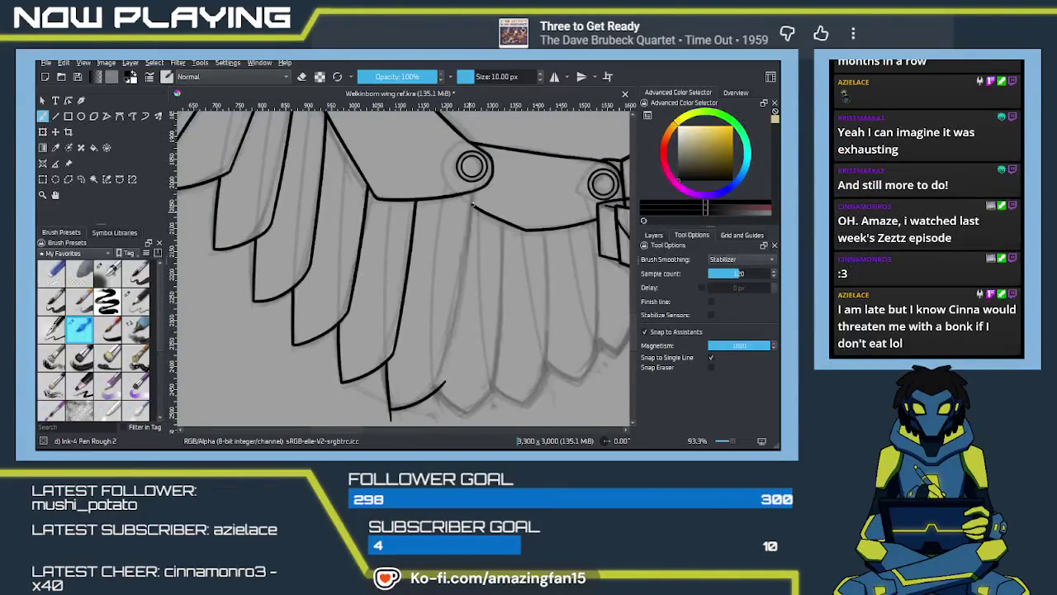
drag(477, 187, 433, 391)
key(ctrl+z)
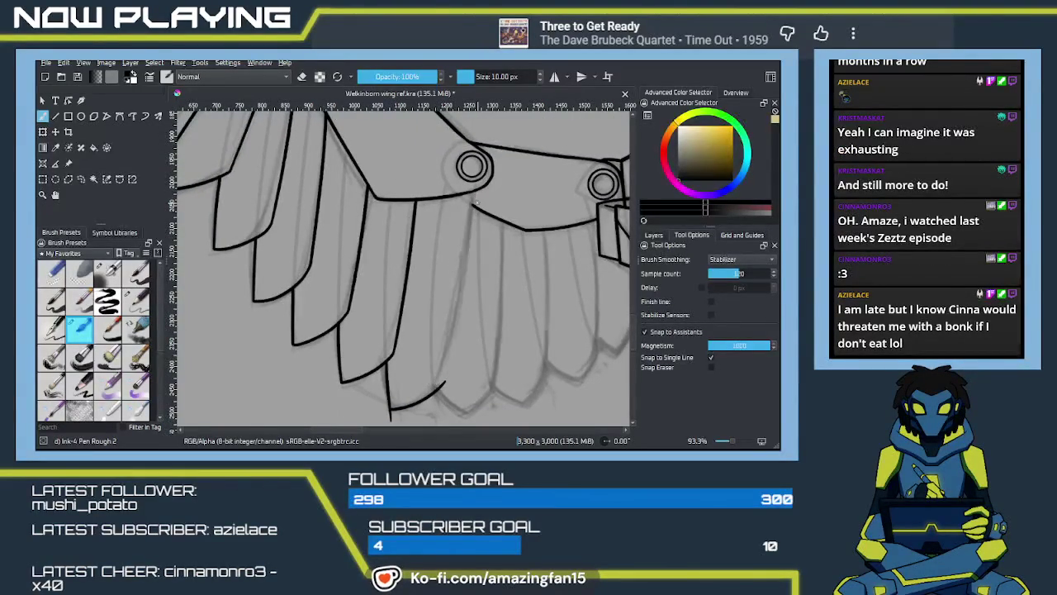
drag(477, 189, 442, 380)
key(ctrl+z)
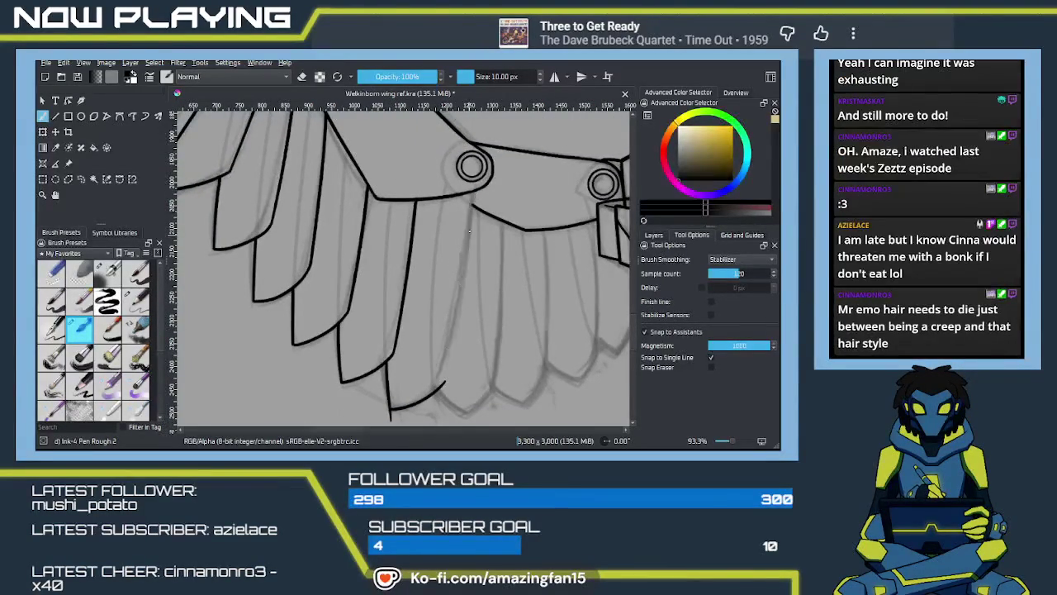
key(ctrl+shift+z)
key(ctrl+z)
key(ctrl+shift+z)
key(ctrl+z)
drag(475, 189, 436, 386)
key(ctrl+z)
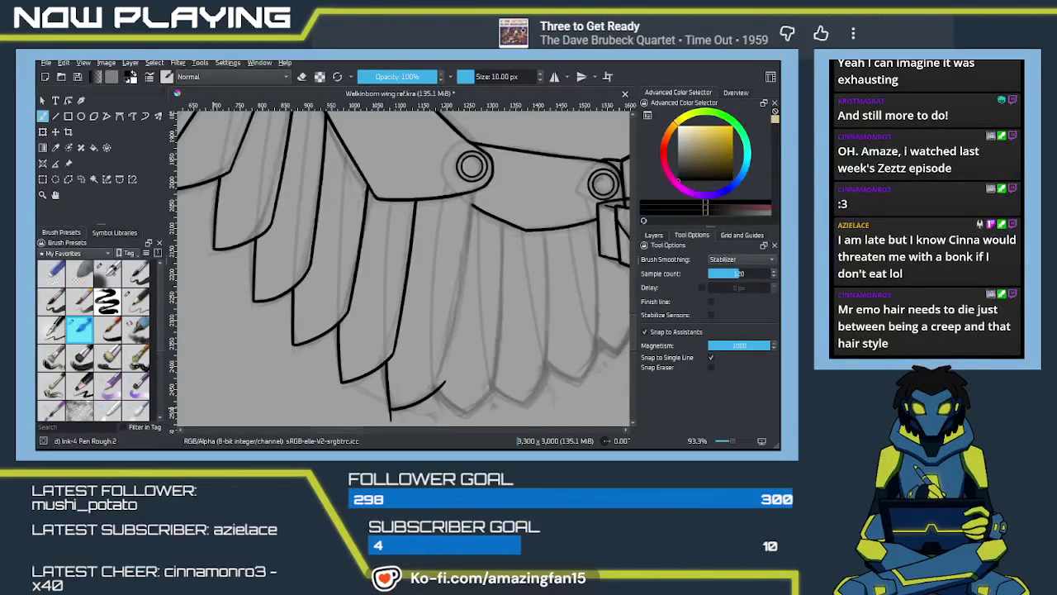
key(alt+Tab)
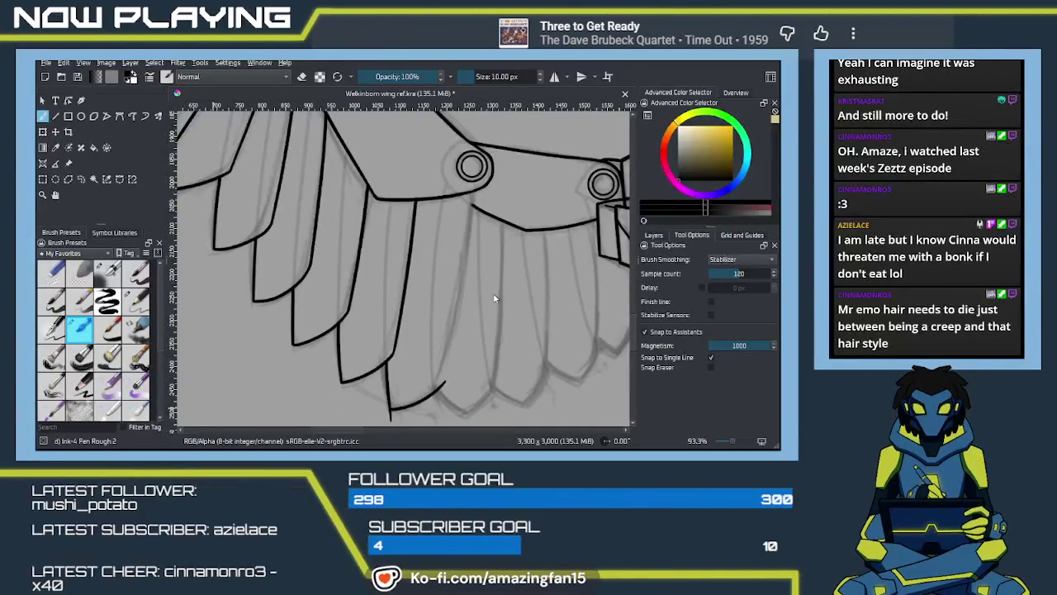
Zoom in on the lower feathers and ink the long feather edge from the strut line to its tip
key(1)
drag(490, 293, 458, 263)
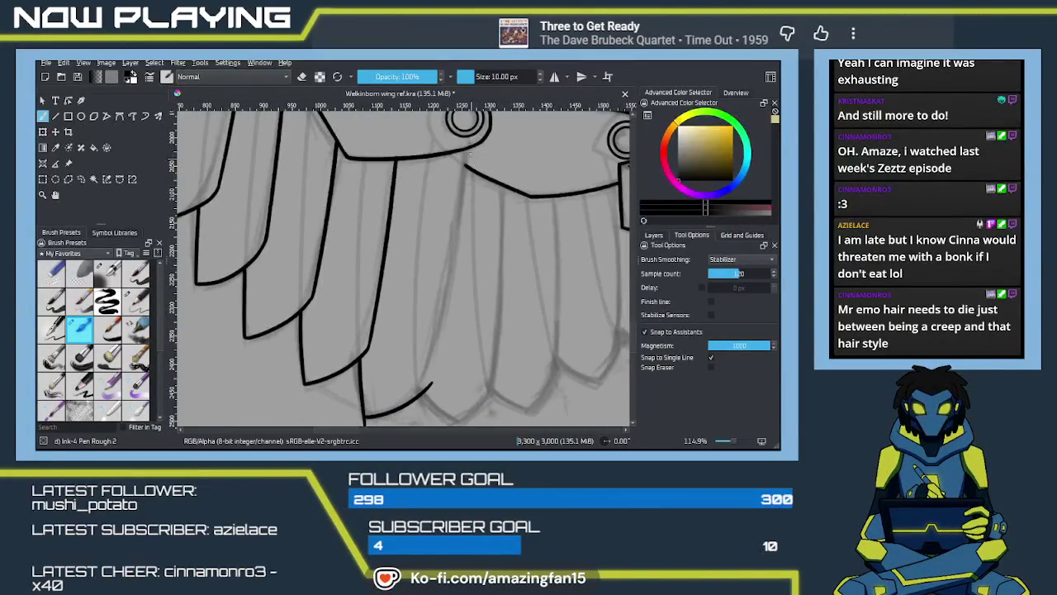
drag(467, 151, 428, 389)
key(ctrl+z)
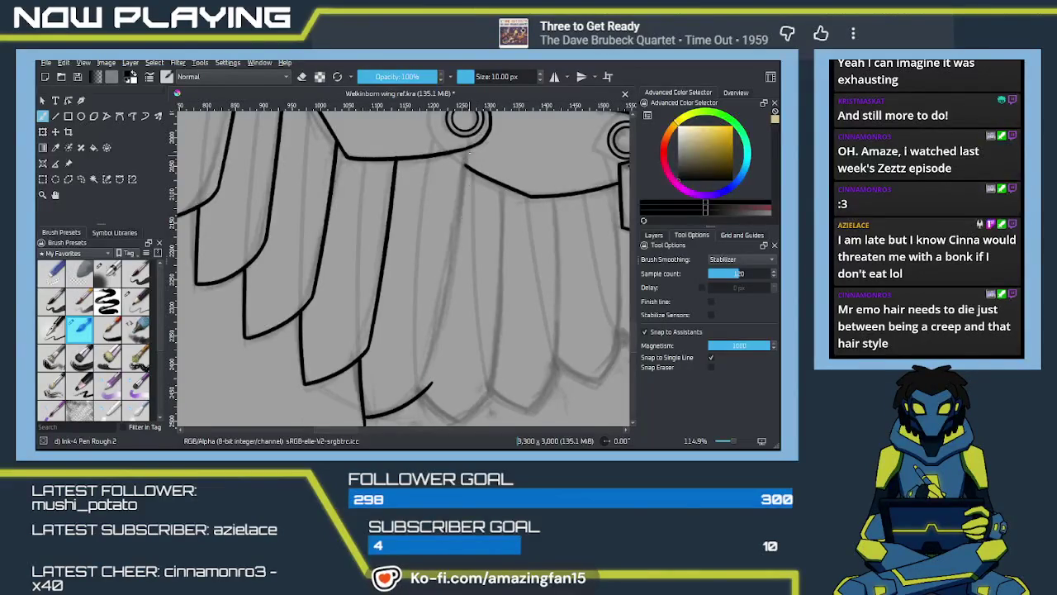
drag(467, 150, 426, 393)
key(ctrl+z)
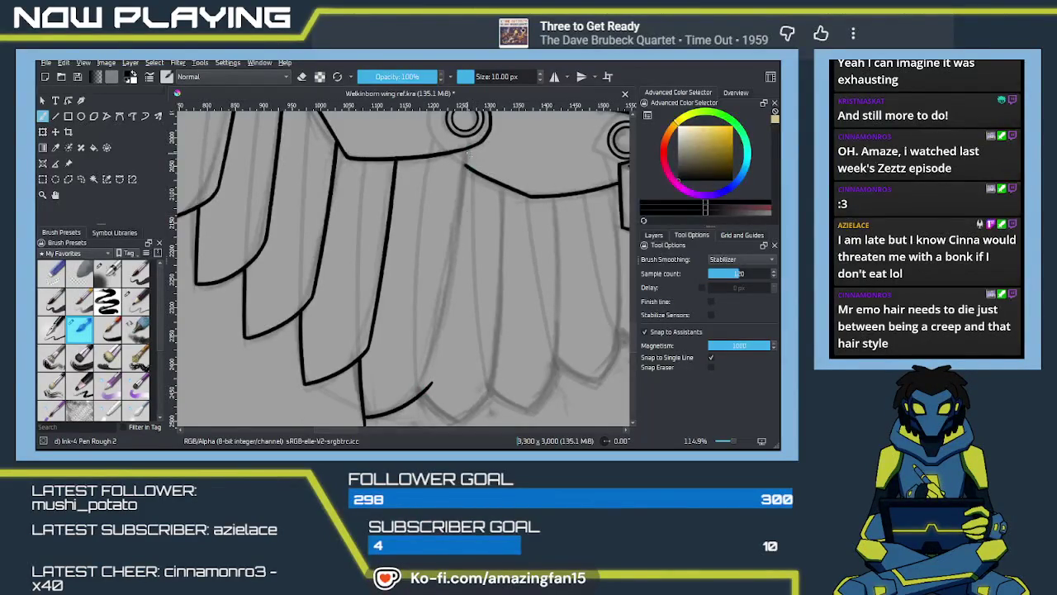
drag(465, 152, 424, 393)
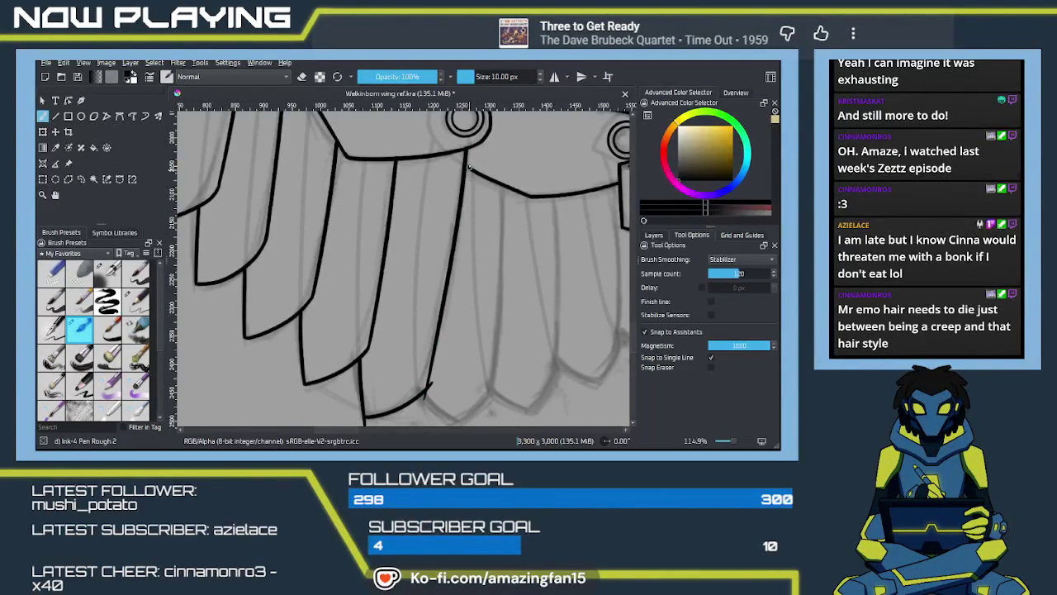
scroll(466, 165, down, 2)
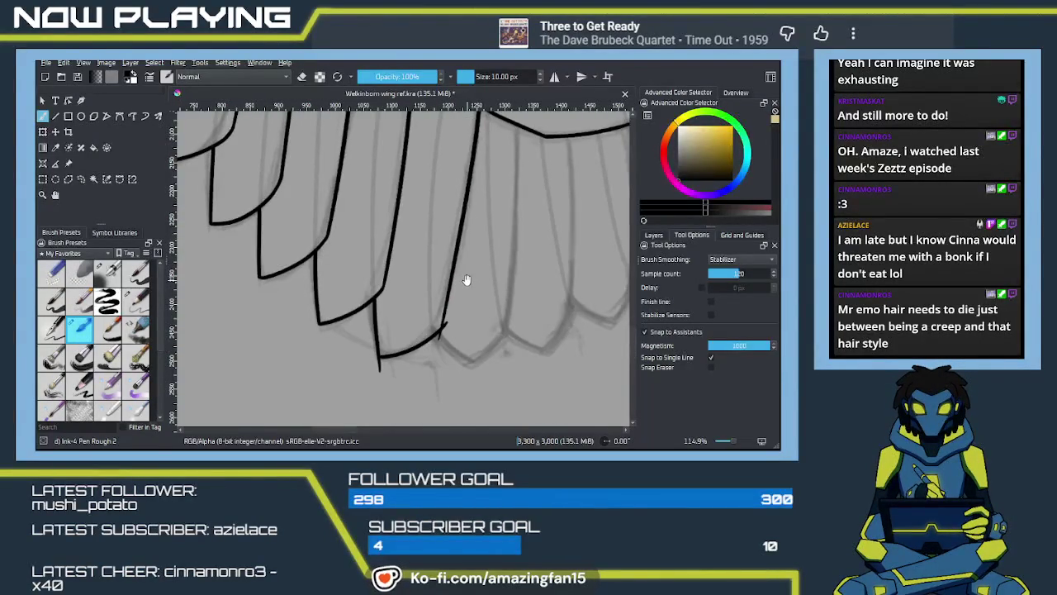
scroll(466, 285, up, 3)
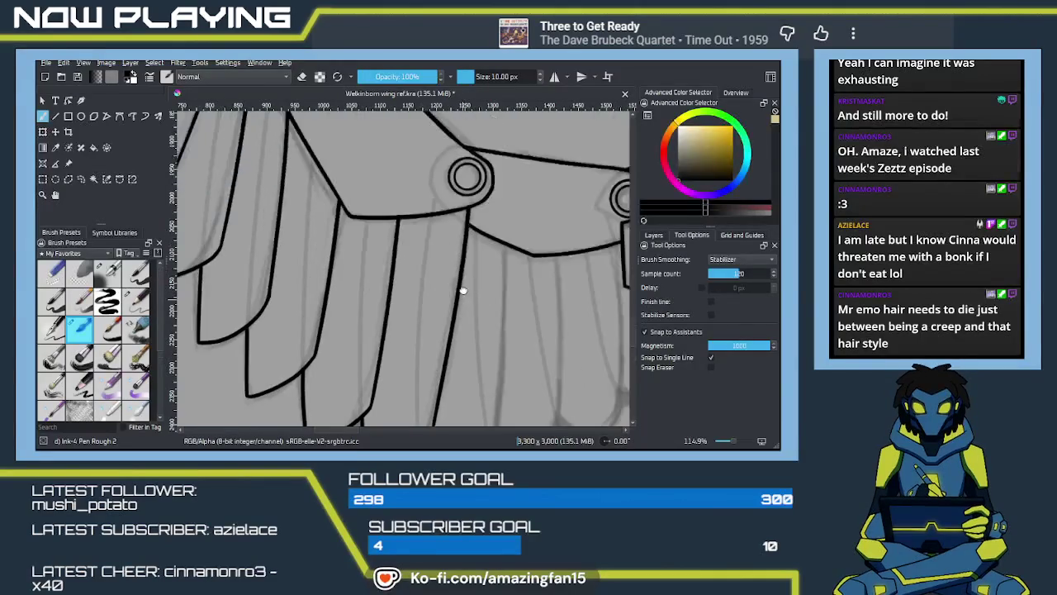
scroll(471, 264, up, 2)
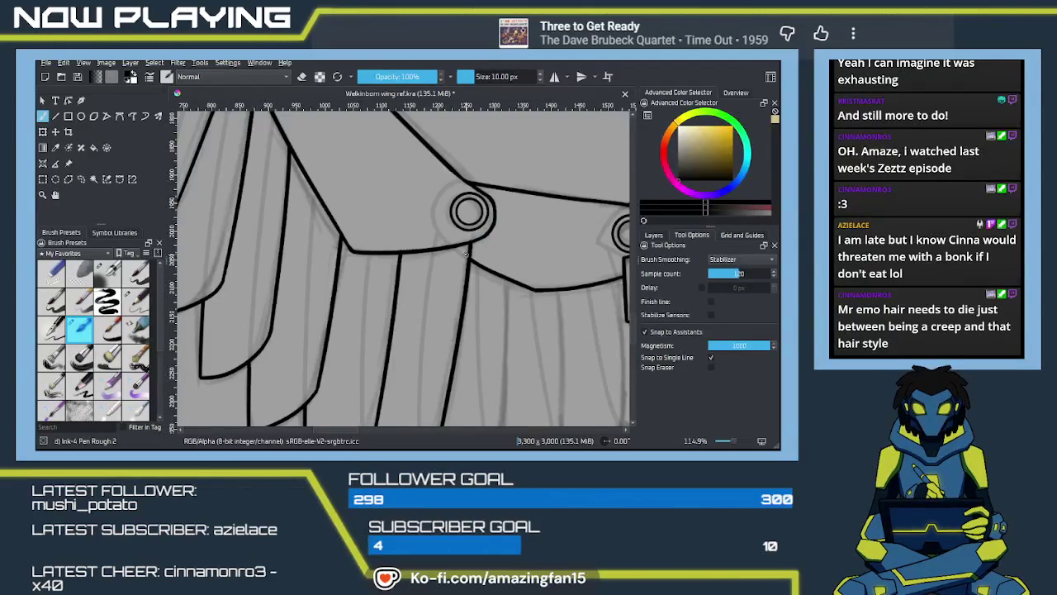
Clean up with the eraser, then ink the next pointed feather tip from the corner
key(e)
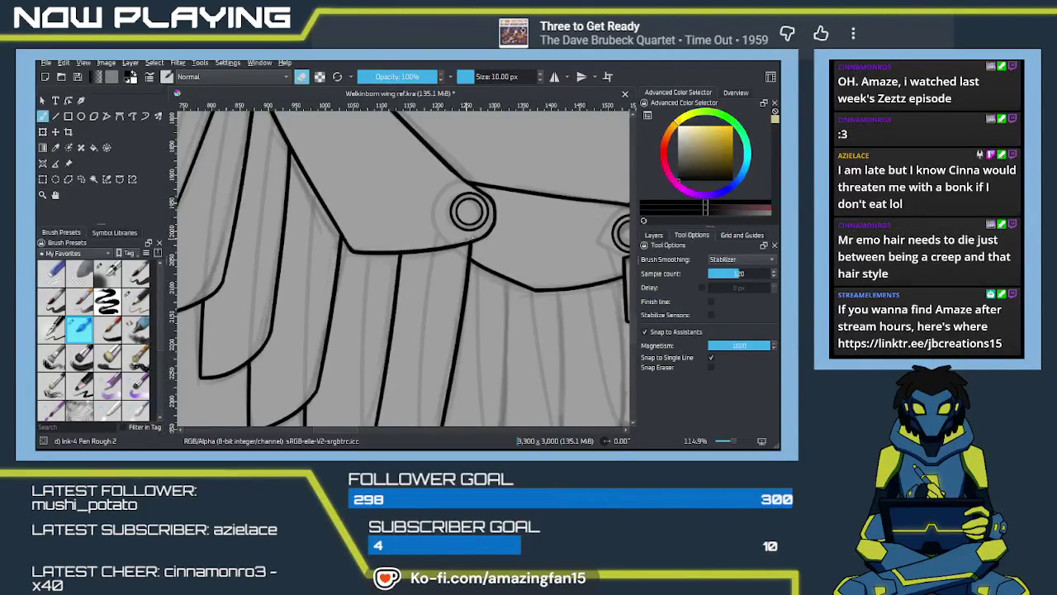
scroll(471, 258, down, 5)
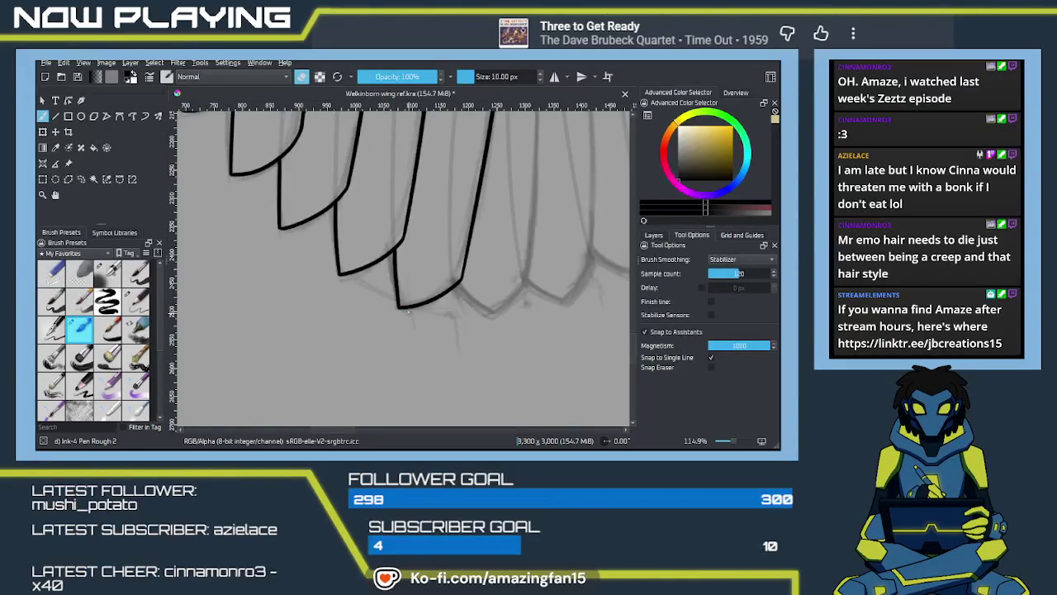
key(e)
drag(478, 326, 398, 320)
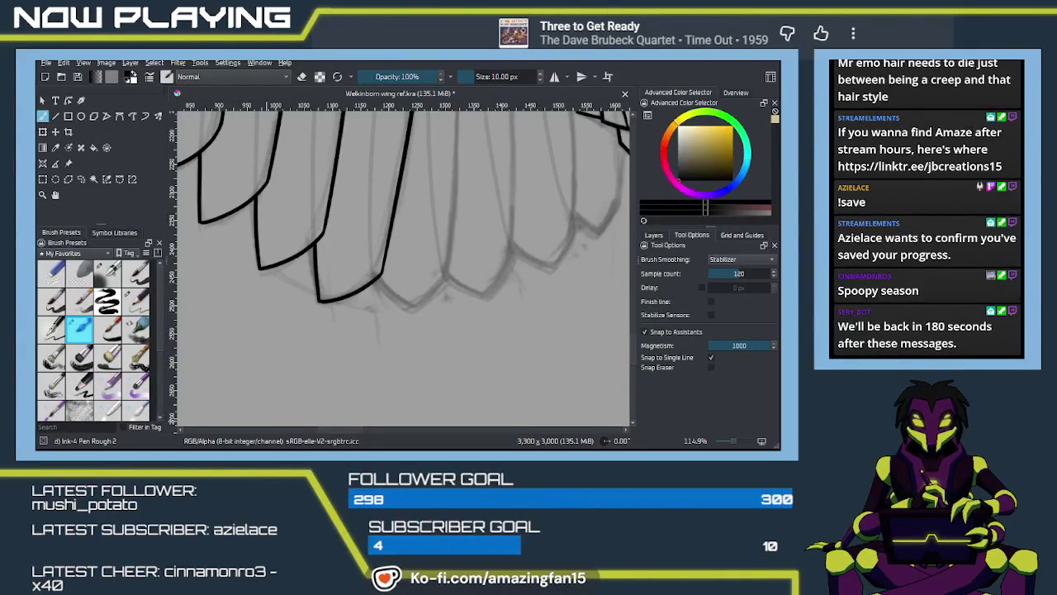
key(ctrl+z)
drag(295, 358, 350, 382)
key(ctrl+z)
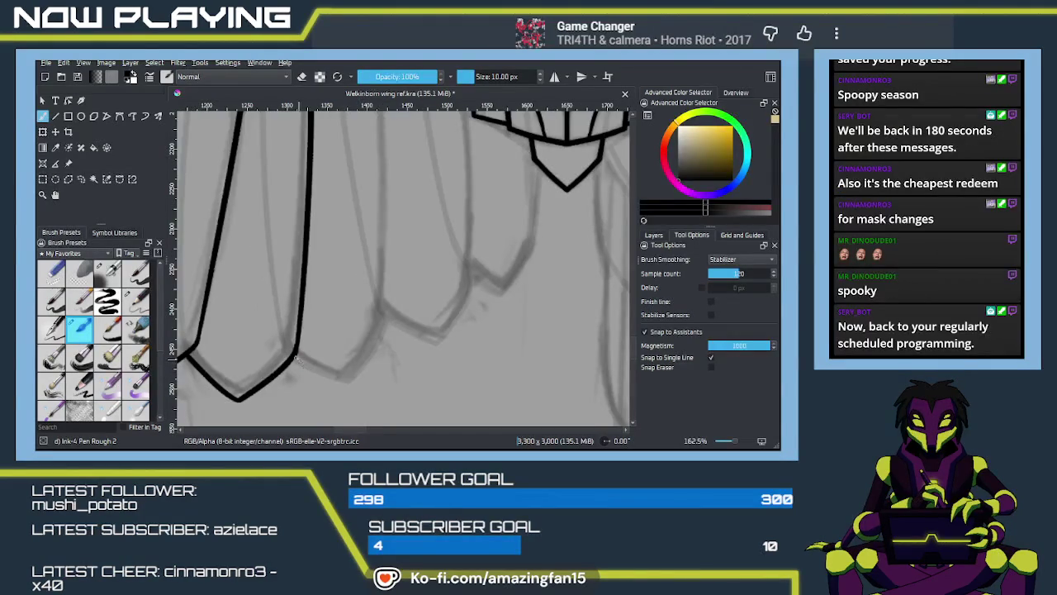
mouse_move(295, 358)
mouse_down()
mouse_move(357, 381)
mouse_move(404, 357)
mouse_move(391, 298)
mouse_move(386, 332)
mouse_up()
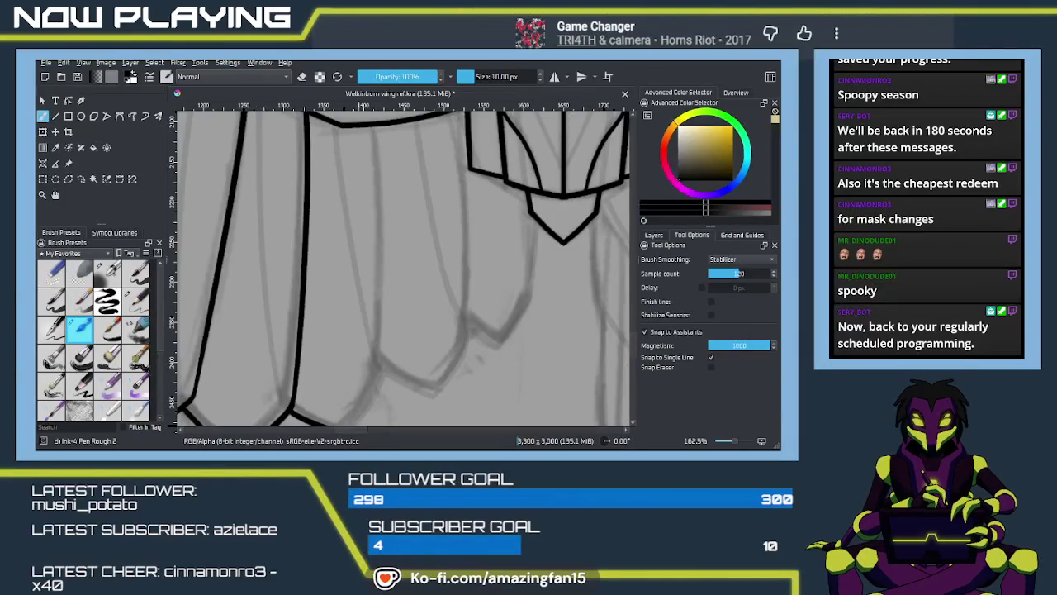
key(alt+Tab)
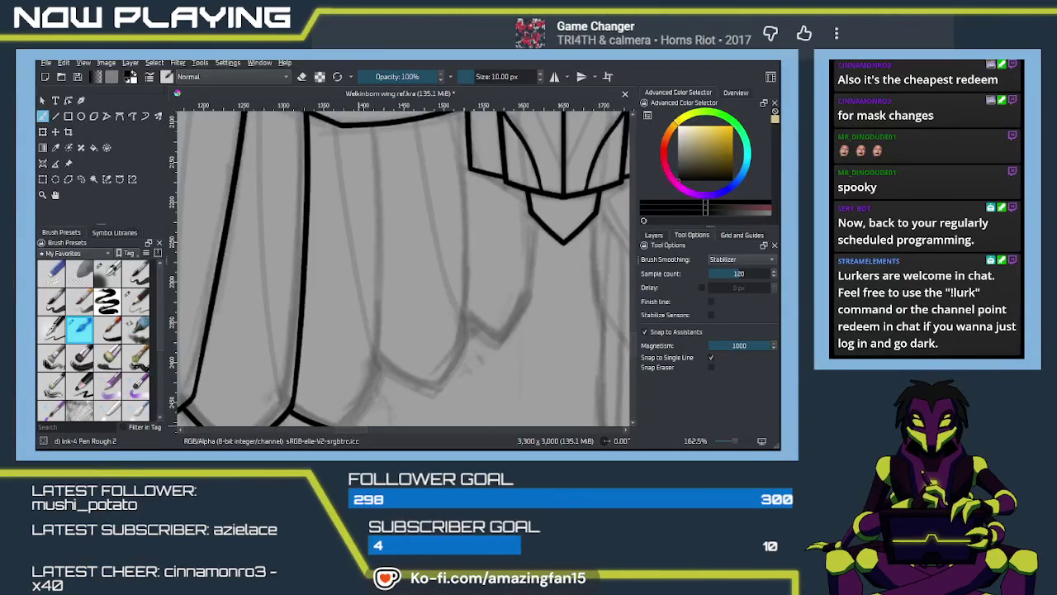
Ink the feather tip segments along the grey sketch
key(alt+Tab)
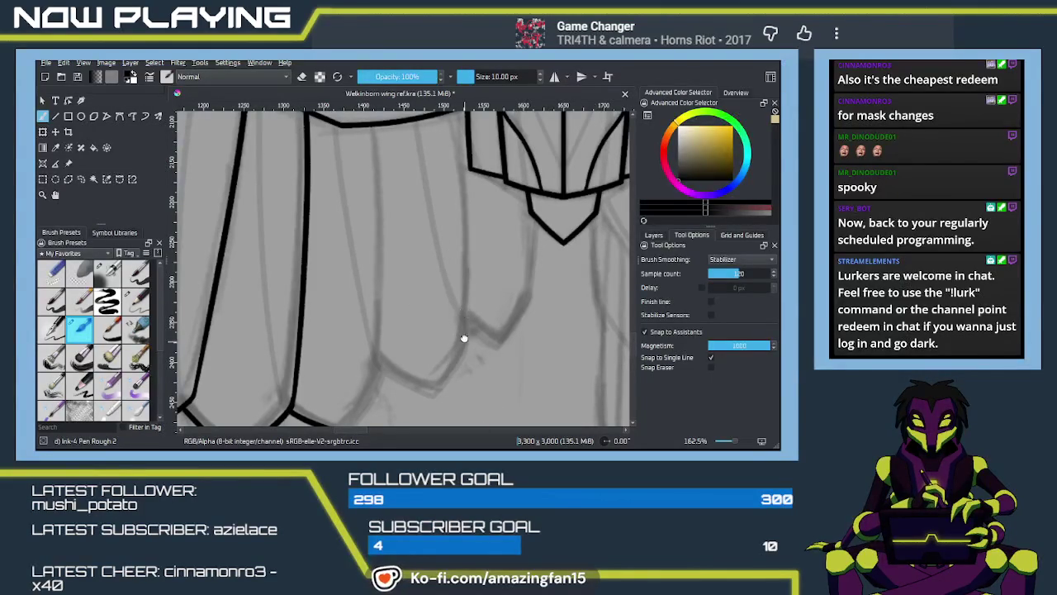
mouse_move(463, 341)
mouse_down()
mouse_move(405, 366)
mouse_move(432, 252)
mouse_move(436, 318)
mouse_up()
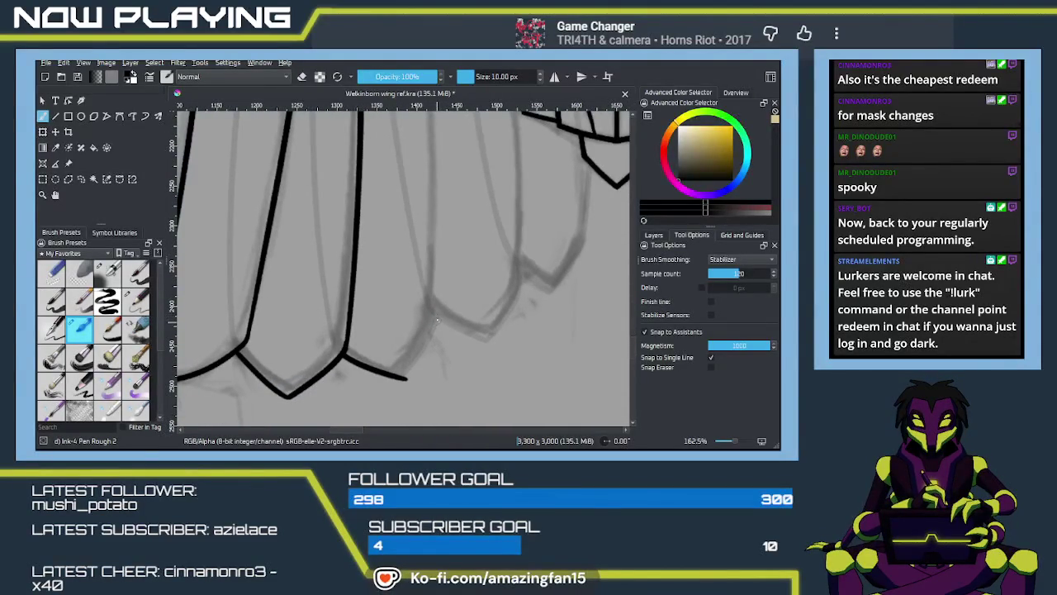
drag(437, 313, 380, 381)
drag(438, 310, 393, 383)
Ink the vertical edge of the next feather down the sketch
drag(438, 310, 427, 366)
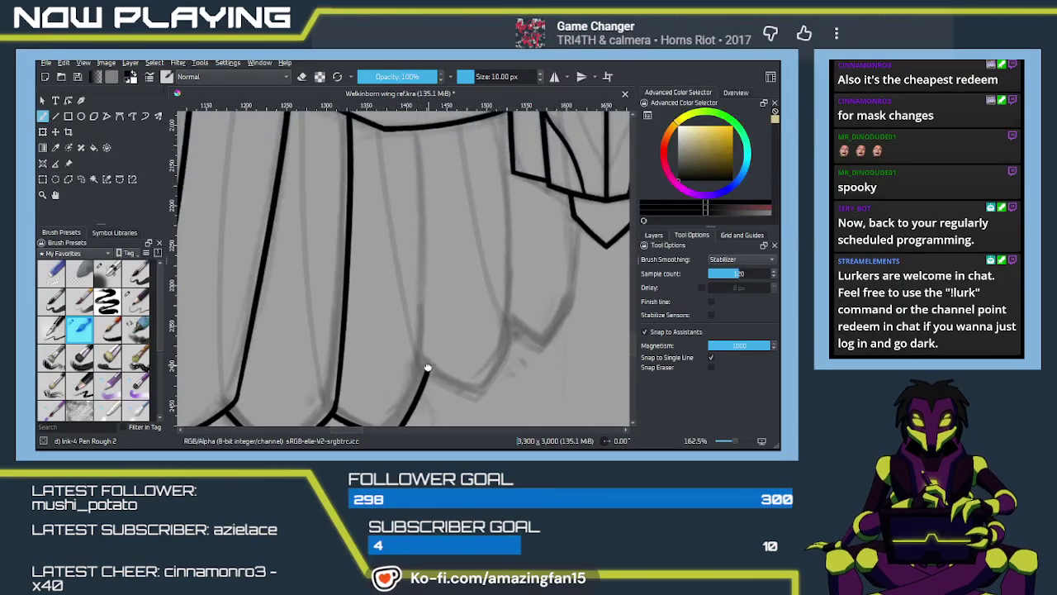
scroll(427, 367, down, 3)
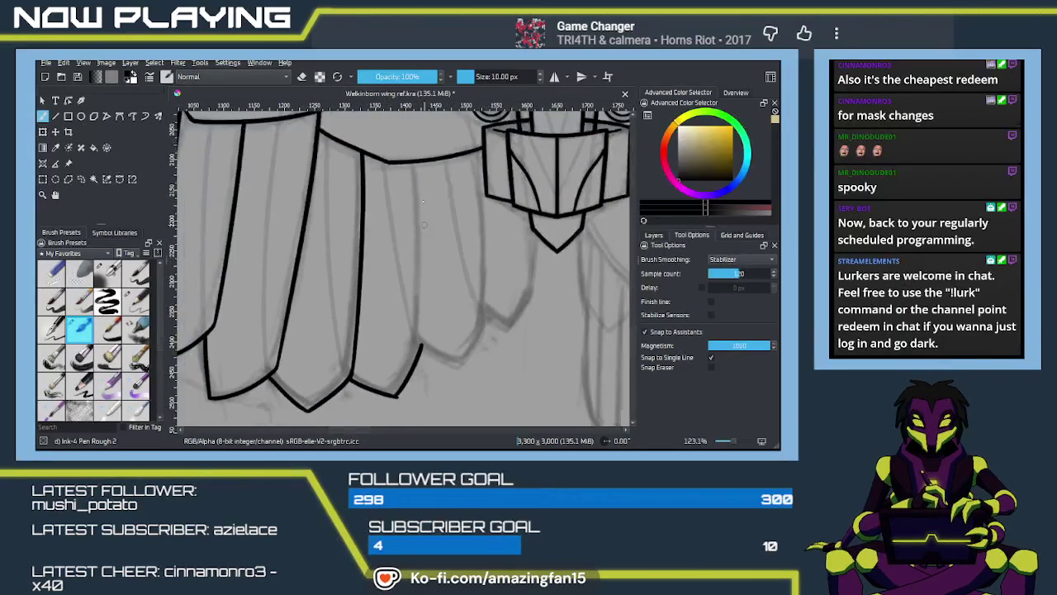
drag(415, 163, 414, 344)
key(ctrl+z)
drag(416, 163, 423, 368)
key(ctrl+z)
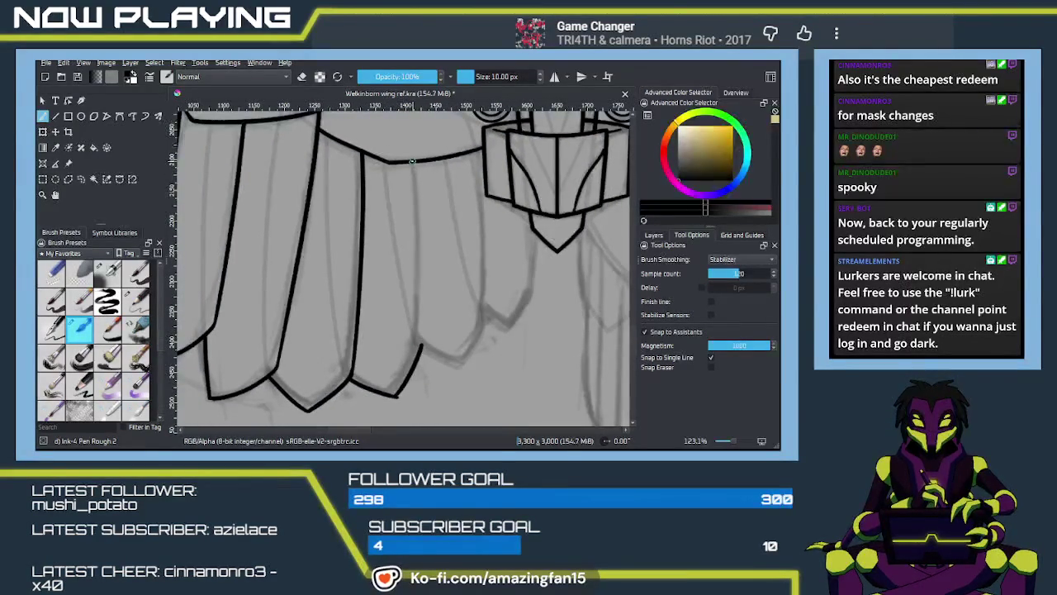
drag(413, 162, 418, 375)
scroll(423, 304, down, 2)
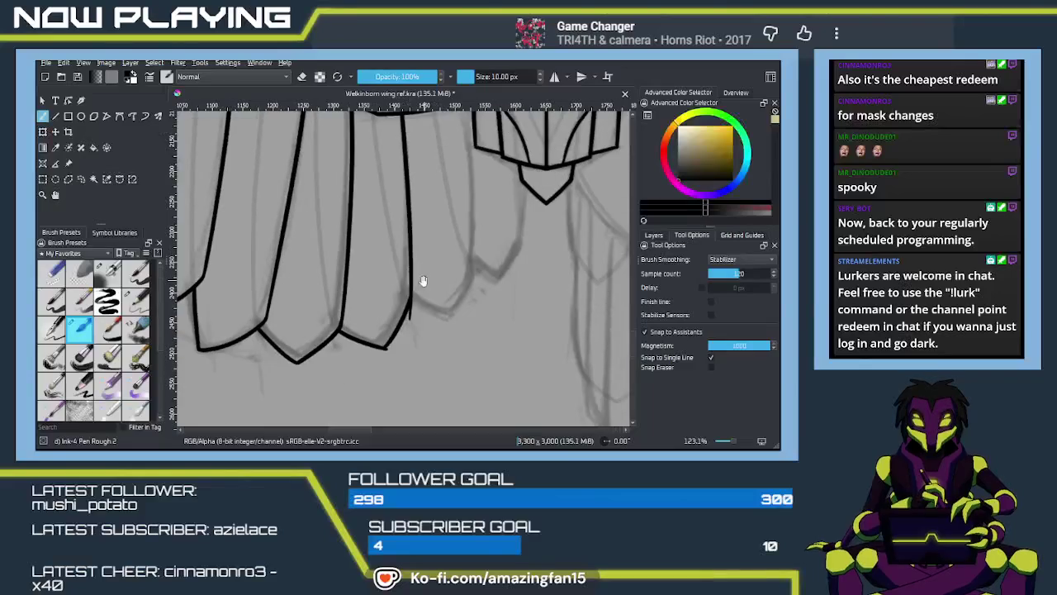
scroll(422, 316, up, 1)
scroll(425, 334, up, 1)
scroll(427, 355, up, 1)
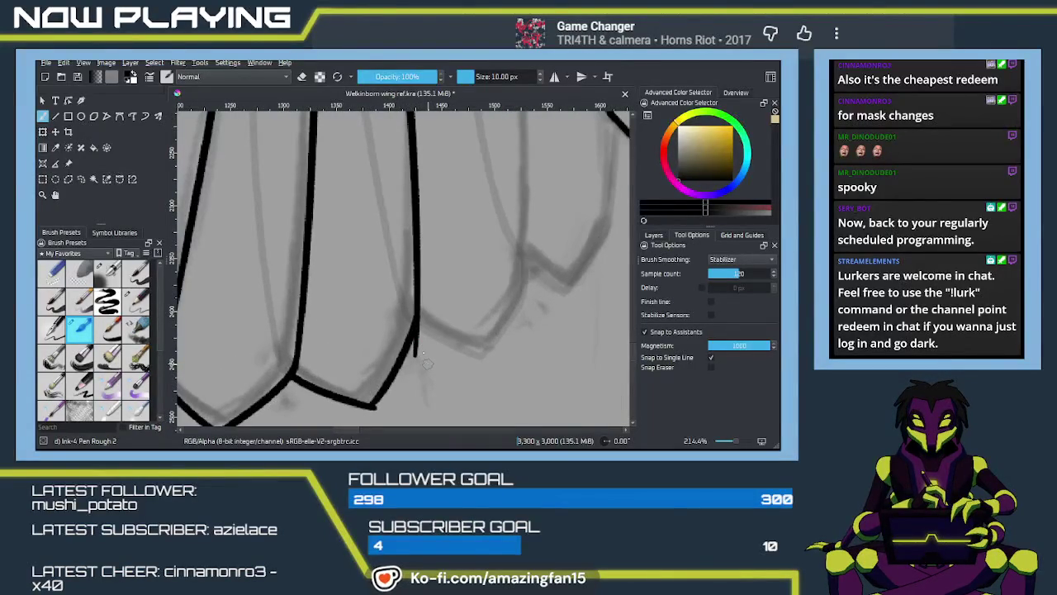
Erase the stray ink and trim the tail below the feather junction
key(e)
drag(415, 355, 409, 368)
drag(425, 329, 417, 353)
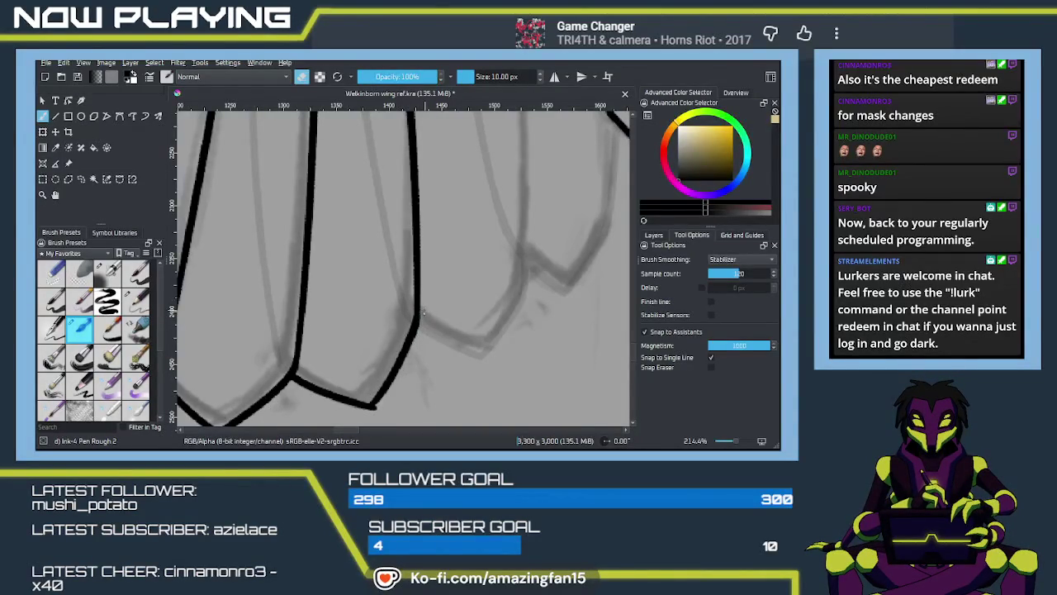
drag(374, 410, 395, 348)
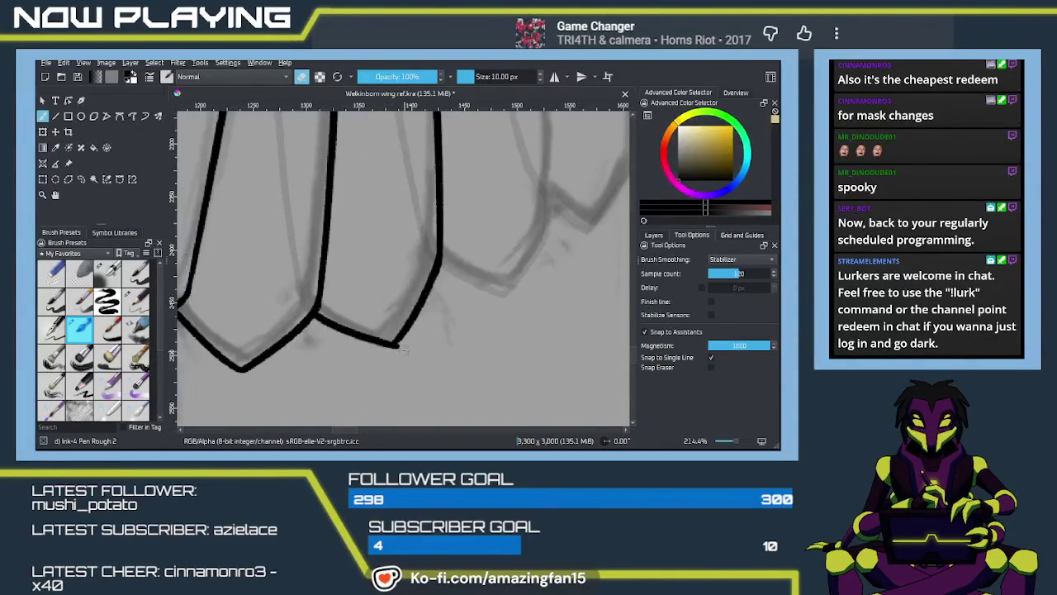
key(e)
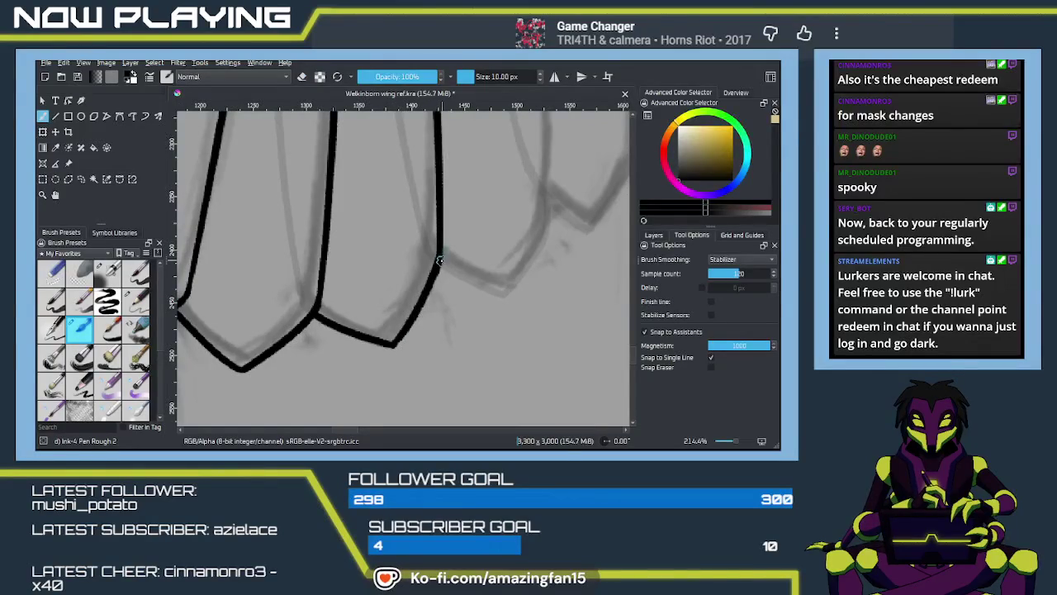
Pan along the feather tips and zoom out to 133% to review
mouse_move(441, 261)
mouse_down()
mouse_move(322, 294)
mouse_move(390, 327)
mouse_up()
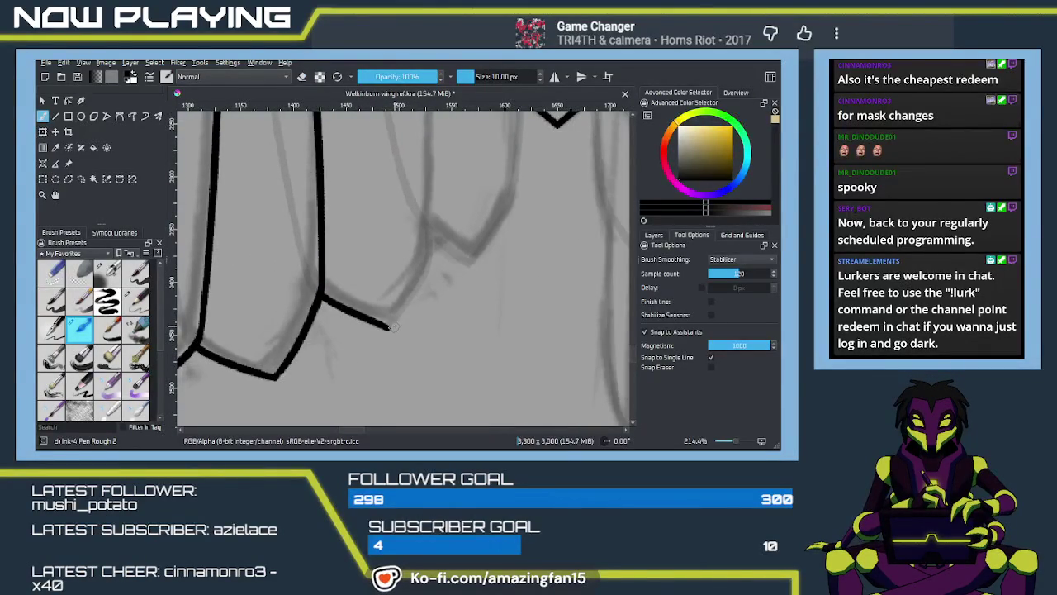
drag(411, 289, 413, 350)
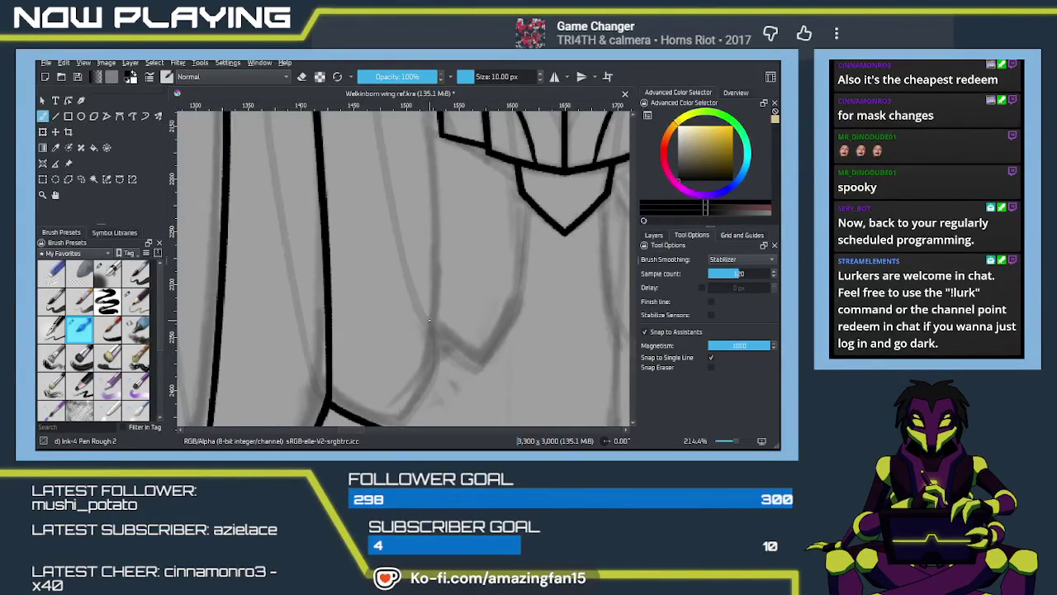
scroll(428, 320, down, 1)
scroll(426, 309, down, 1)
scroll(424, 299, down, 1)
scroll(421, 277, down, 1)
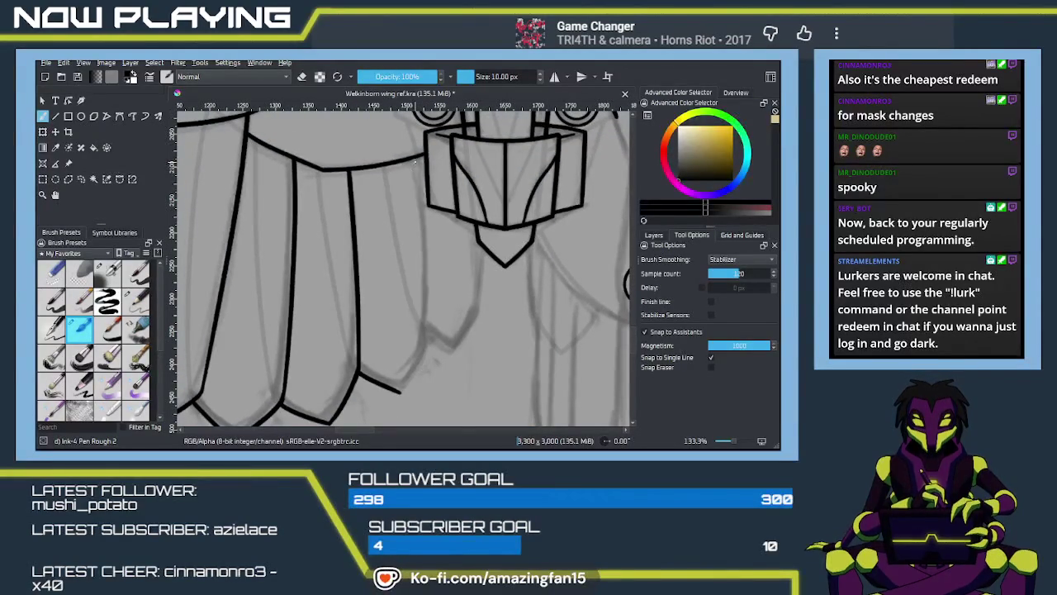
Ink a clean vertical feather divider line down the sketch
drag(418, 170, 419, 363)
key(ctrl+z)
drag(418, 162, 418, 361)
key(ctrl+z)
drag(414, 162, 422, 370)
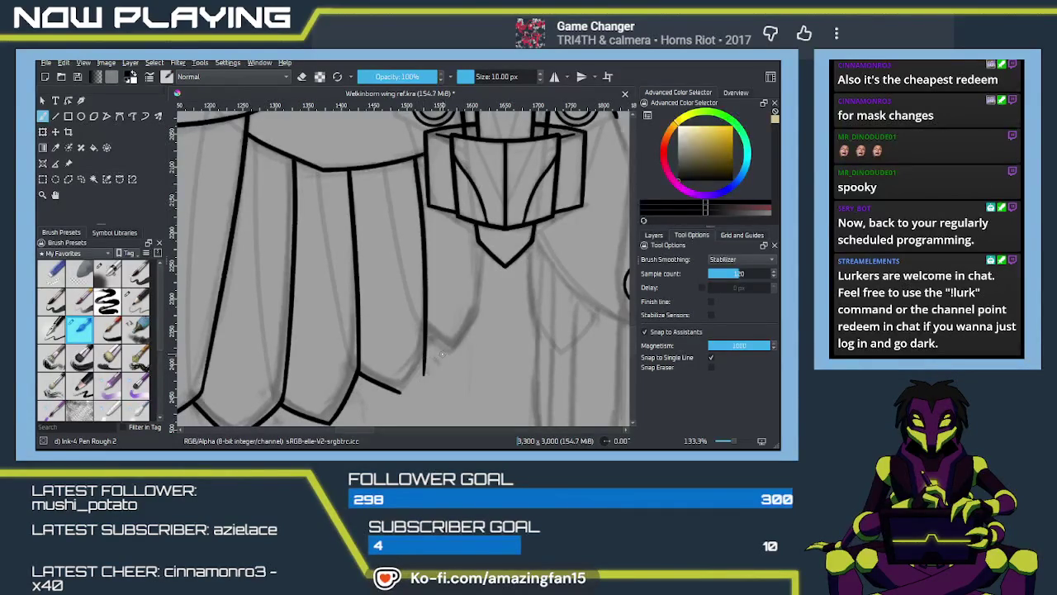
key(ctrl+z)
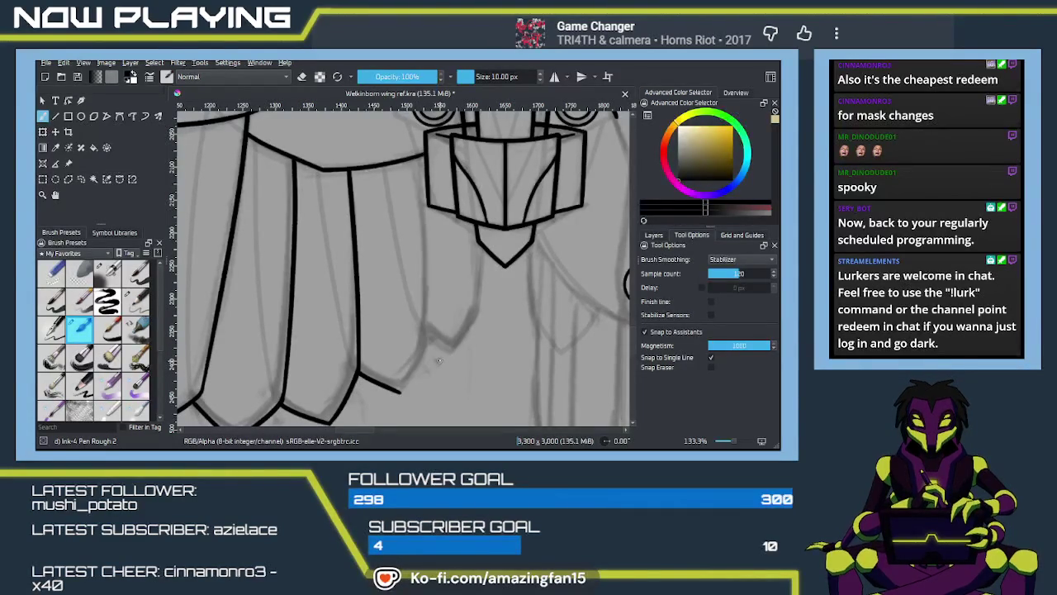
drag(417, 161, 421, 369)
key(ctrl+z)
drag(417, 157, 421, 385)
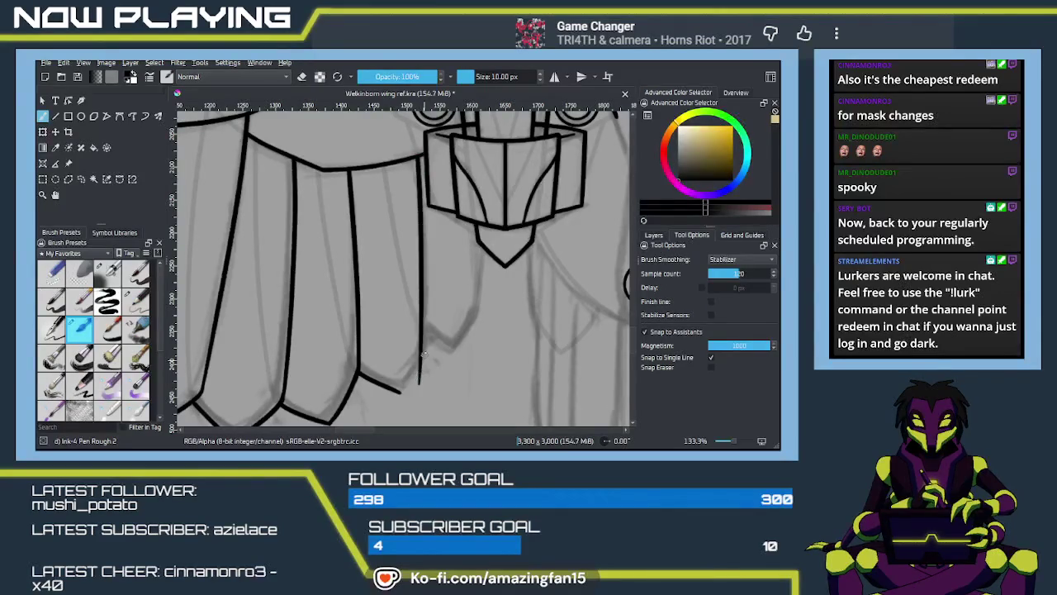
key(ctrl+z)
drag(417, 156, 421, 382)
key(ctrl+z)
drag(417, 157, 427, 372)
key(ctrl+z)
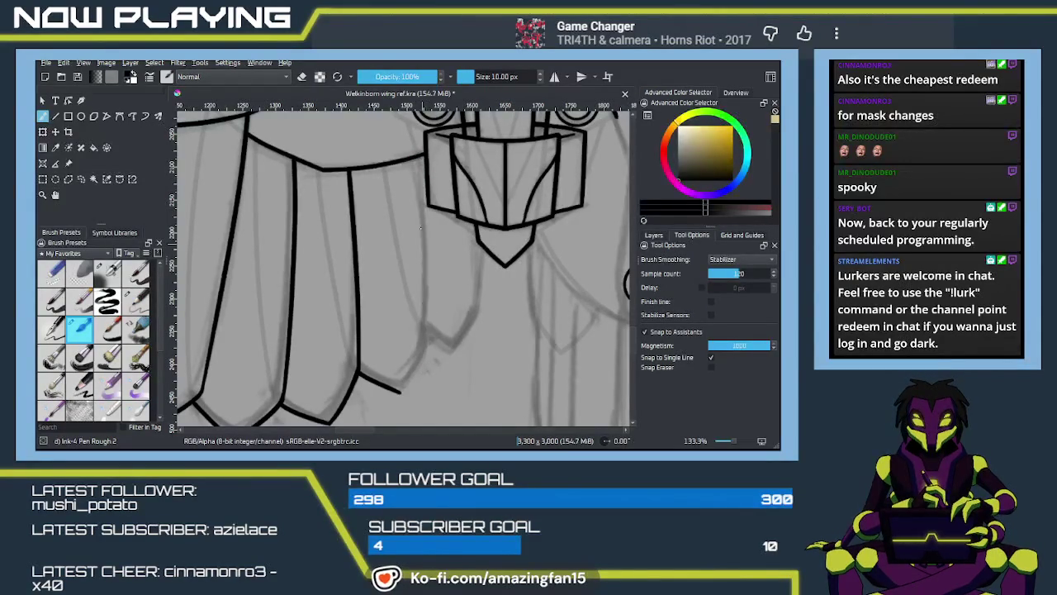
drag(417, 157, 422, 366)
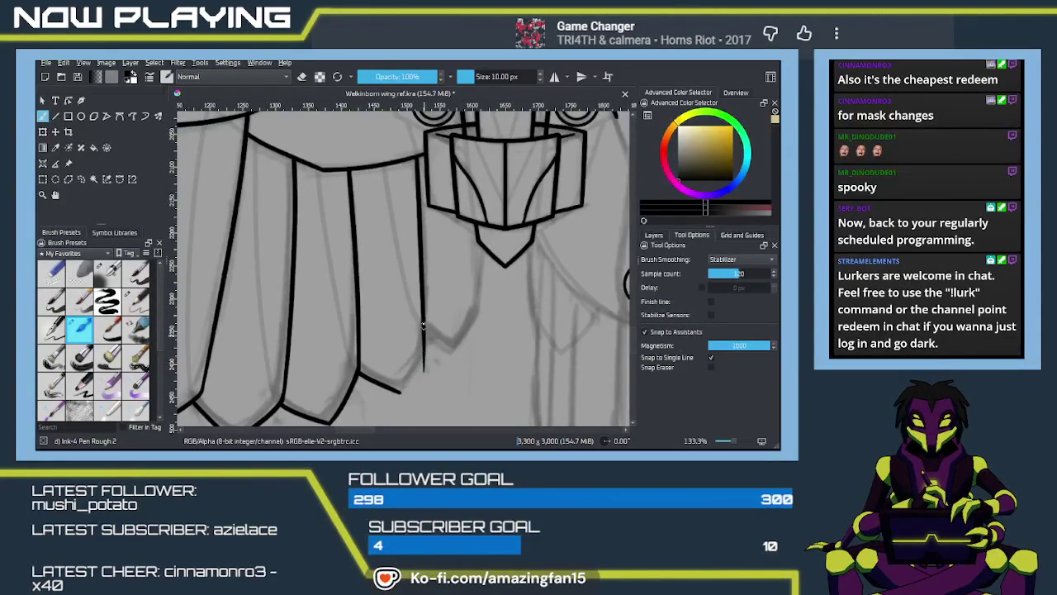
key(ctrl+z)
drag(414, 159, 422, 370)
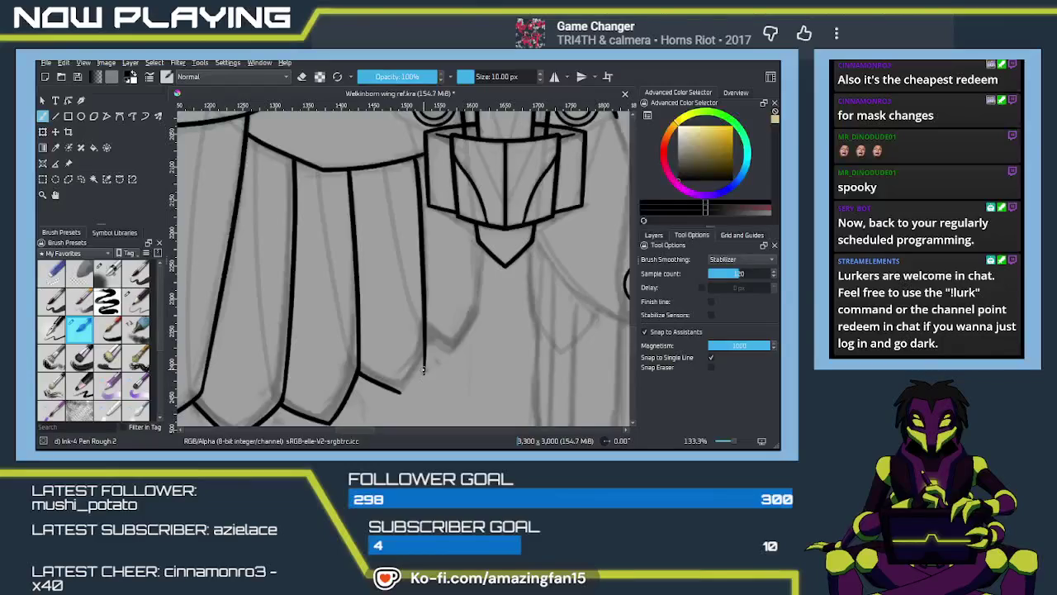
Extend the divider line down to the feather's pointed lower edge
scroll(430, 363, up, 2)
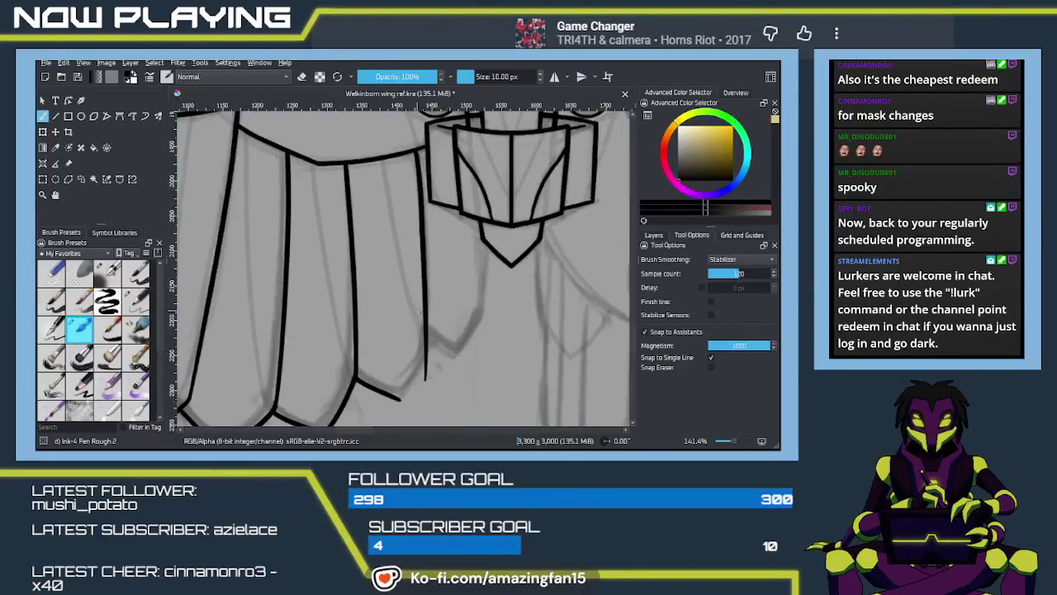
scroll(443, 347, up, 1)
scroll(477, 295, up, 1)
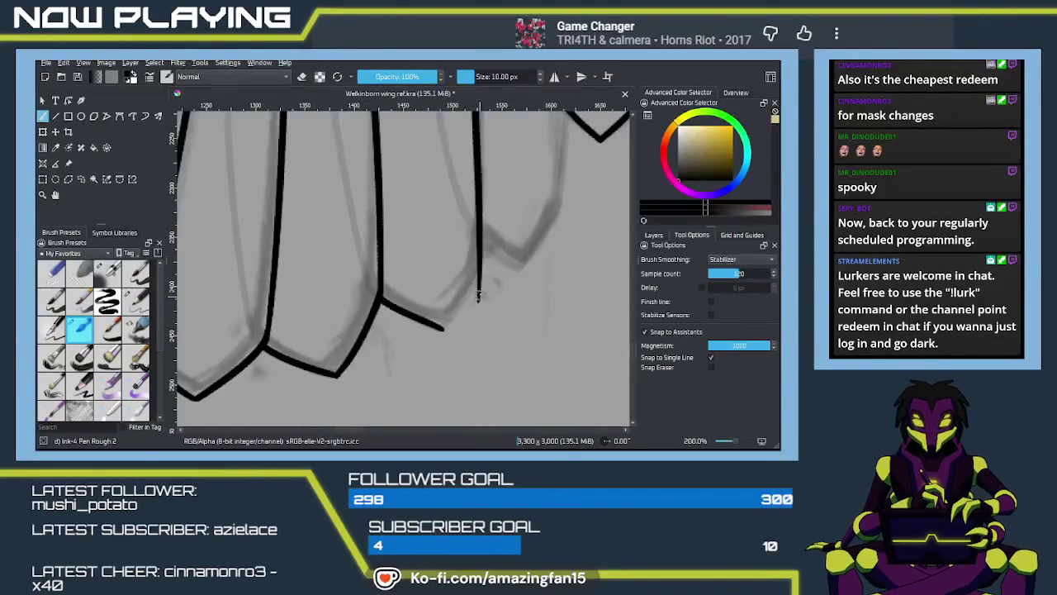
drag(478, 276, 437, 329)
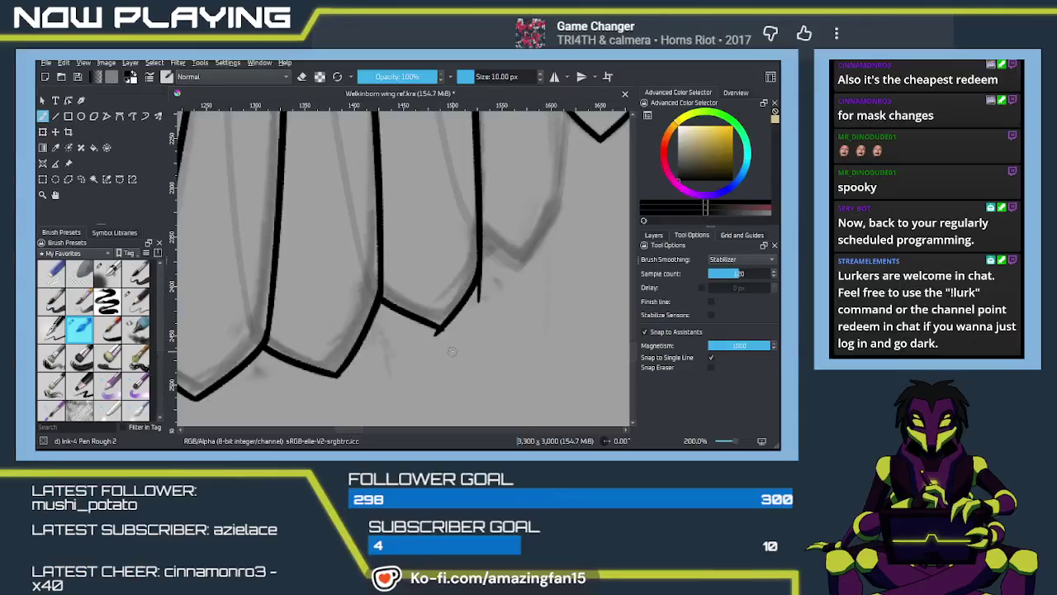
Erase the overshooting tail of the short stroke near the feather tips
key(e)
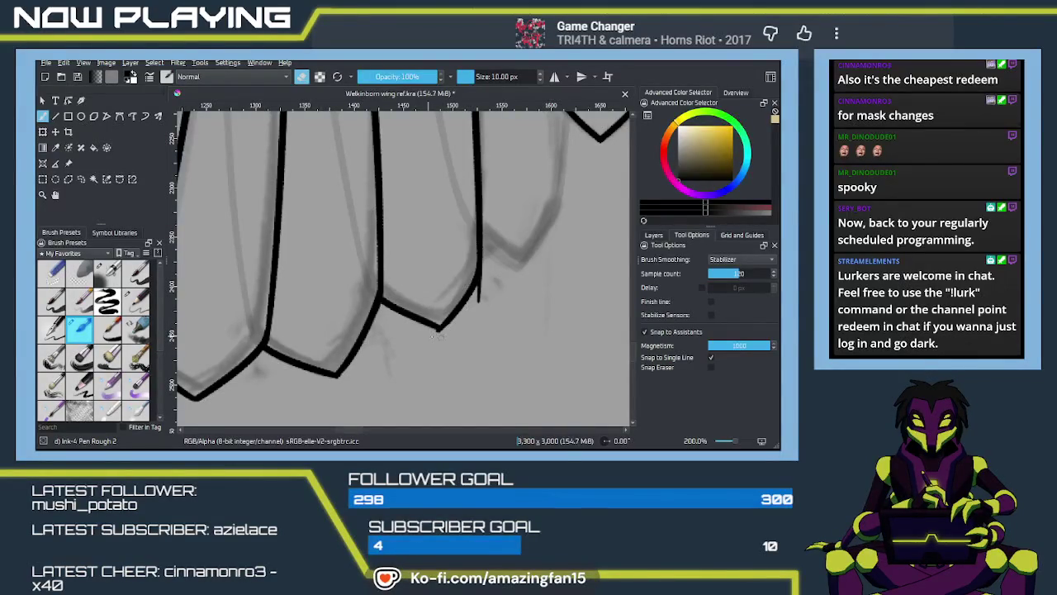
key(e)
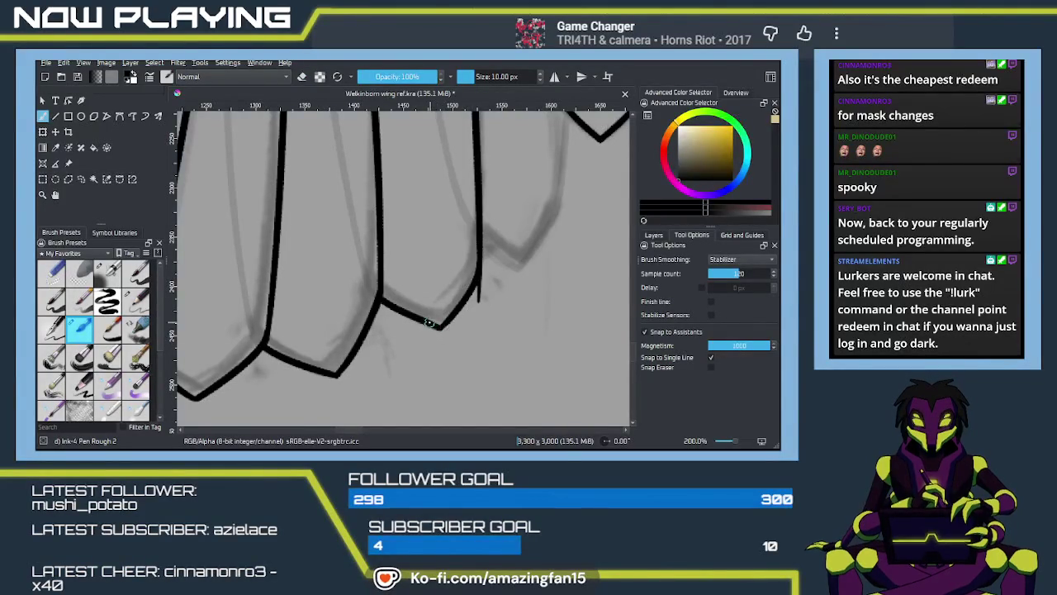
drag(446, 326, 433, 371)
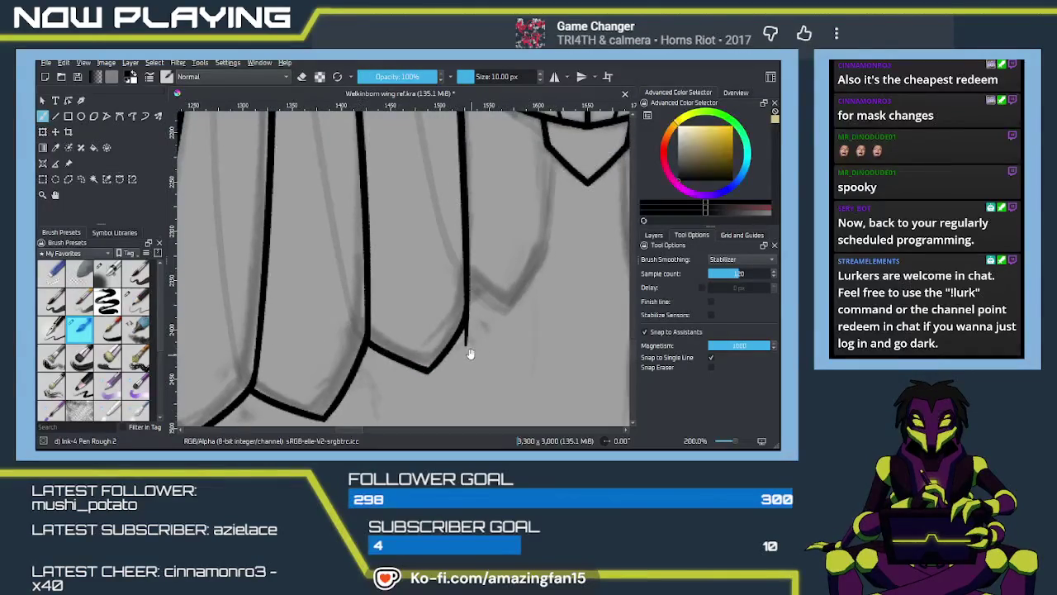
key(e)
drag(468, 345, 466, 327)
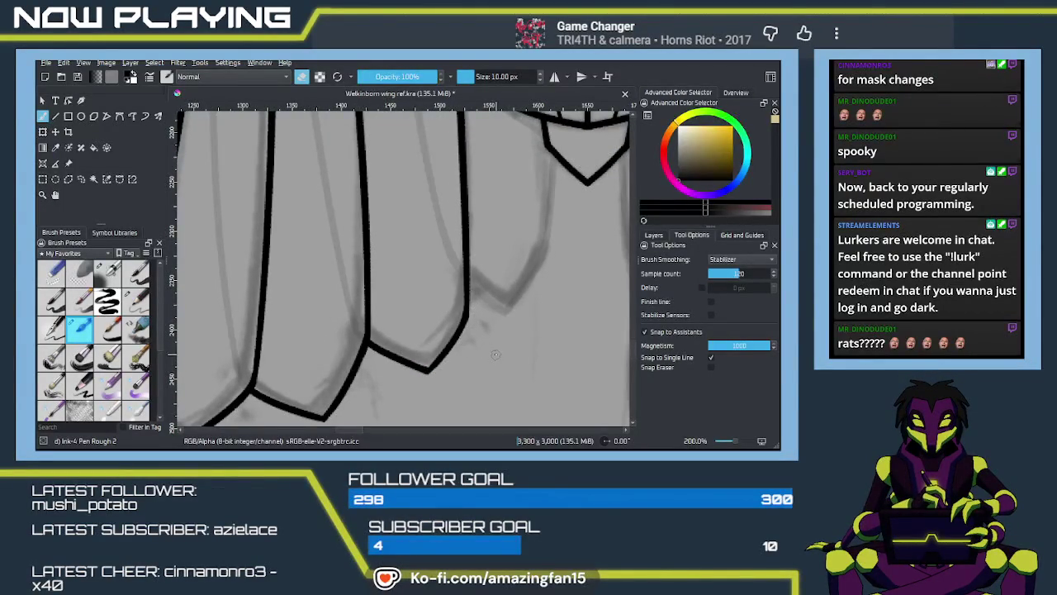
key(e)
Try a diagonal feather edge near the shield's lower tip, then undo it
drag(509, 352, 430, 389)
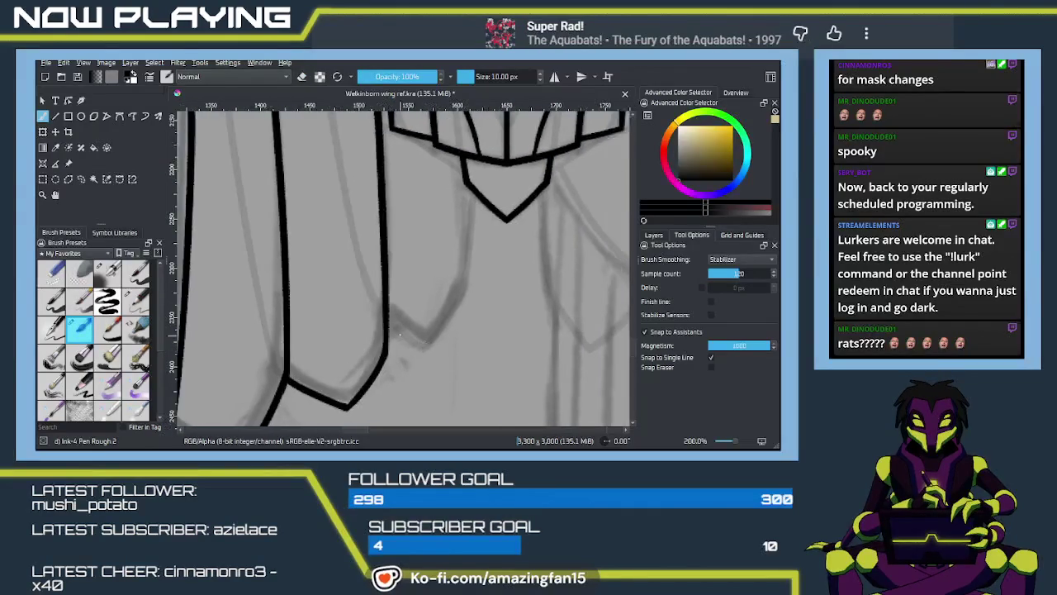
drag(386, 314, 436, 358)
key(ctrl+z)
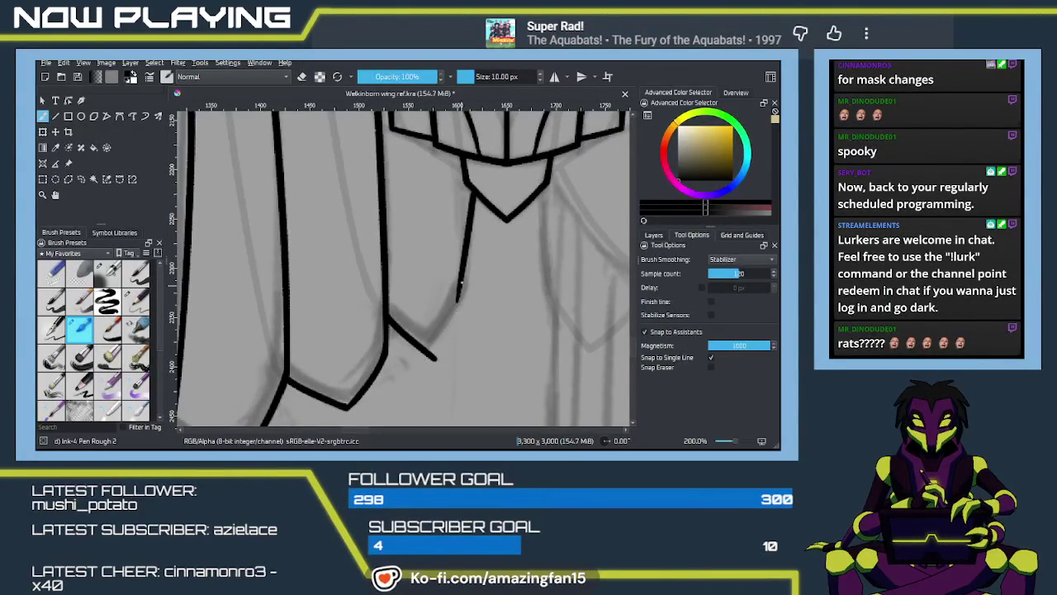
mouse_move(475, 248)
mouse_down()
mouse_move(429, 283)
mouse_move(450, 321)
mouse_up()
key(ctrl+z)
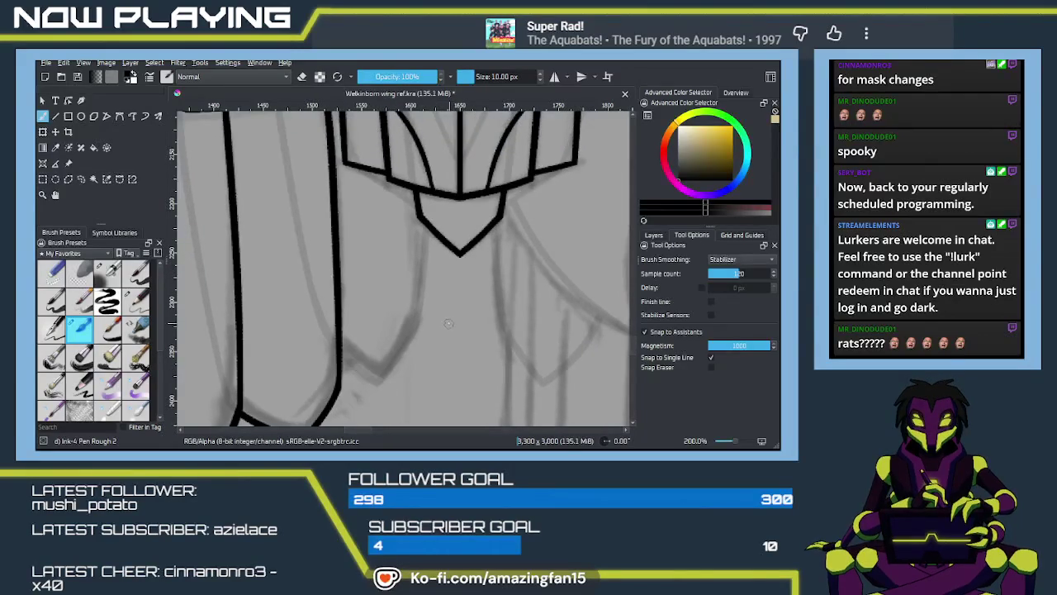
Draw mirrored feather lines down from the shield with the Multibrush
key(a)
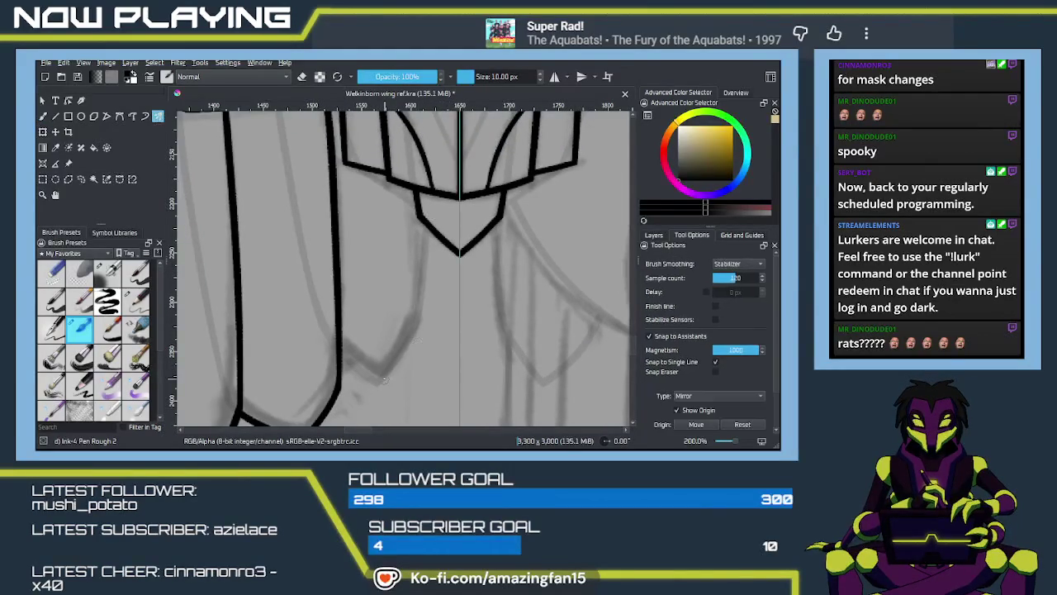
mouse_move(375, 350)
mouse_down()
mouse_move(357, 243)
mouse_move(377, 373)
mouse_up()
drag(403, 179, 389, 288)
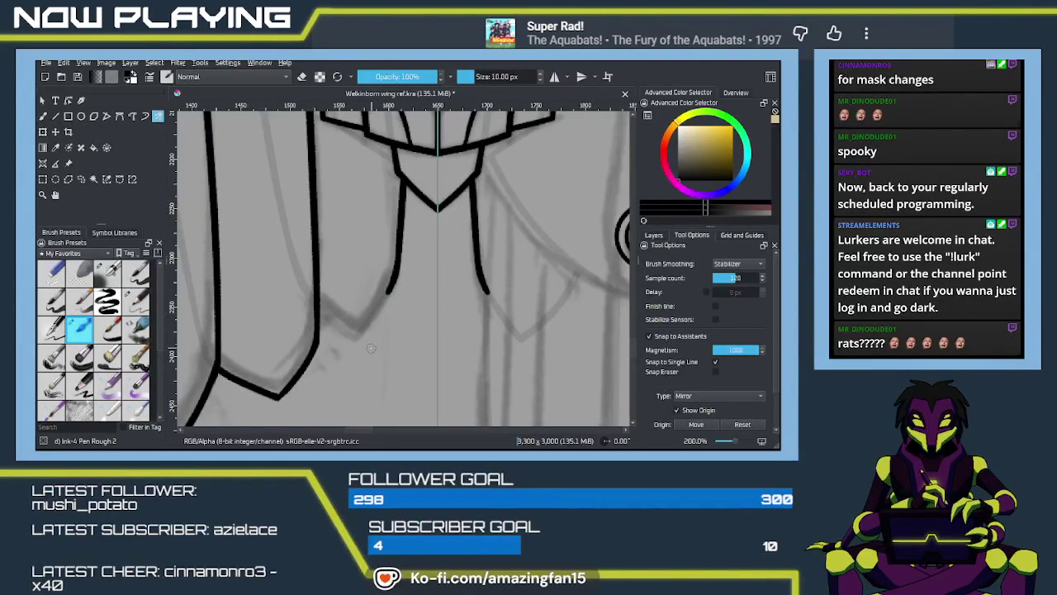
With the Freehand Brush, ink the feather line curving down to the left
key(b)
drag(390, 285, 362, 330)
key(ctrl+z)
drag(391, 279, 355, 332)
key(ctrl+z)
drag(391, 283, 355, 334)
key(ctrl+z)
drag(392, 281, 356, 336)
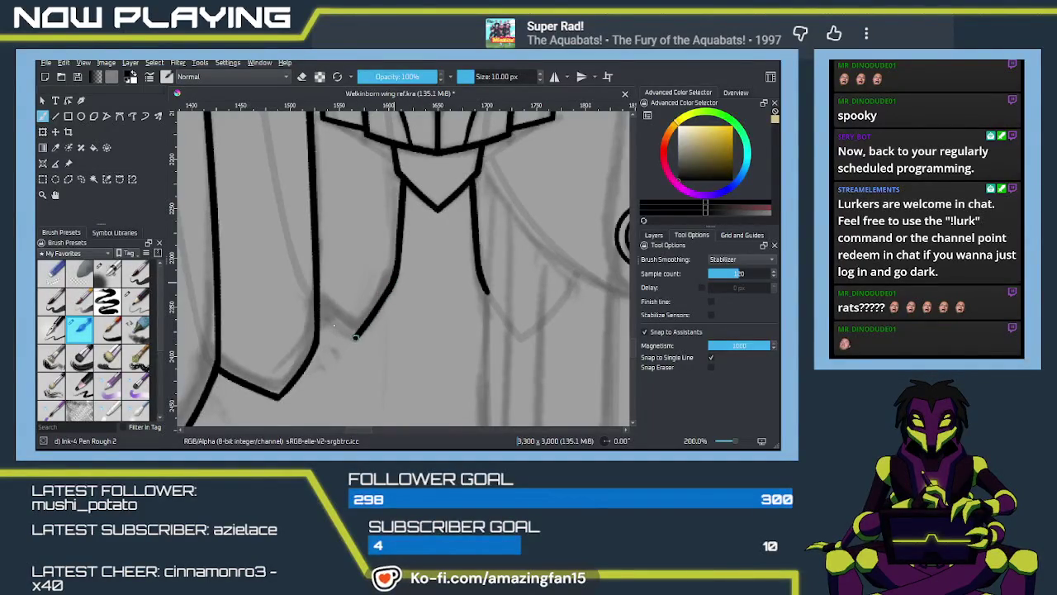
Ink the tip edge that closes the left feather into a V-shaped point
drag(318, 306, 355, 337)
key(ctrl+z)
drag(318, 306, 353, 335)
key(ctrl+z)
drag(318, 304, 355, 336)
key(ctrl+z)
drag(317, 306, 356, 337)
Zoom out to 53.6%, centre the whole wing, and save the document
key(e)
key(e)
scroll(357, 340, down, 2)
scroll(388, 351, down, 1)
scroll(415, 364, down, 1)
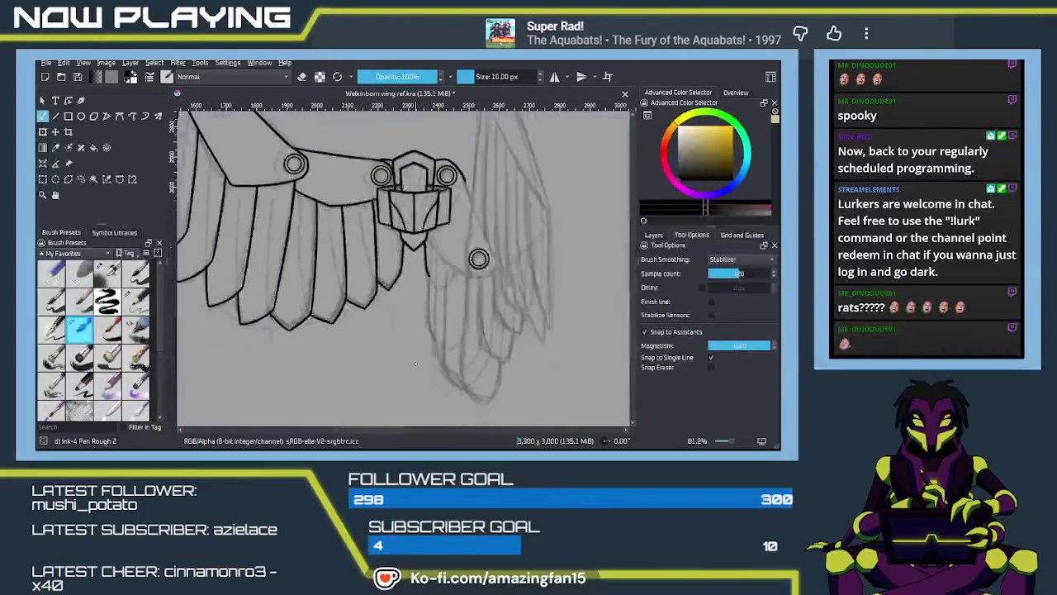
scroll(414, 363, down, 1)
scroll(420, 347, down, 1)
scroll(425, 335, down, 1)
drag(424, 336, 399, 315)
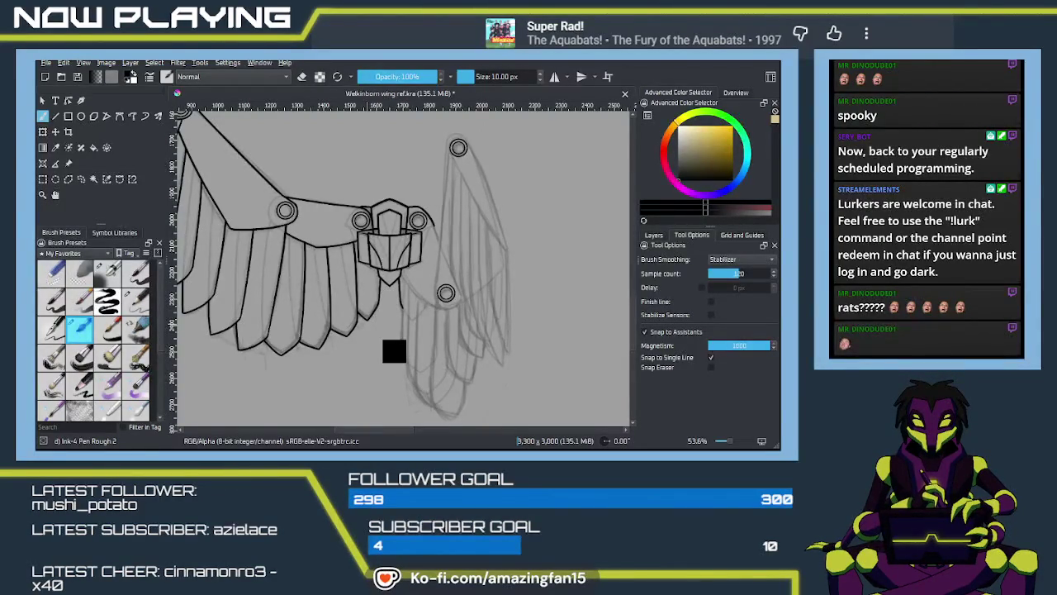
key(ctrl+s)
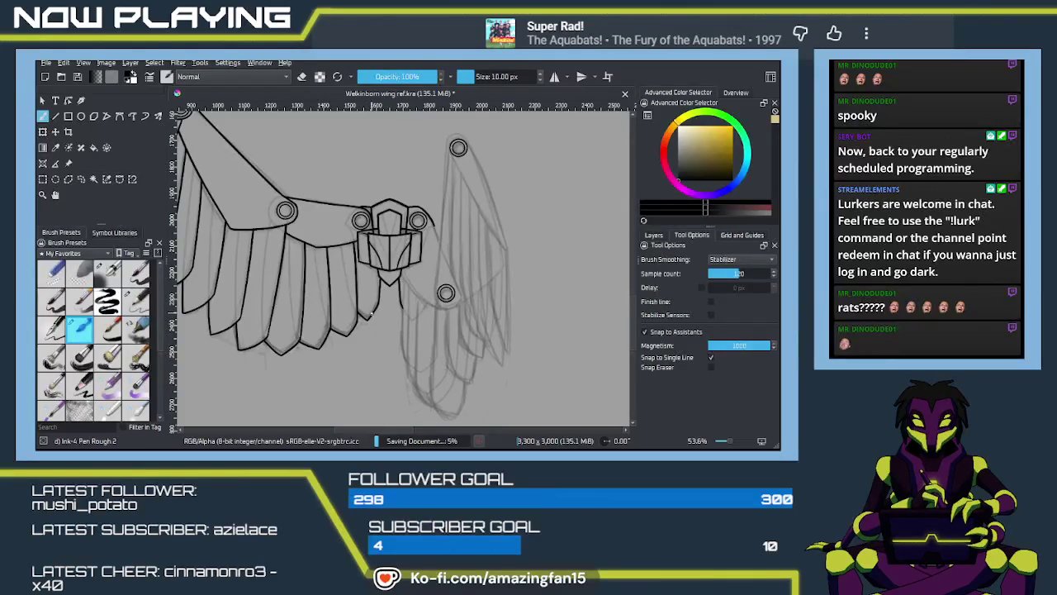
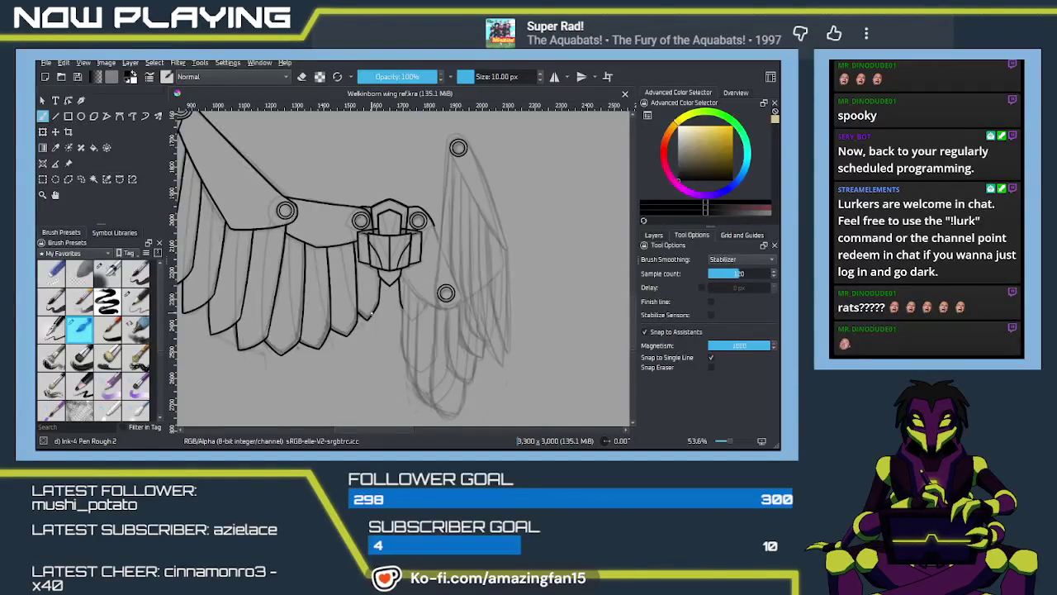
Zoom in on the upper wing joint and ink an arc along the joint circle's left side
mouse_move(403, 309)
mouse_down()
mouse_move(484, 355)
mouse_move(438, 347)
mouse_move(437, 358)
mouse_up()
mouse_move(476, 297)
mouse_down()
mouse_move(482, 320)
mouse_move(423, 318)
mouse_up()
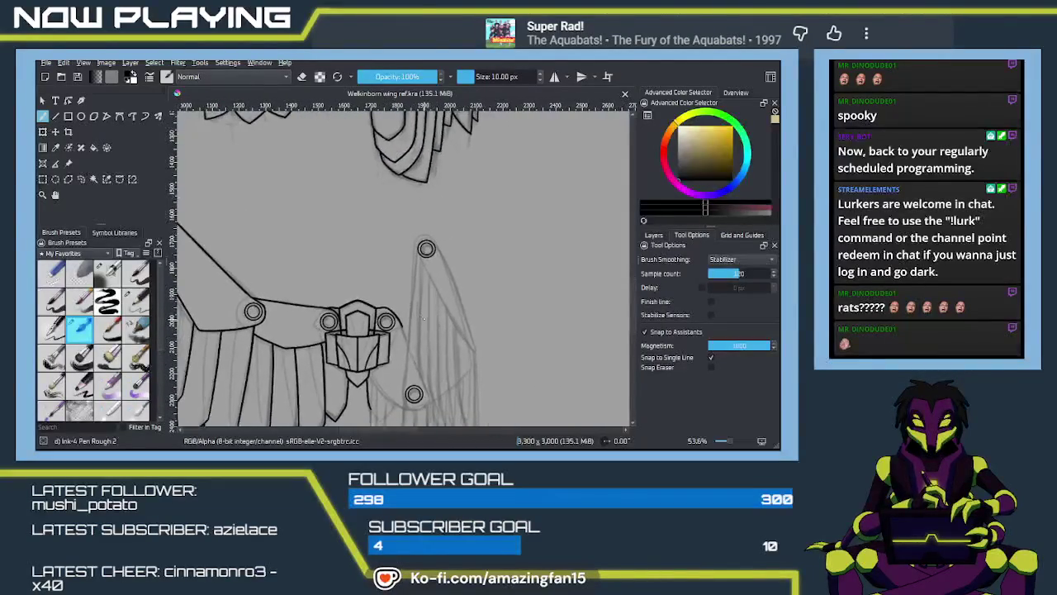
scroll(420, 262, up, 2)
scroll(437, 289, up, 2)
scroll(450, 256, up, 2)
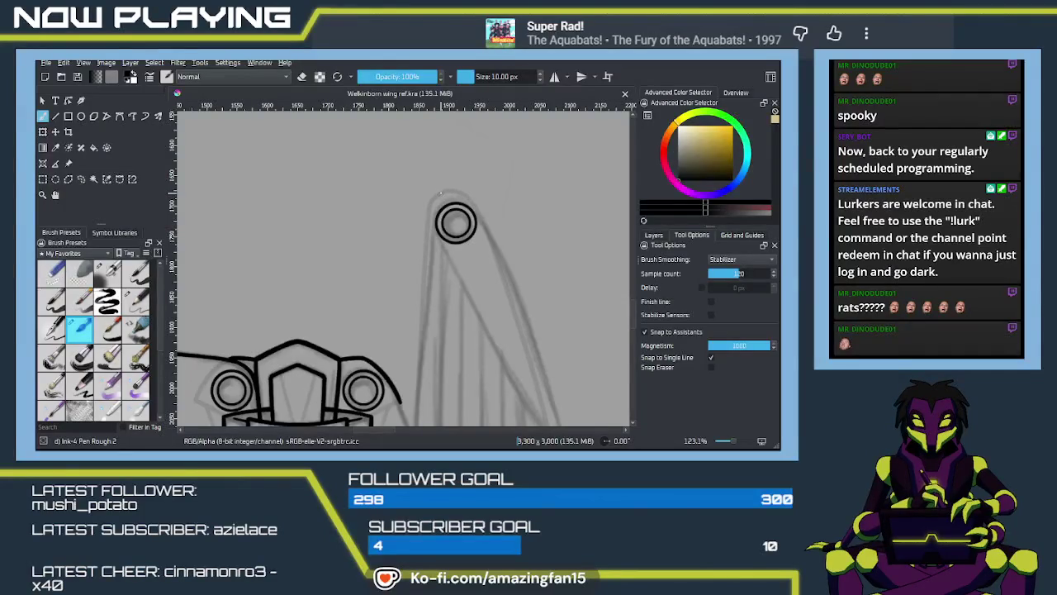
drag(435, 194, 446, 252)
key(ctrl+z)
key(ctrl+z)
drag(429, 212, 443, 251)
key(ctrl+z)
drag(433, 198, 438, 248)
key(ctrl+z)
key(ctrl+z)
Ink the arc over the joint circle's upper-left and top-right to cap it
drag(444, 191, 429, 233)
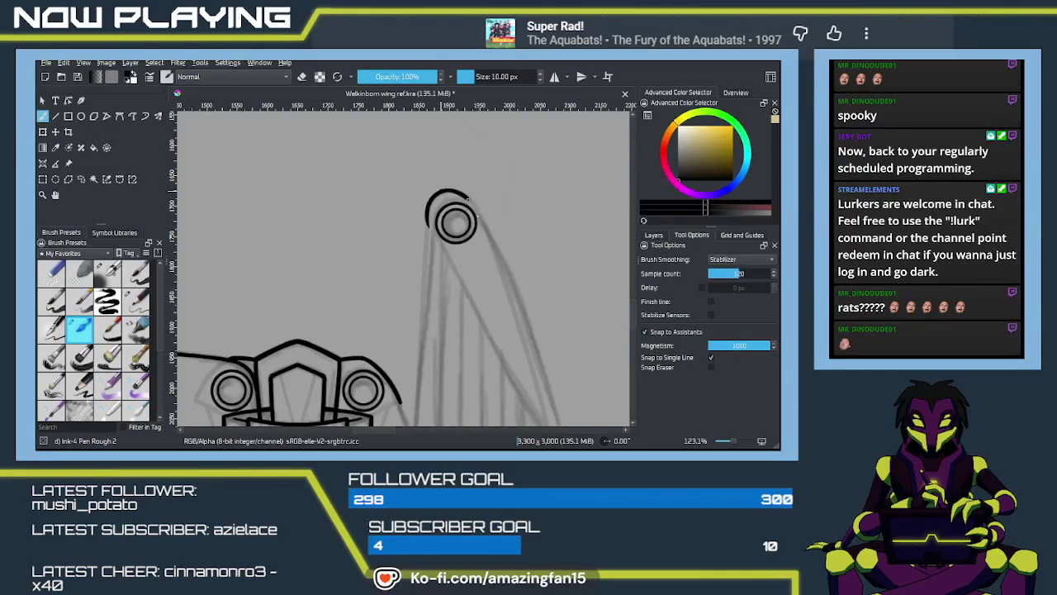
key(ctrl+z)
mouse_move(453, 190)
mouse_down()
mouse_move(482, 216)
mouse_move(467, 220)
mouse_up()
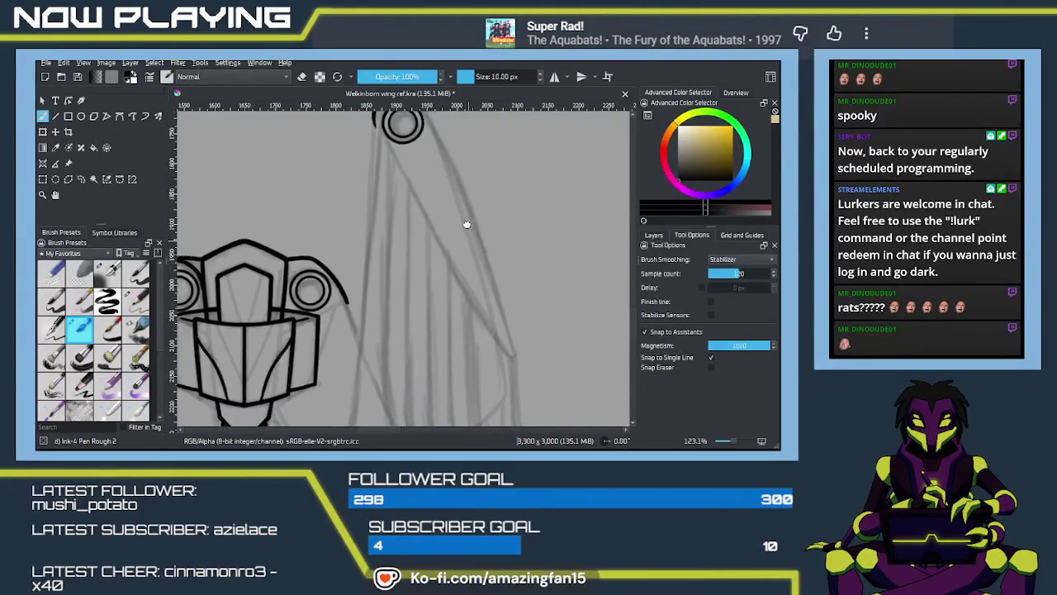
scroll(435, 148, up, 1)
Ink the upper feather's long outer edge from the joint loop down the wing
drag(423, 145, 515, 402)
key(ctrl+z)
drag(420, 142, 519, 393)
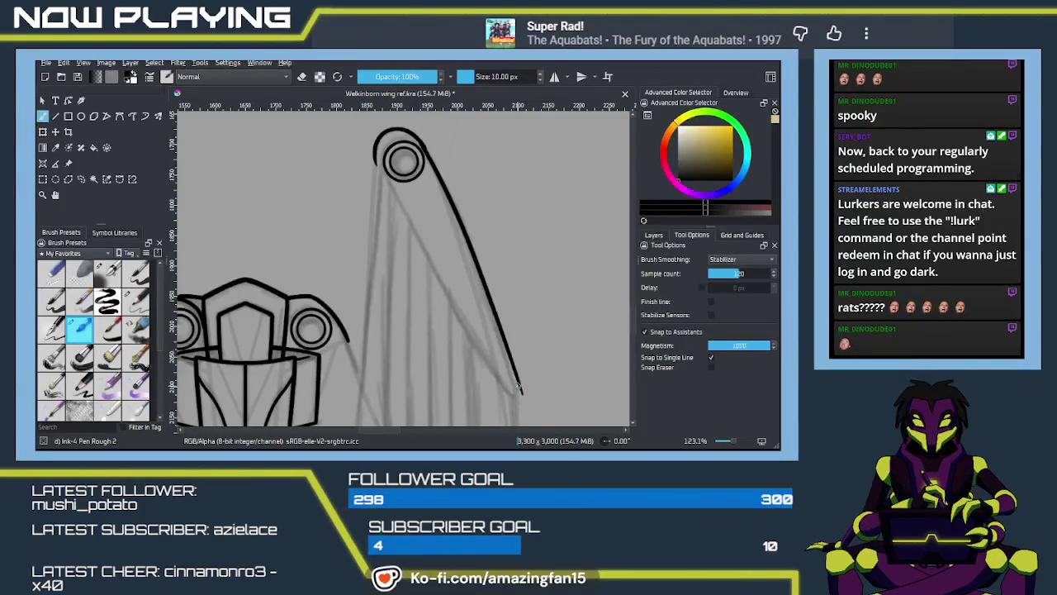
key(ctrl+z)
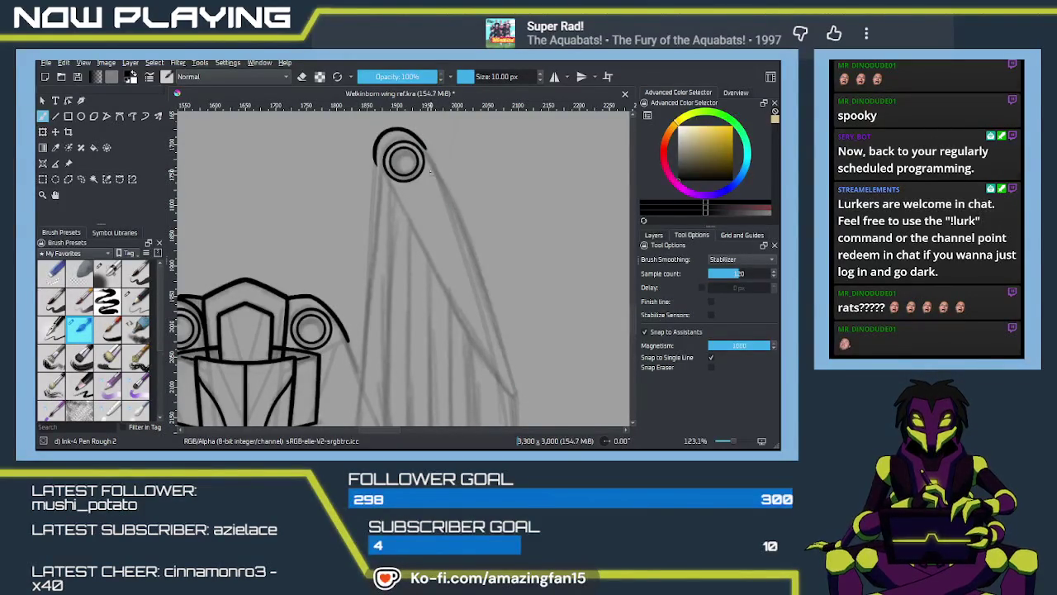
drag(420, 141, 512, 388)
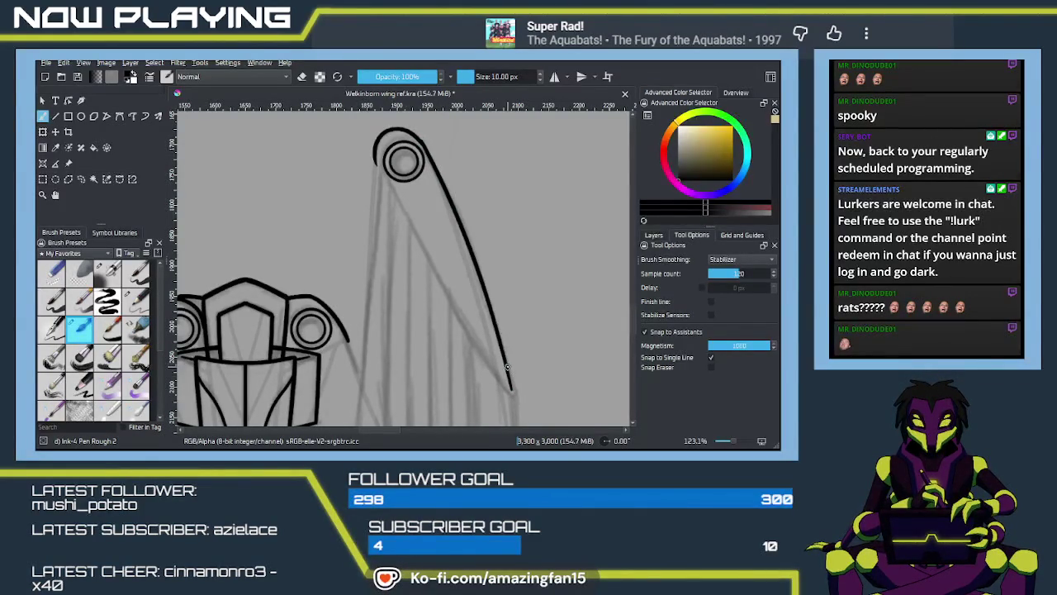
drag(509, 364, 492, 309)
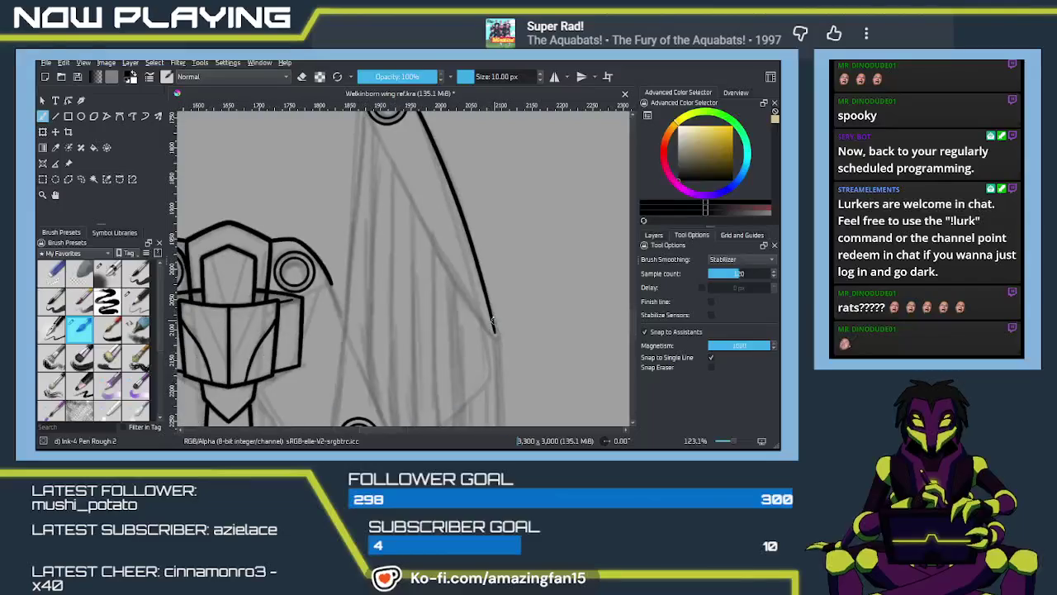
Erase the outer line's lower tip, then extend the outer curve further down the feather edge
key(e)
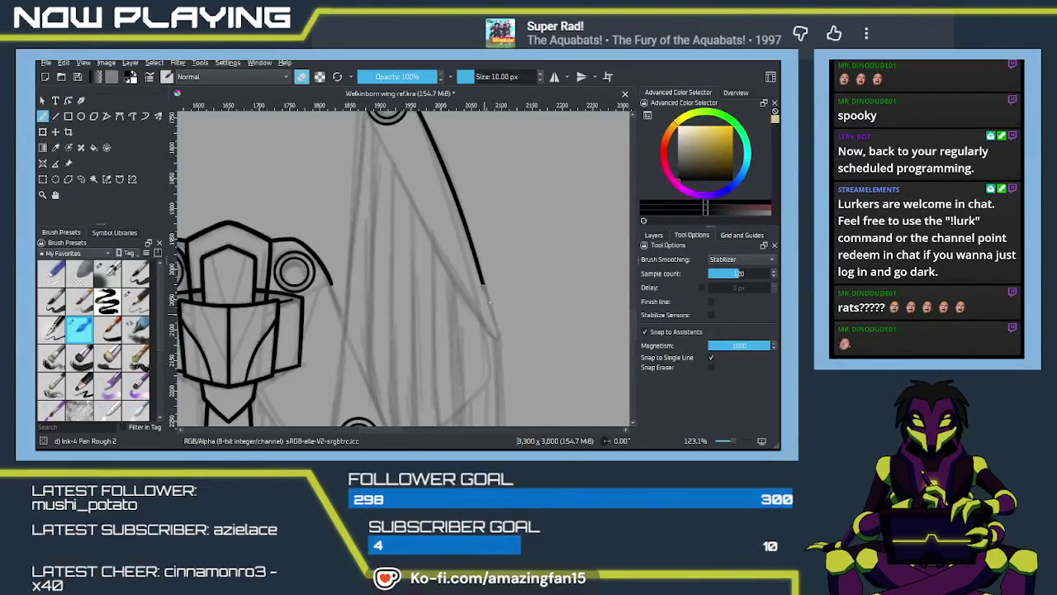
click(482, 283)
key(e)
drag(480, 271, 502, 354)
key(ctrl+z)
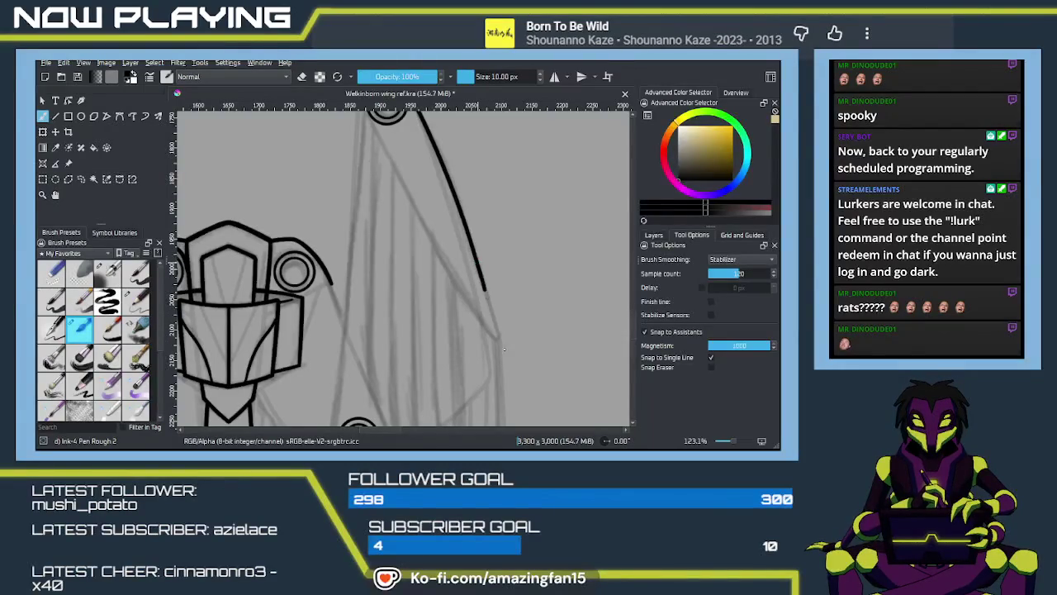
drag(483, 281, 501, 355)
key(ctrl+z)
key(ctrl+shift+z)
key(ctrl+z)
key(ctrl+shift+z)
key(ctrl+z)
drag(481, 279, 507, 360)
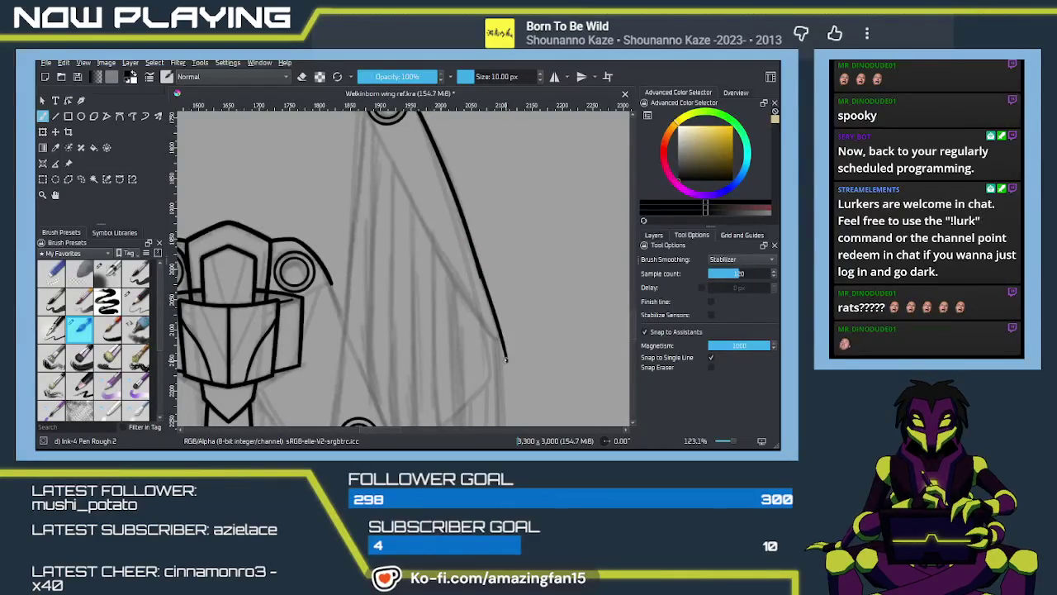
scroll(496, 329, up, 2)
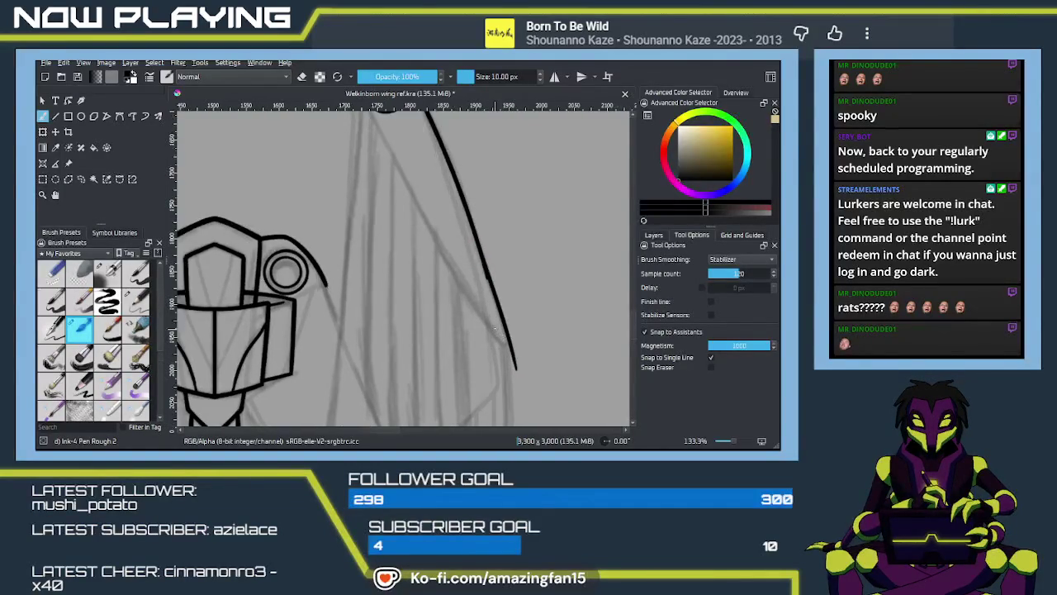
Clean up the outer line near the joint loop with the eraser, then return to inking
key(e)
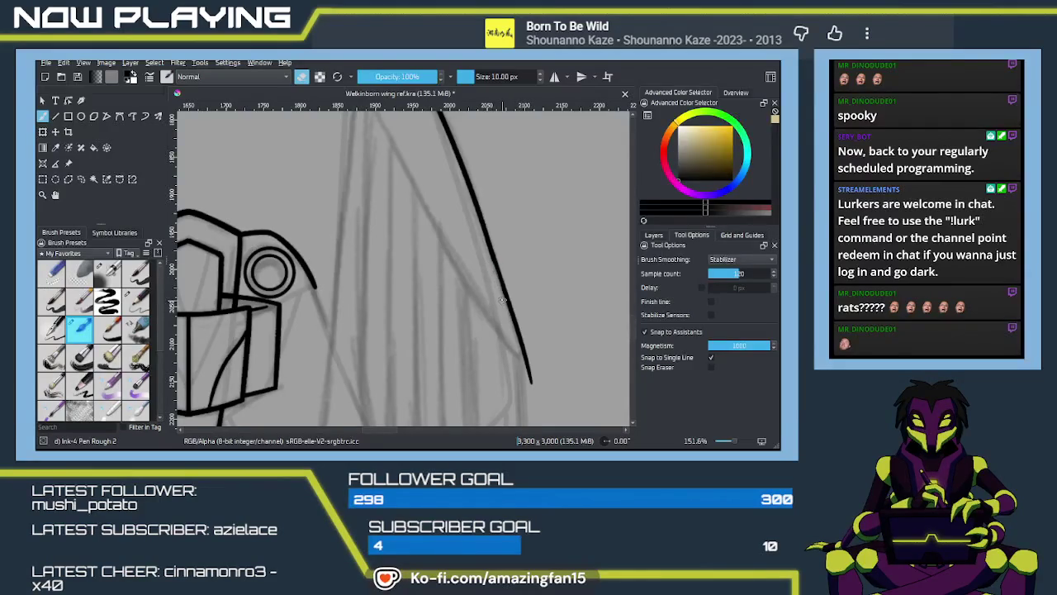
key(e)
scroll(452, 248, down, 2)
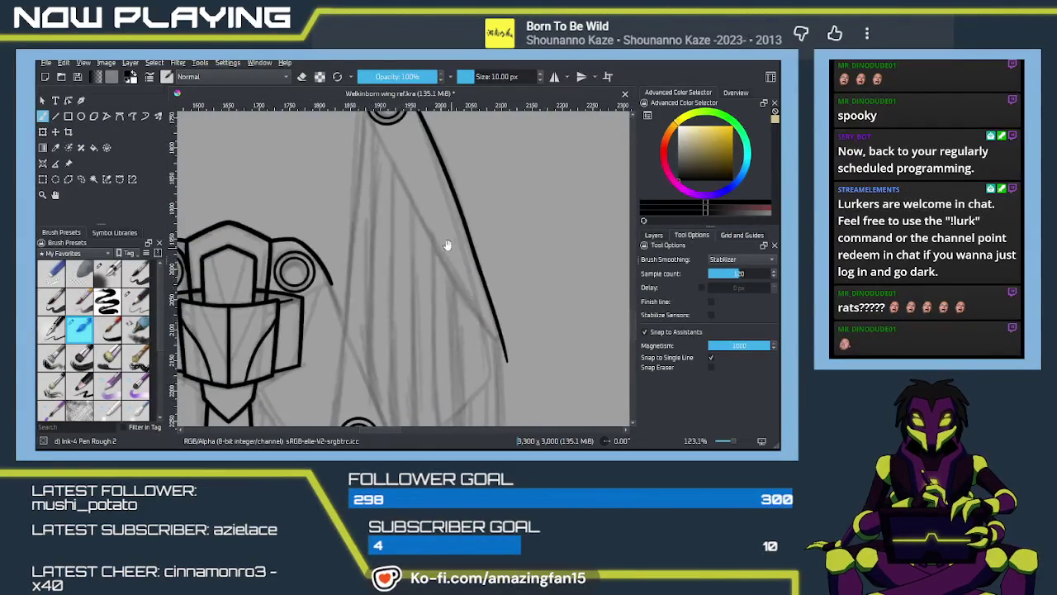
scroll(452, 249, up, 3)
key(e)
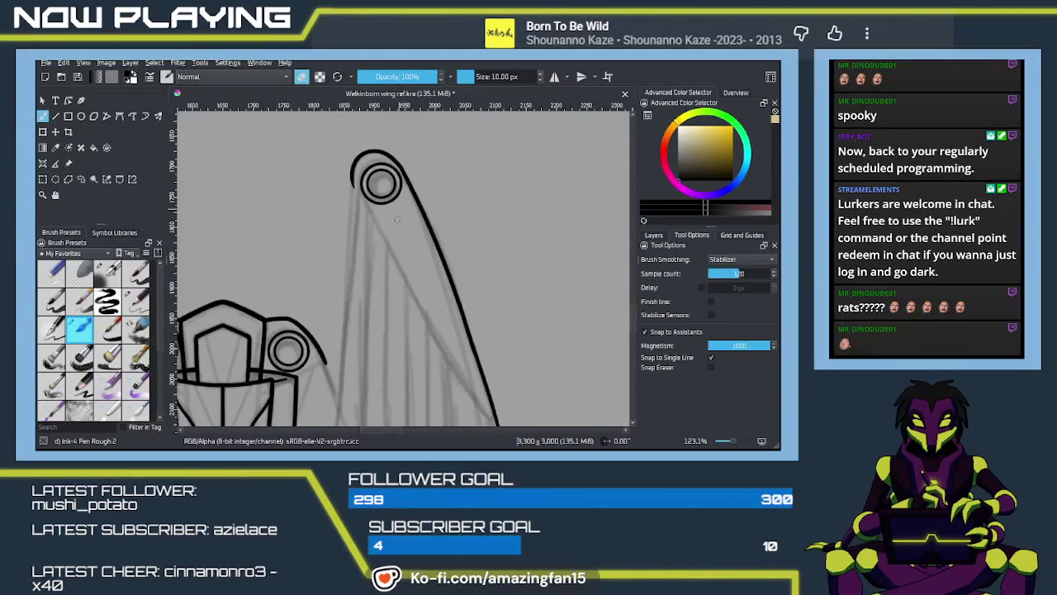
key(e)
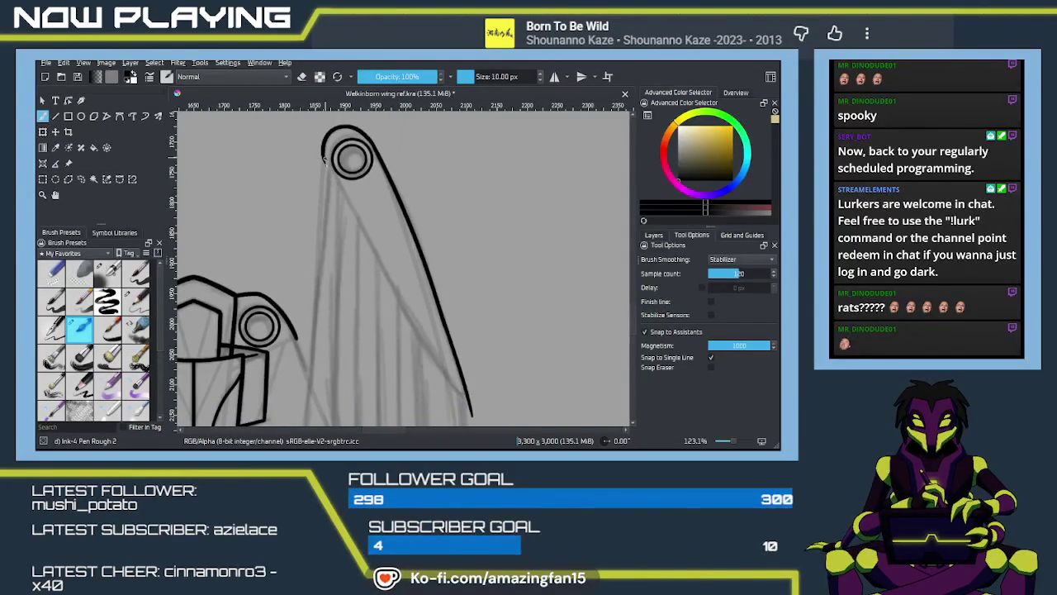
Ink the feather's inner diagonal edge down from the joint loop
drag(323, 156, 437, 348)
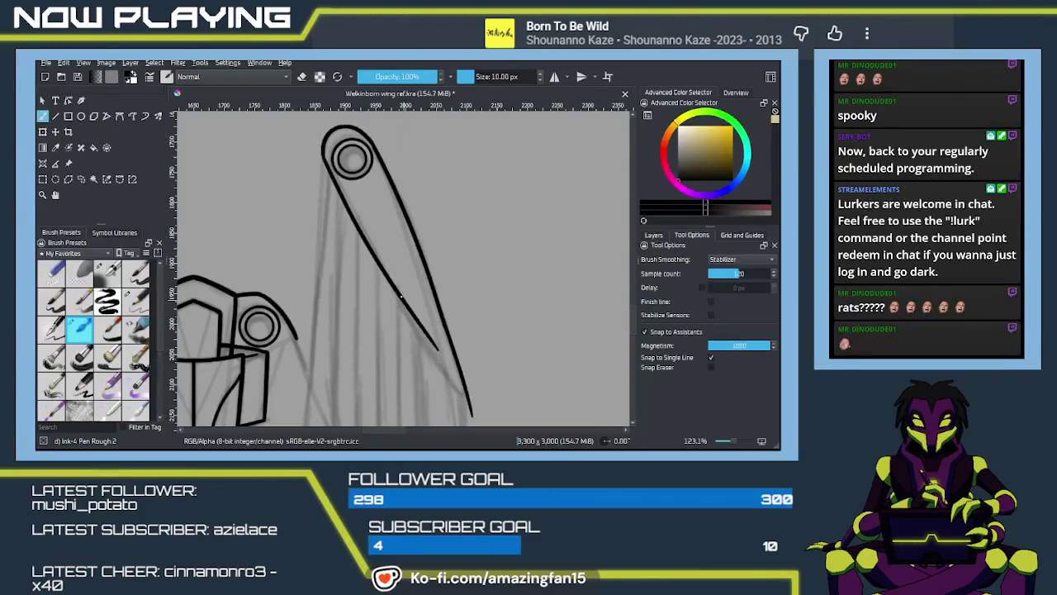
key(ctrl+z)
drag(334, 186, 431, 352)
key(ctrl+z)
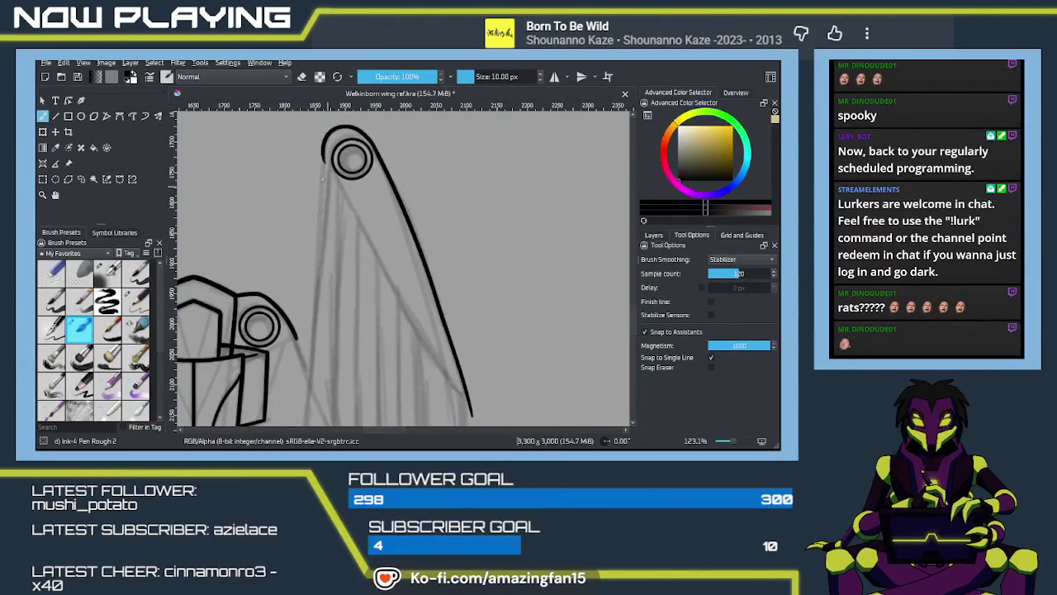
drag(331, 183, 430, 347)
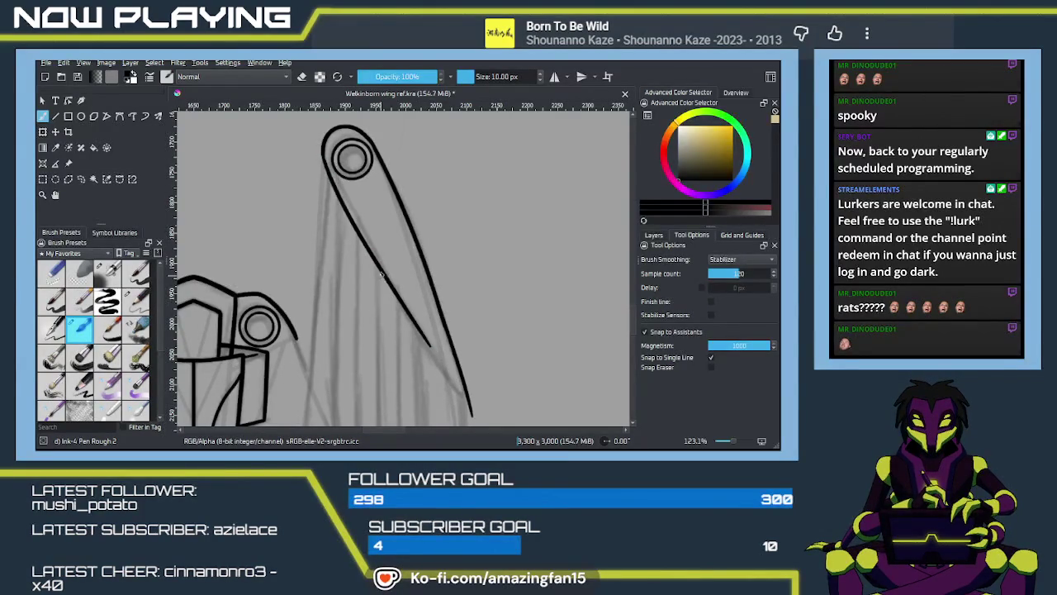
key(ctrl+z)
drag(331, 183, 423, 335)
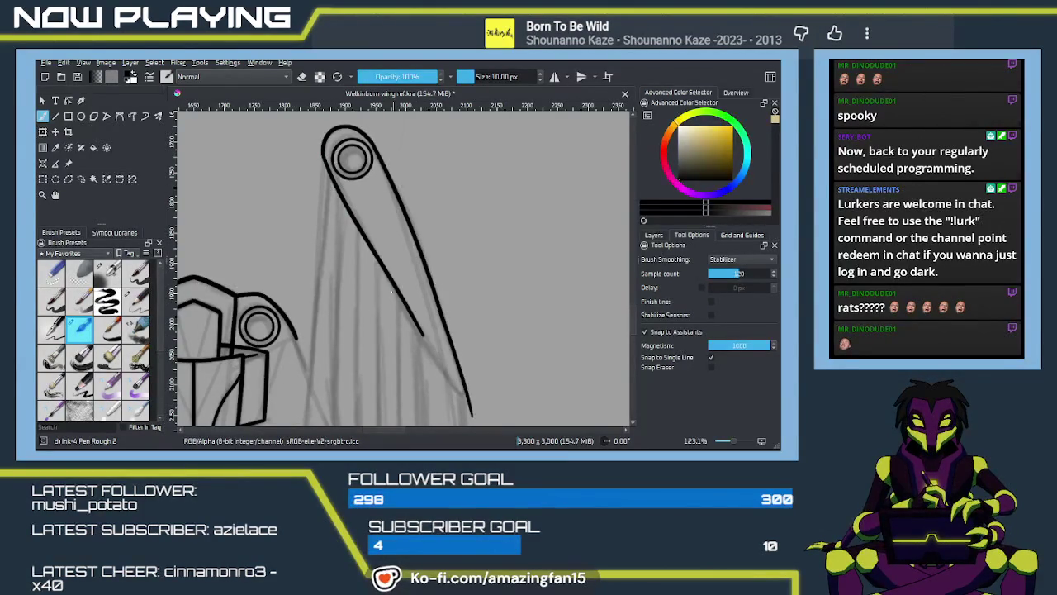
key(ctrl+z)
drag(331, 183, 419, 329)
key(ctrl+z)
drag(325, 161, 423, 346)
key(ctrl+z)
drag(324, 158, 430, 350)
key(ctrl+z)
drag(324, 157, 433, 366)
key(ctrl+z)
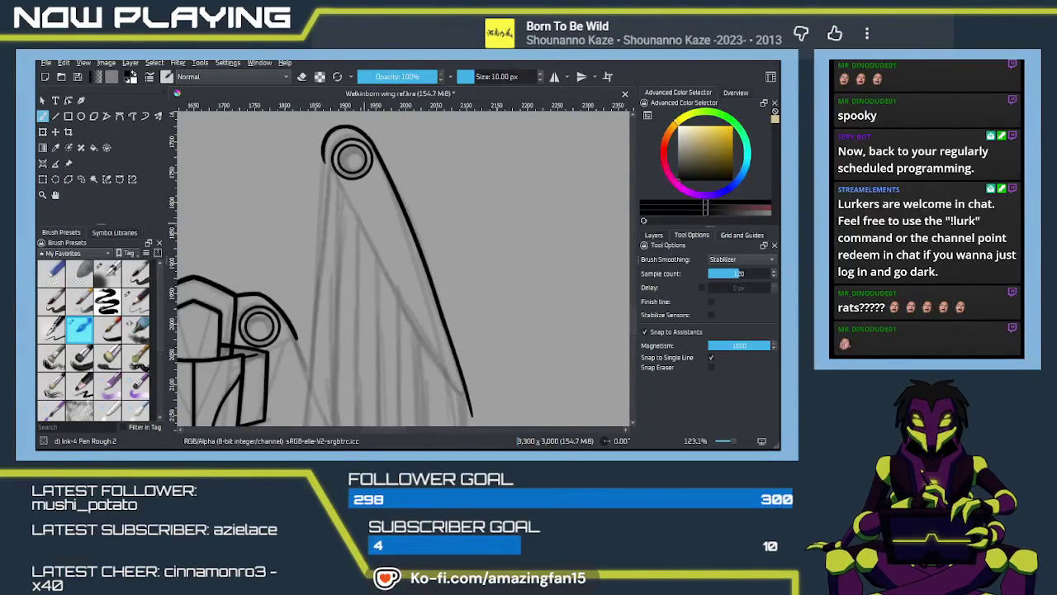
mouse_move(324, 157)
mouse_down()
mouse_move(444, 380)
mouse_move(393, 293)
mouse_move(413, 334)
mouse_up()
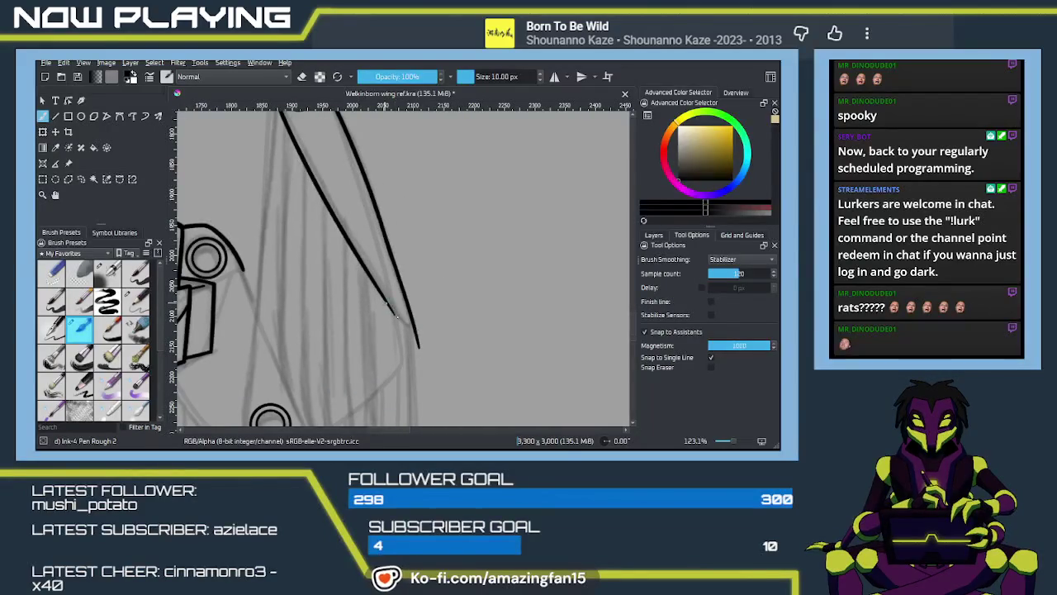
Try extending the inner line to meet the outer line's tip
drag(386, 299, 418, 341)
key(ctrl+z)
drag(386, 303, 418, 342)
key(ctrl+z)
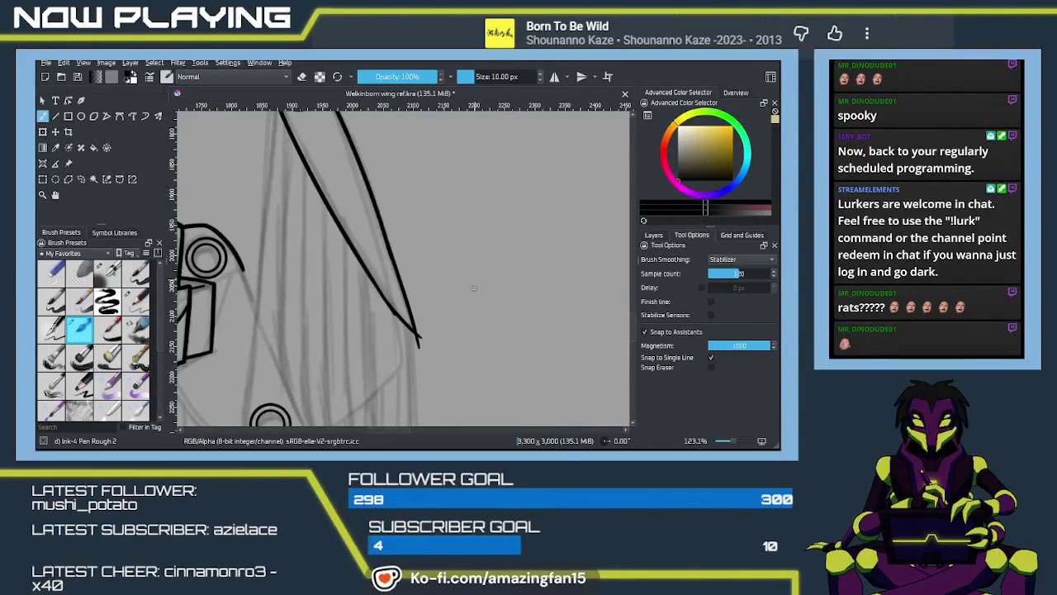
Zoom in and erase the ink overhang where the two lines meet in a pointed tip
key(plus)
key(plus)
key(plus)
key(plus)
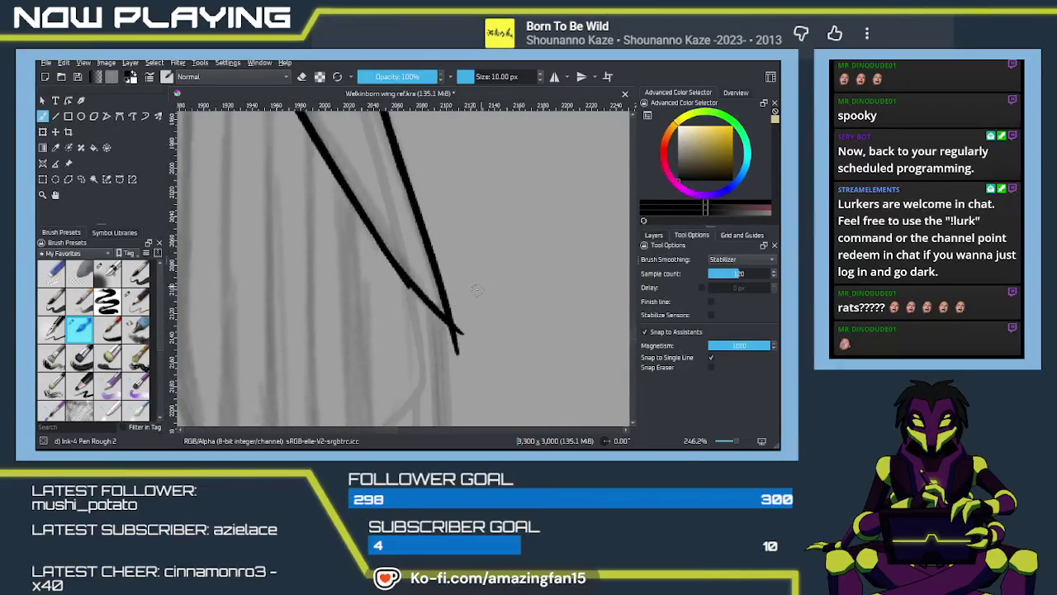
key(e)
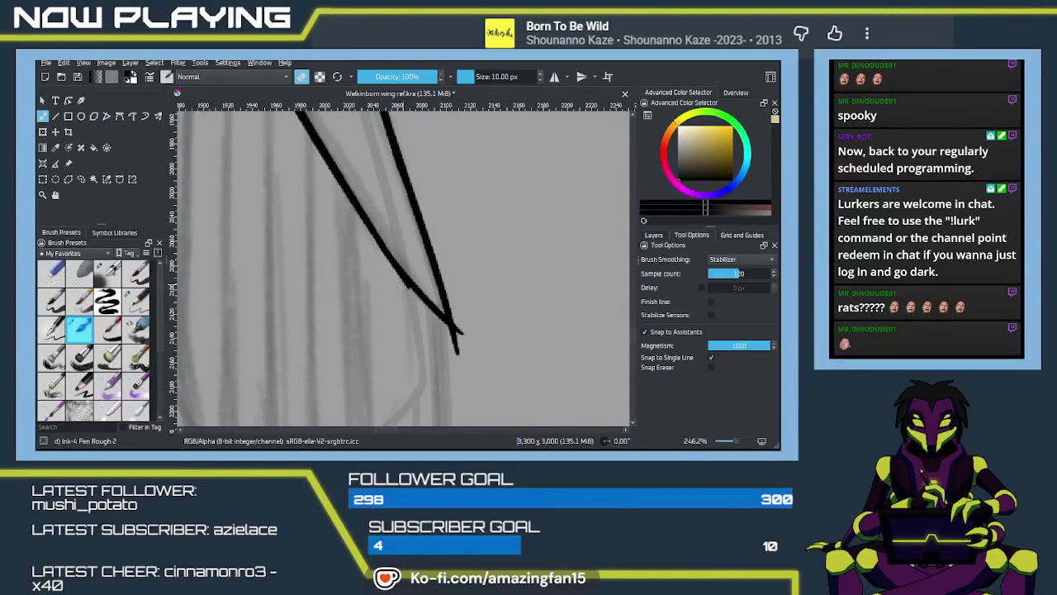
drag(452, 322, 459, 332)
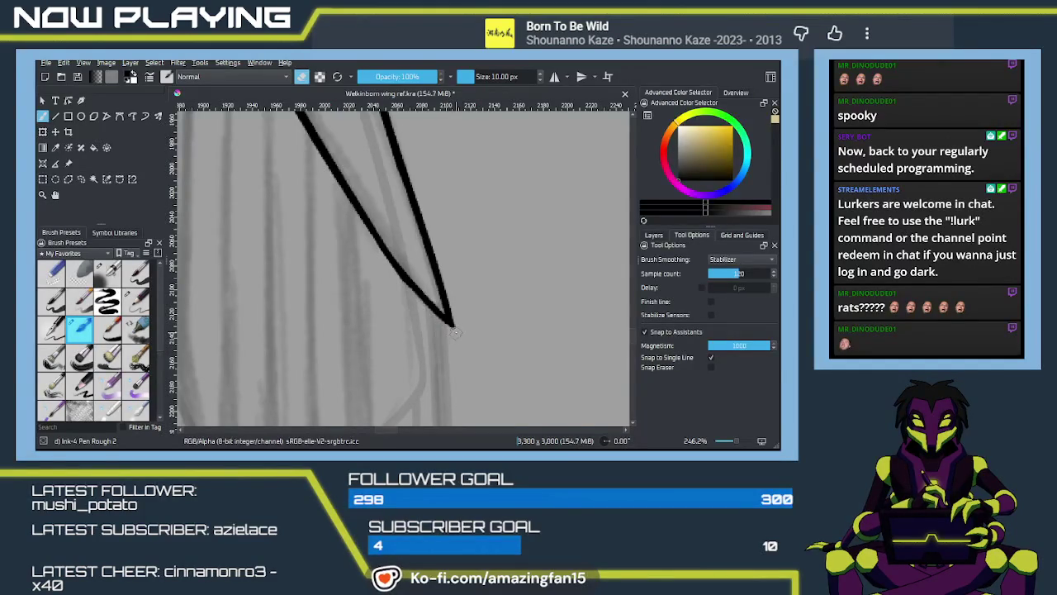
drag(449, 323, 411, 313)
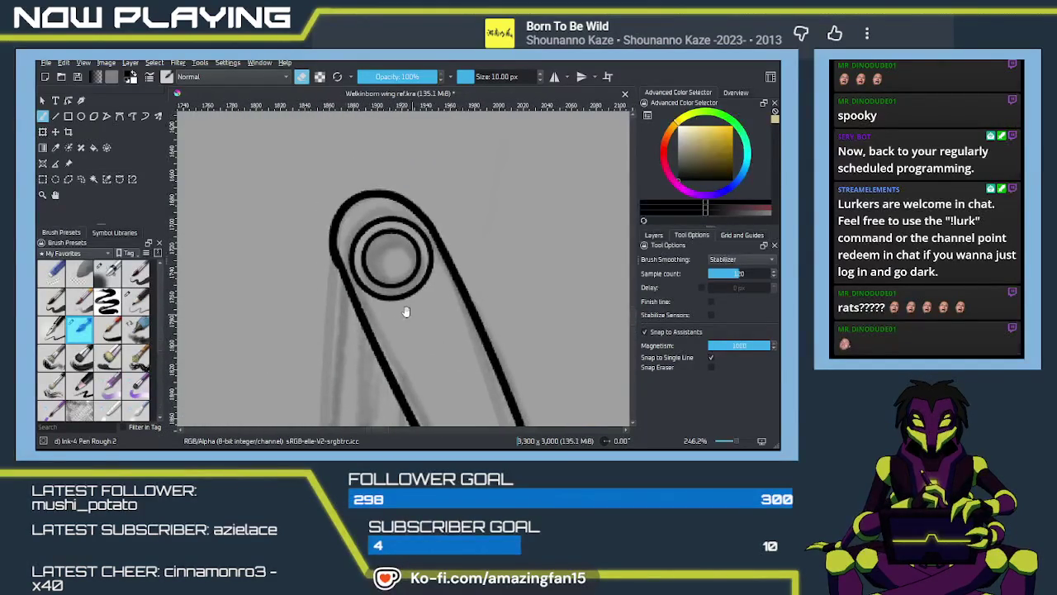
key(e)
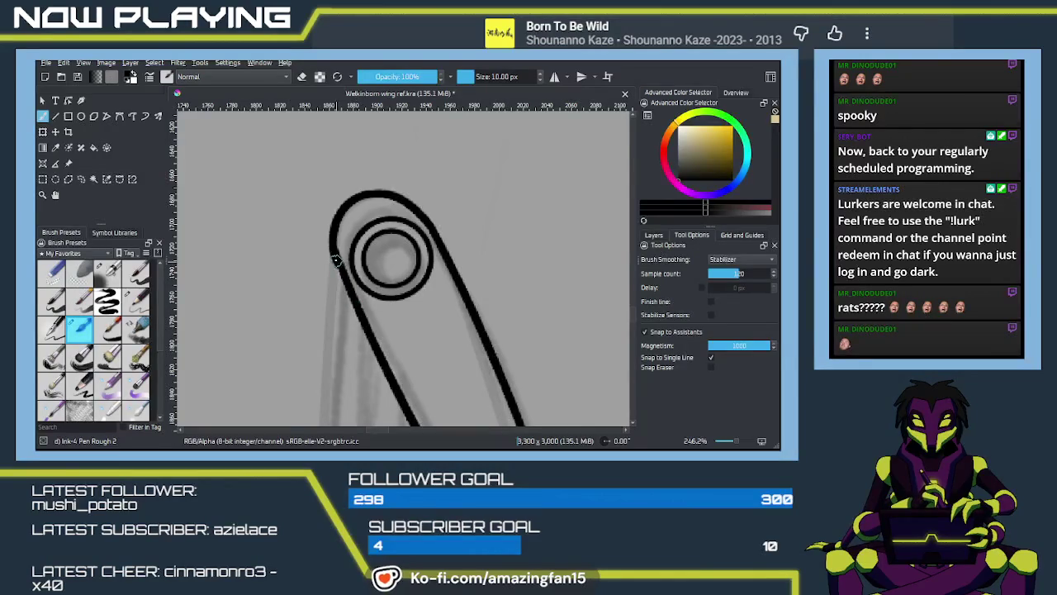
scroll(447, 314, down, 1)
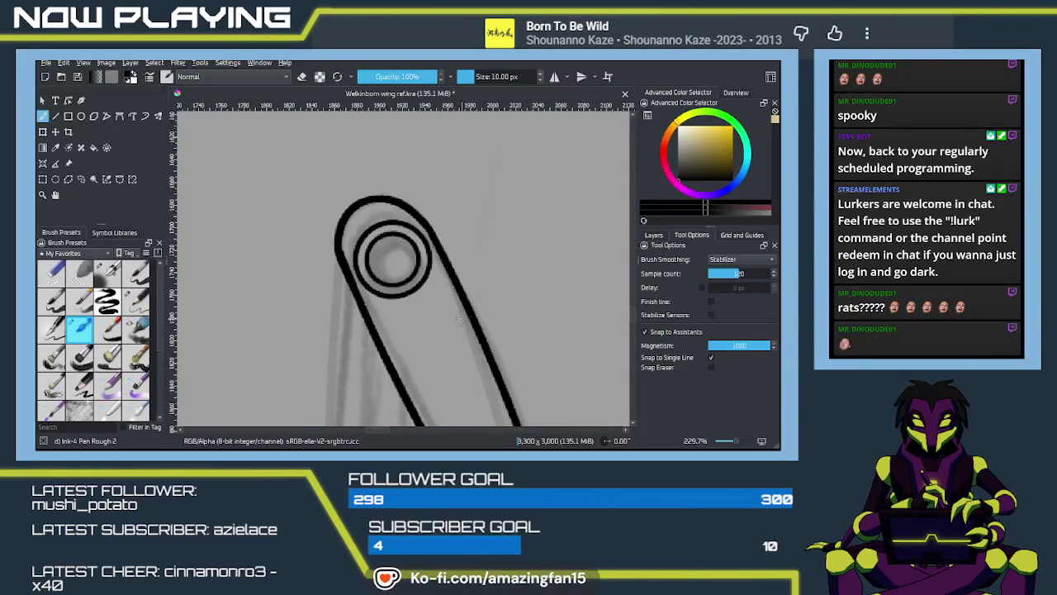
Bring the lower wing joint into view and ink a long line down the wing's right edge
scroll(449, 297, down, 2)
scroll(453, 273, down, 2)
scroll(457, 248, down, 1)
drag(457, 248, 466, 278)
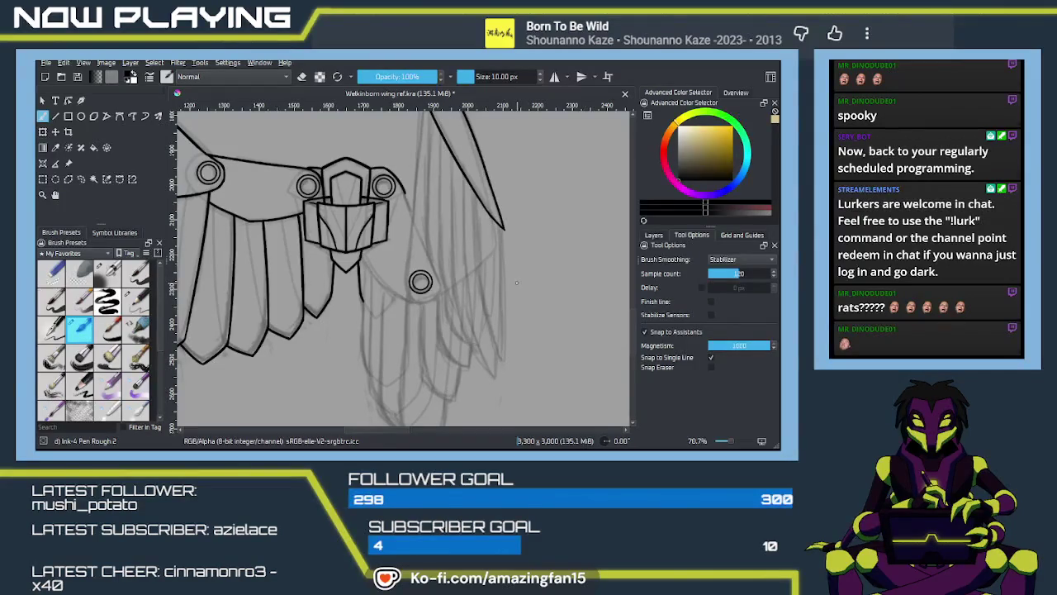
scroll(514, 285, up, 2)
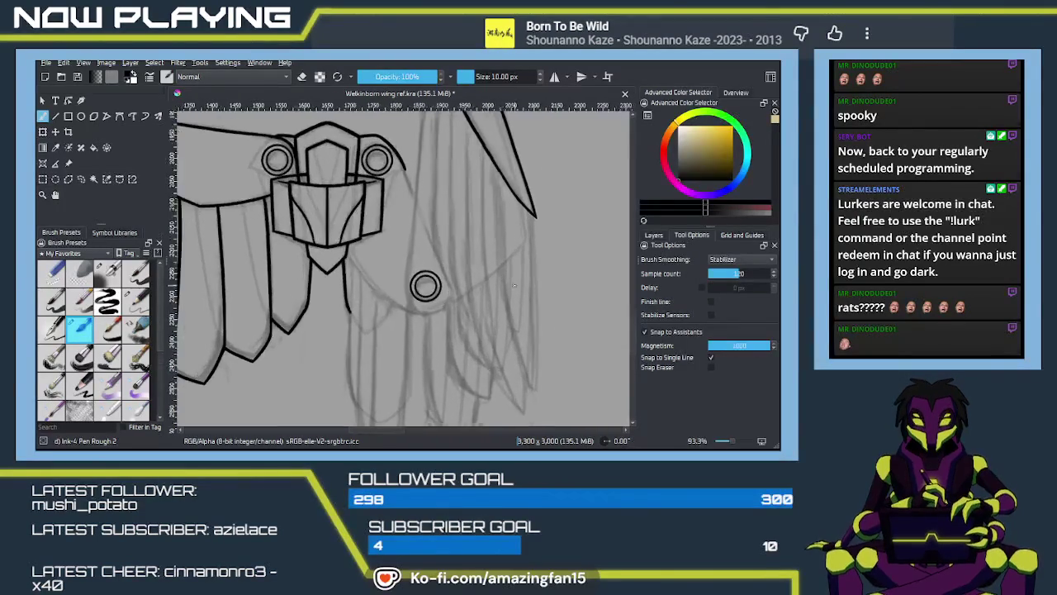
mouse_move(537, 312)
mouse_down()
mouse_move(485, 258)
mouse_move(487, 223)
mouse_up()
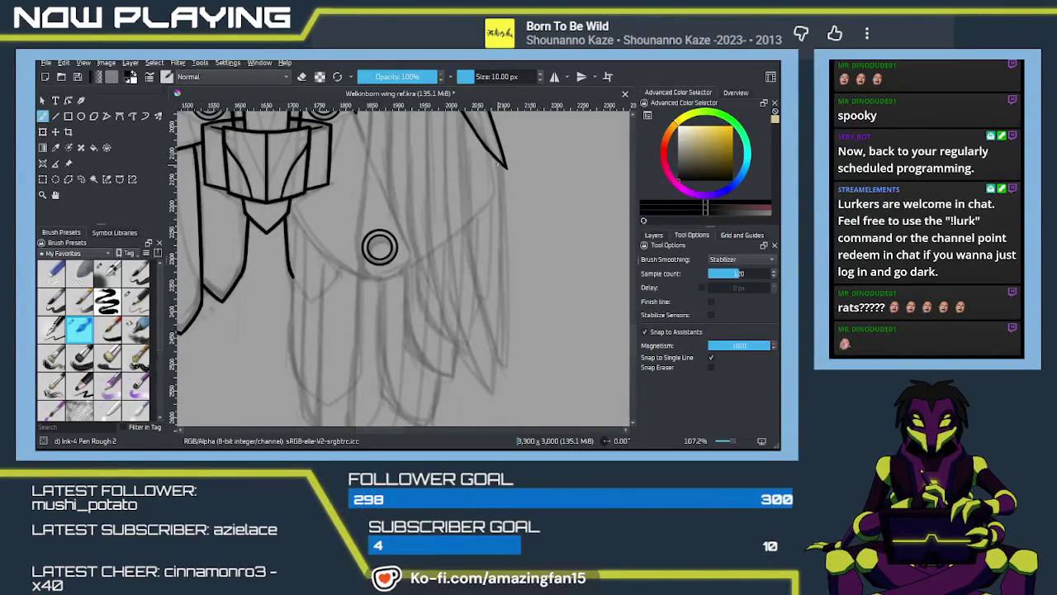
drag(500, 163, 504, 376)
key(ctrl+z)
drag(506, 169, 507, 394)
mouse_move(468, 212)
mouse_down()
mouse_move(460, 247)
mouse_move(460, 227)
mouse_up()
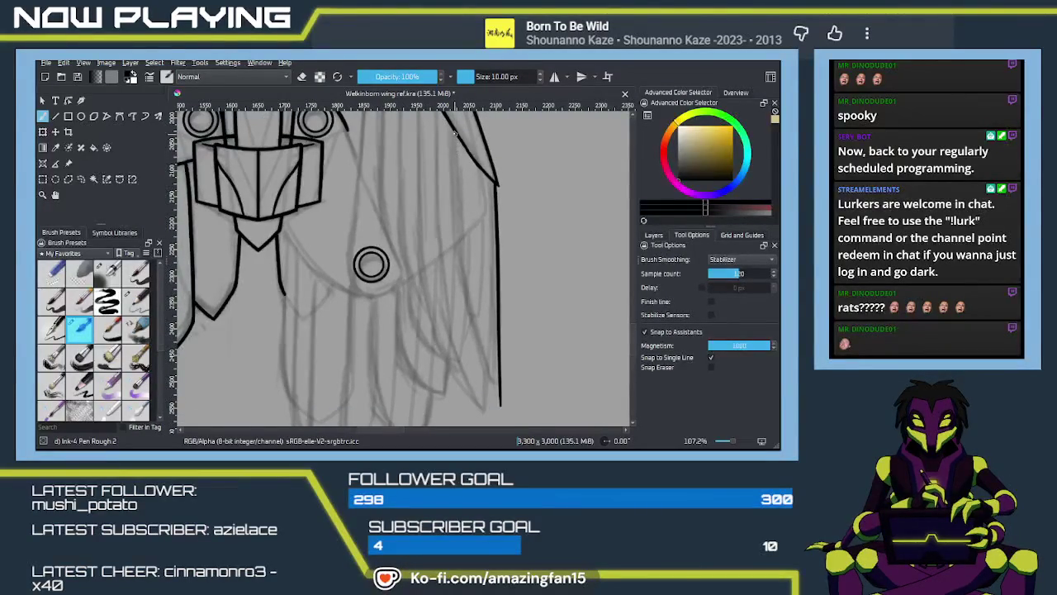
Draw a second line down the wing beside the right edge
drag(452, 129, 462, 306)
key(ctrl+z)
drag(453, 132, 463, 280)
key(ctrl+z)
mouse_move(452, 130)
mouse_down()
mouse_move(460, 288)
mouse_move(461, 276)
mouse_move(496, 403)
mouse_up()
key(ctrl+z)
drag(458, 273, 495, 398)
key(ctrl+z)
drag(459, 274, 497, 393)
key(ctrl+z)
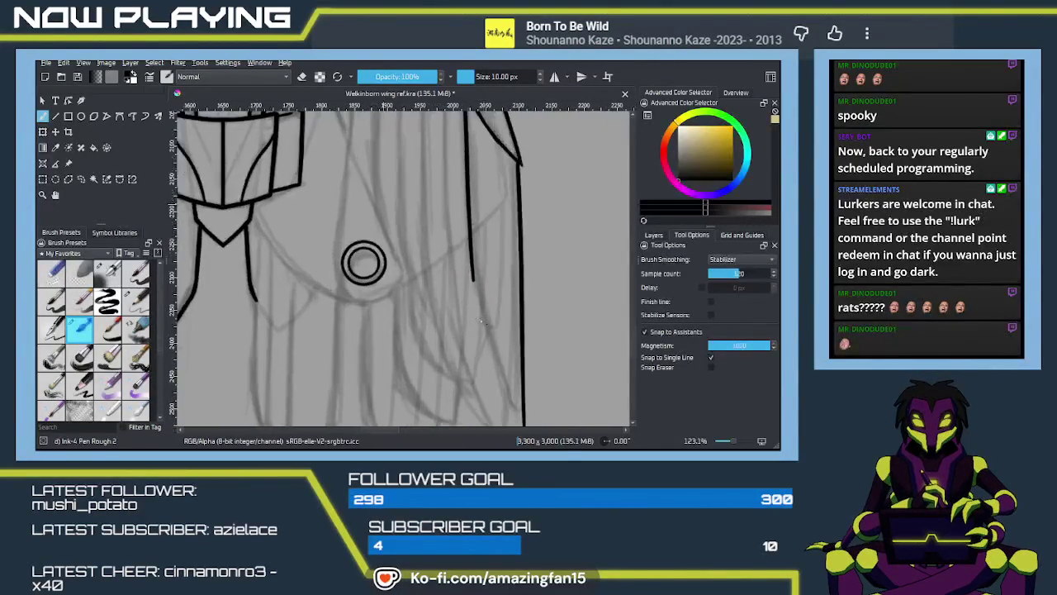
scroll(495, 337, up, 1)
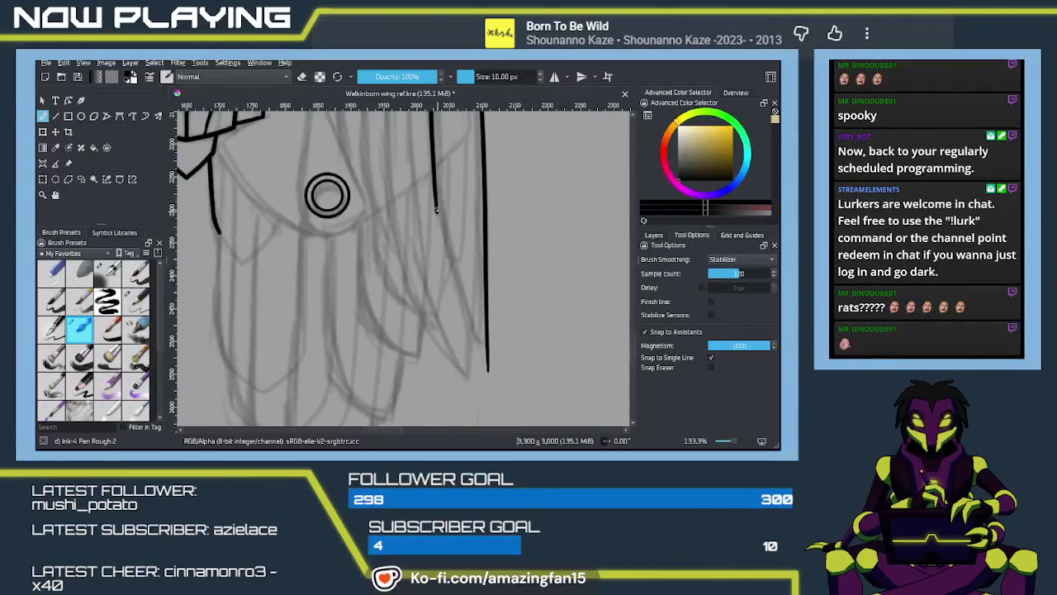
Ink the curved inner wing line so it meets the long edge at the tip
drag(438, 195, 472, 325)
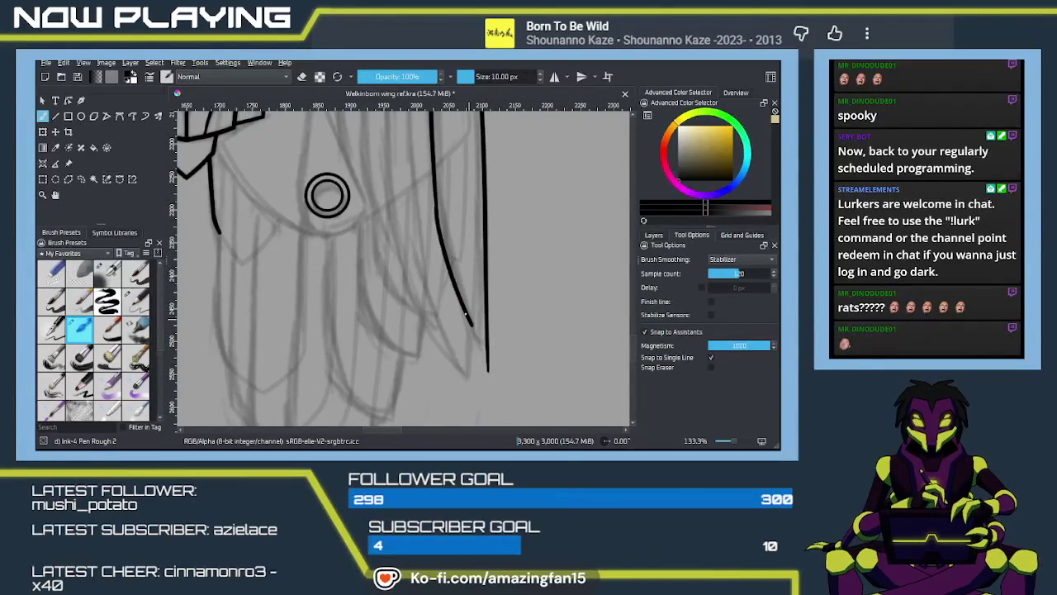
key(ctrl+z)
drag(436, 207, 476, 327)
key(ctrl+z)
drag(436, 206, 469, 347)
key(ctrl+z)
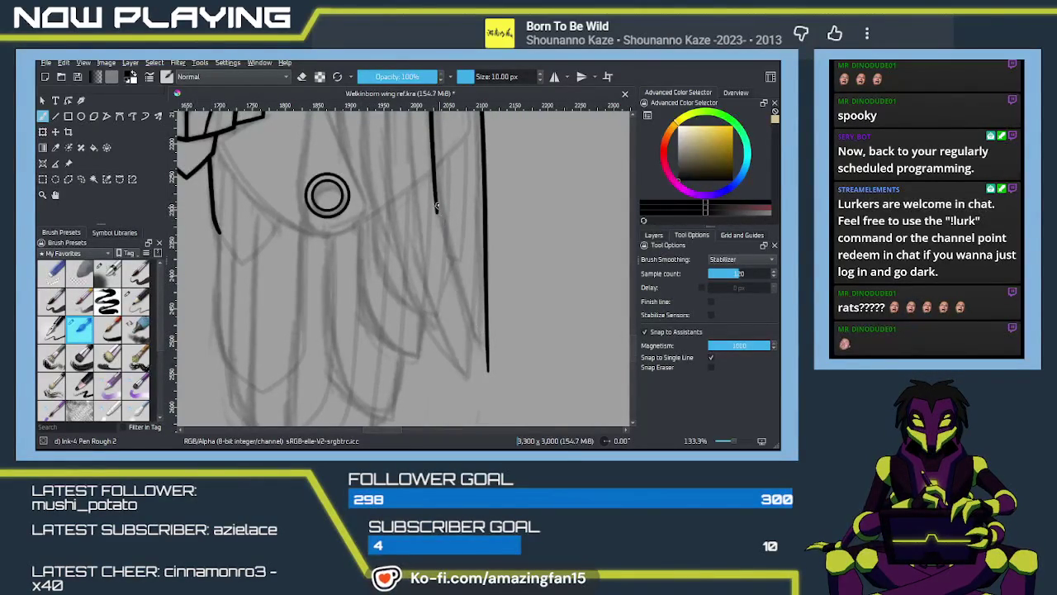
drag(436, 208, 471, 333)
key(ctrl+z)
mouse_move(436, 205)
mouse_down()
mouse_move(455, 289)
mouse_move(487, 352)
mouse_up()
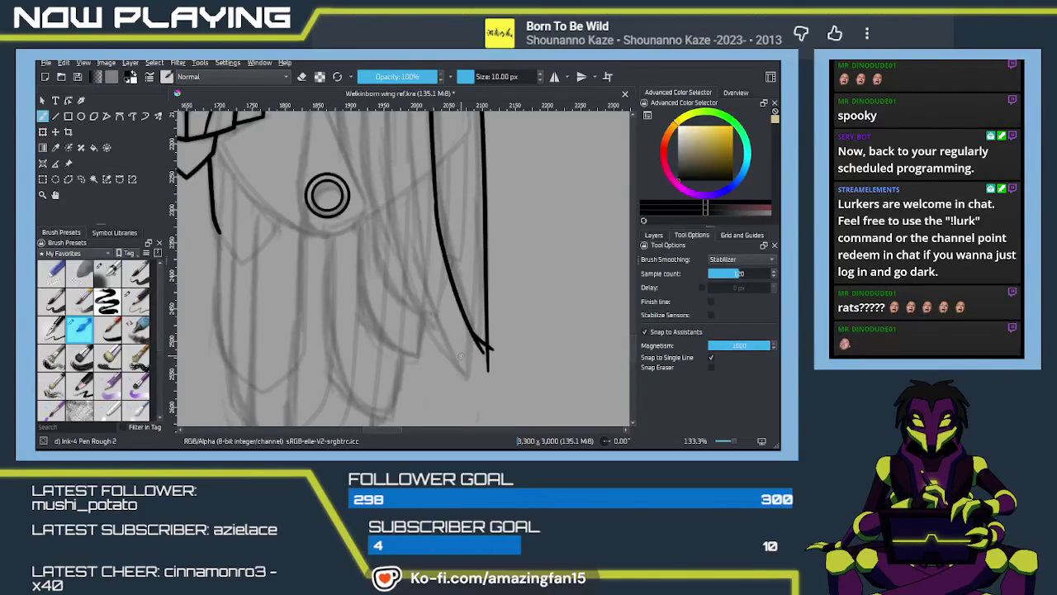
scroll(463, 347, up, 1)
scroll(455, 347, up, 1)
Erase the extra prong at the feather tip, then return to inking
key(e)
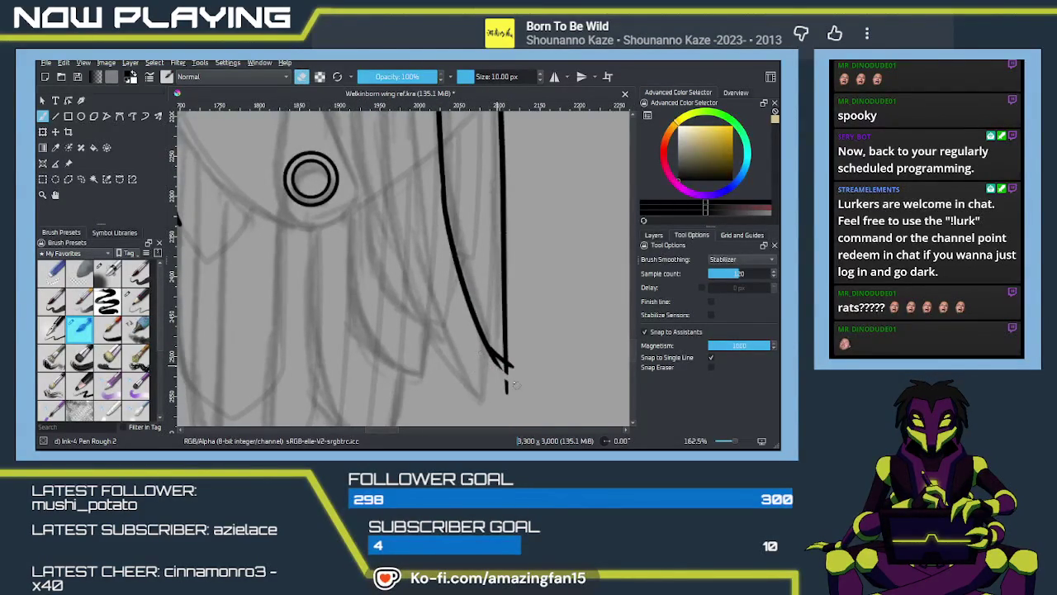
drag(512, 378, 504, 369)
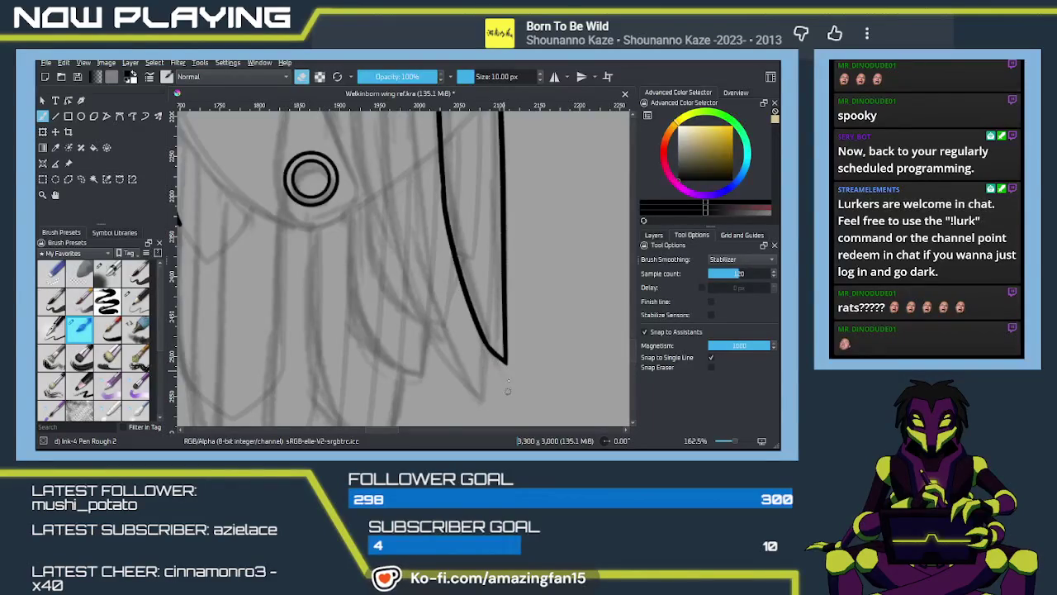
mouse_move(506, 389)
mouse_down()
mouse_move(485, 306)
mouse_move(486, 347)
mouse_up()
key(e)
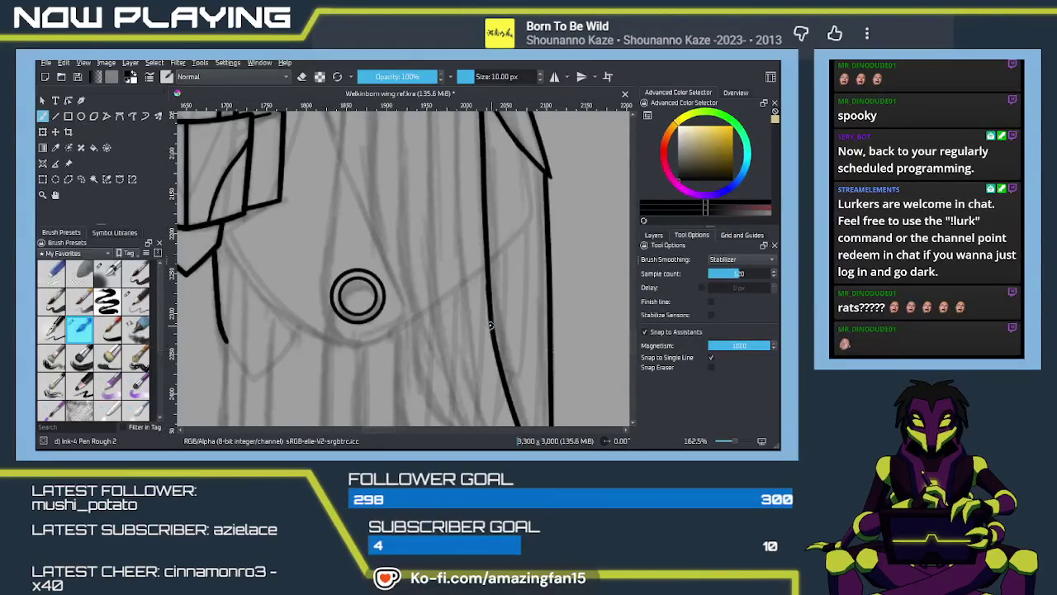
Remove the thin tail below the wing tip and add a short stroke there
scroll(488, 309, down, 5)
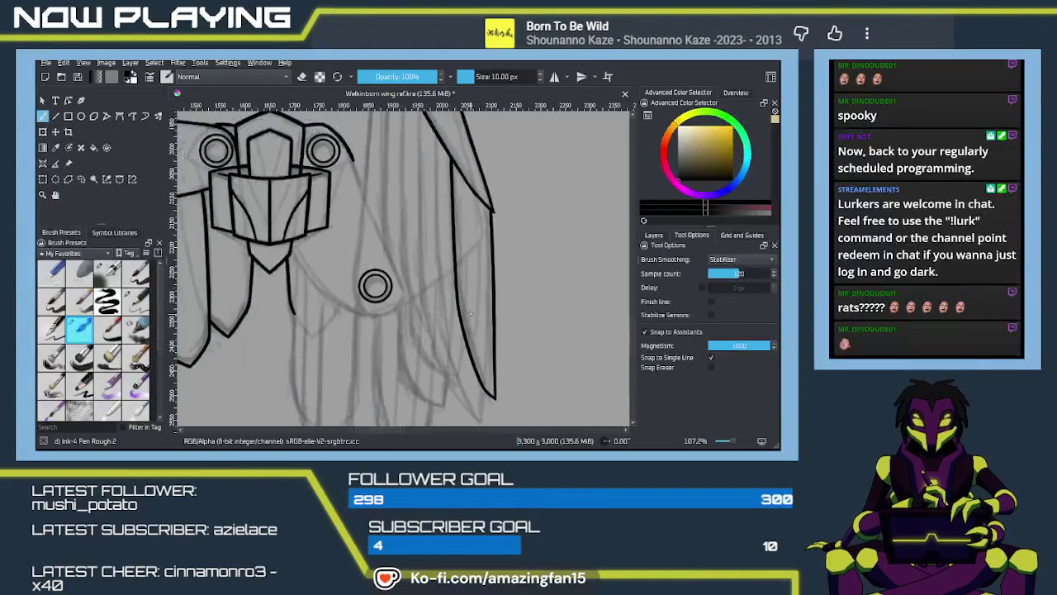
scroll(459, 324, down, 2)
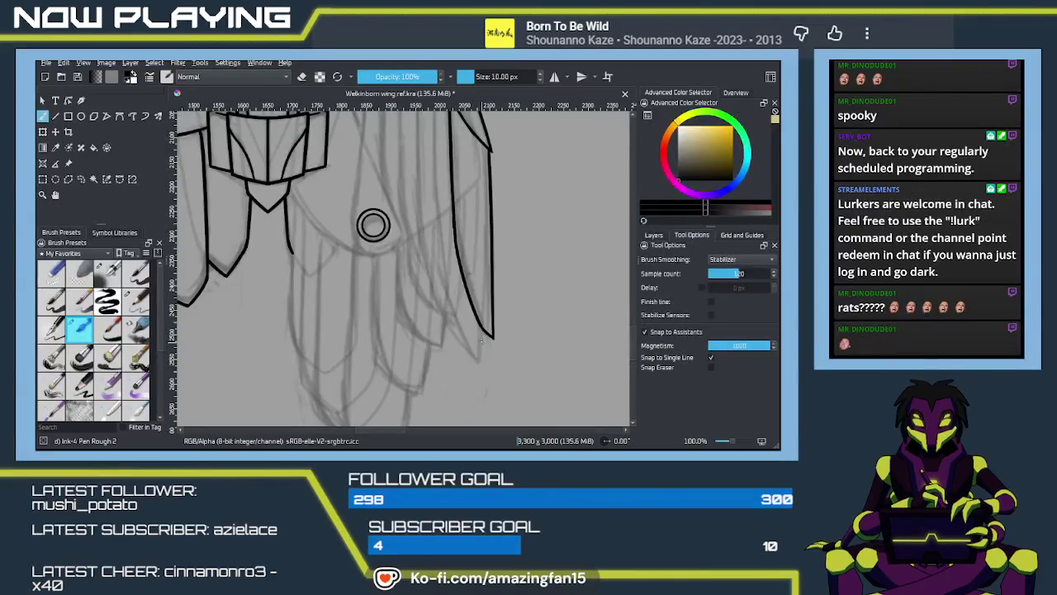
key(ctrl+z)
drag(482, 344, 478, 360)
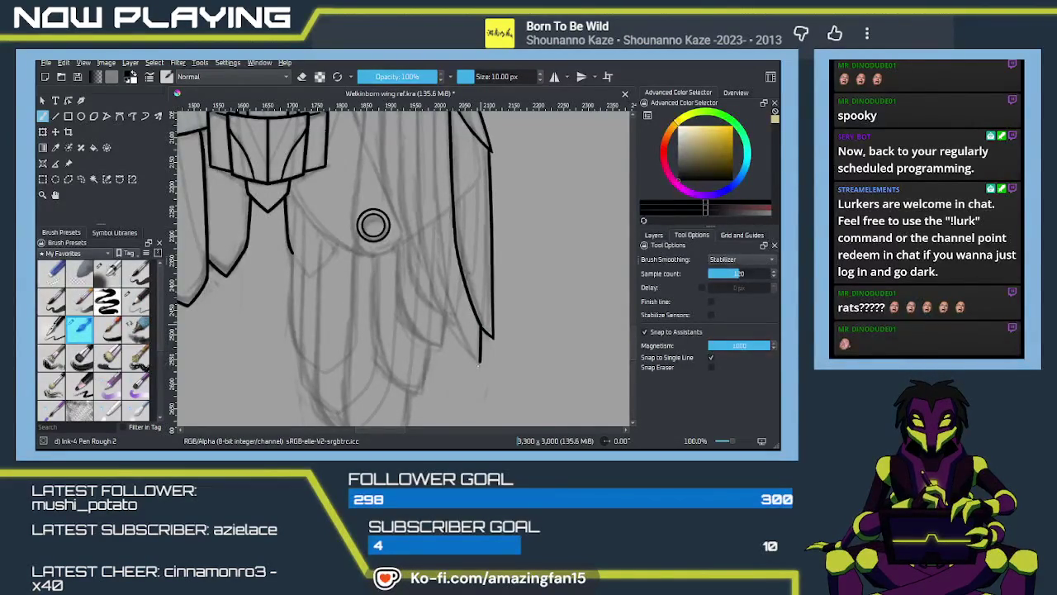
drag(475, 371, 420, 205)
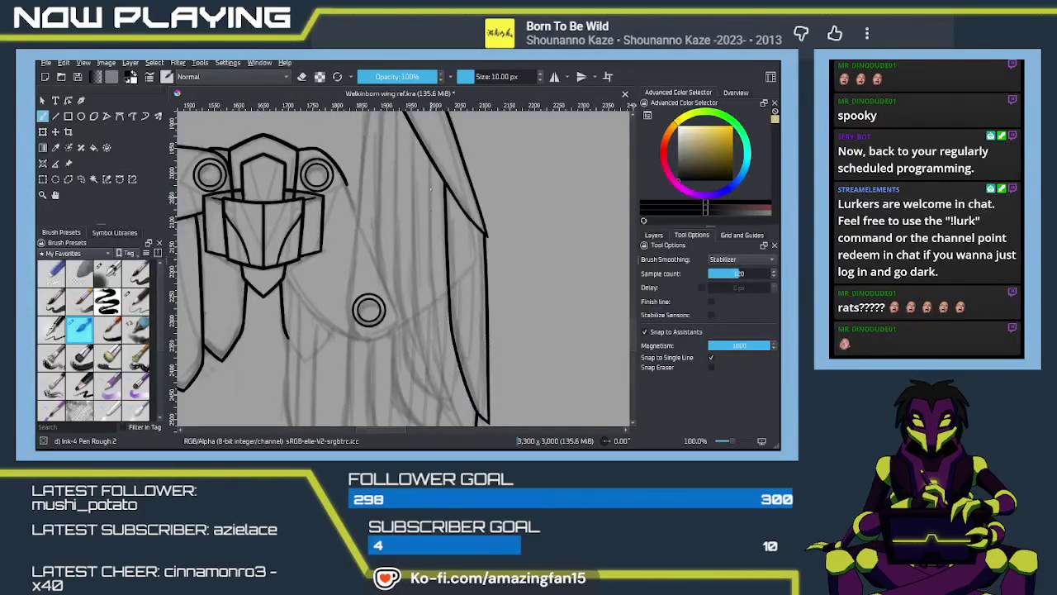
Ink the inner wing edge down to a second tip and remove the short tail beneath it
mouse_move(430, 177)
mouse_down()
mouse_move(441, 376)
mouse_move(440, 286)
mouse_move(427, 343)
mouse_move(408, 254)
mouse_up()
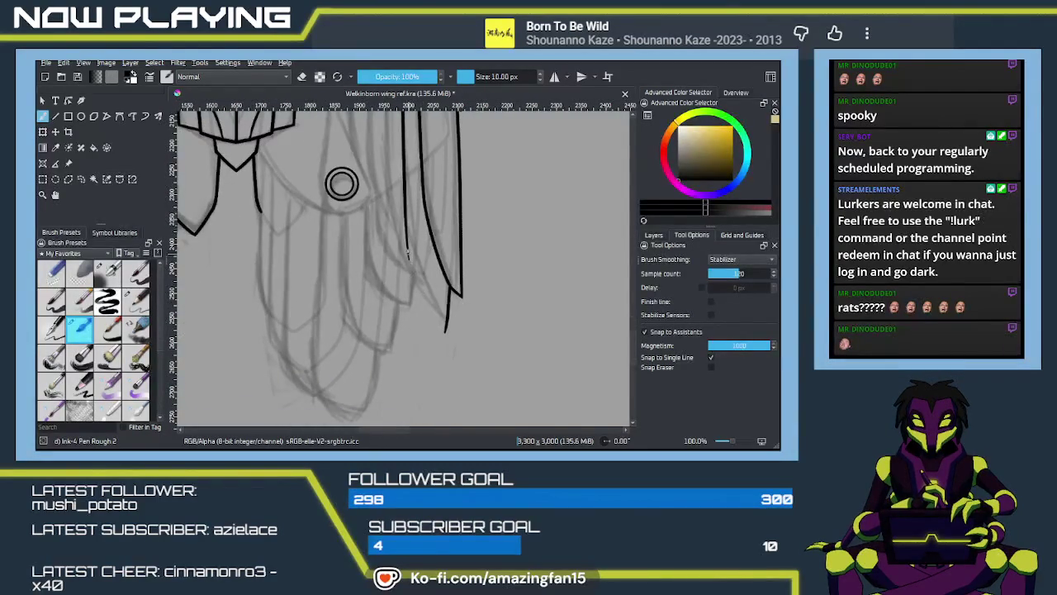
drag(406, 248, 453, 332)
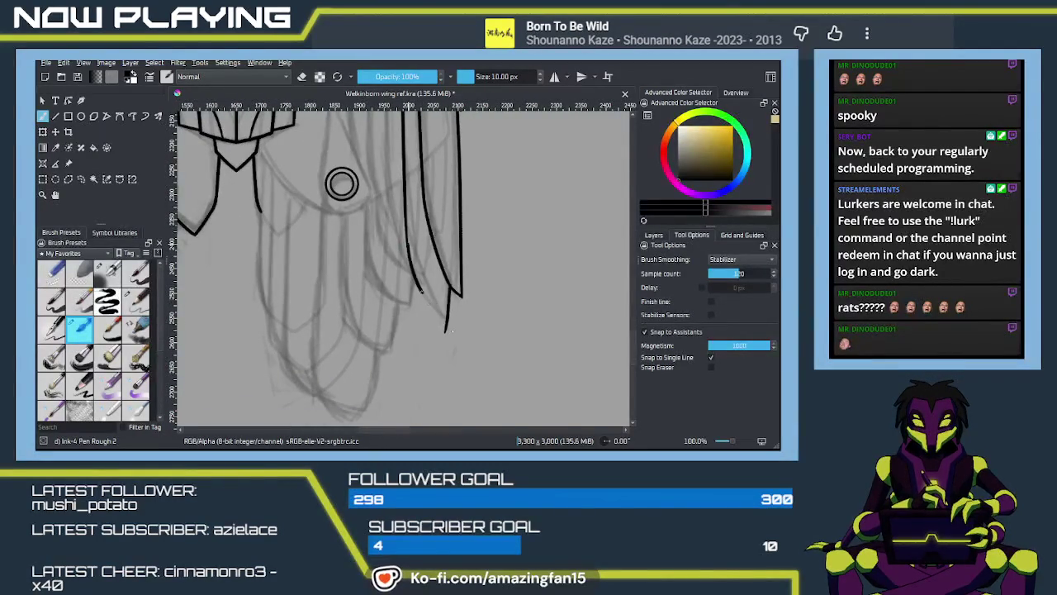
drag(408, 246, 447, 326)
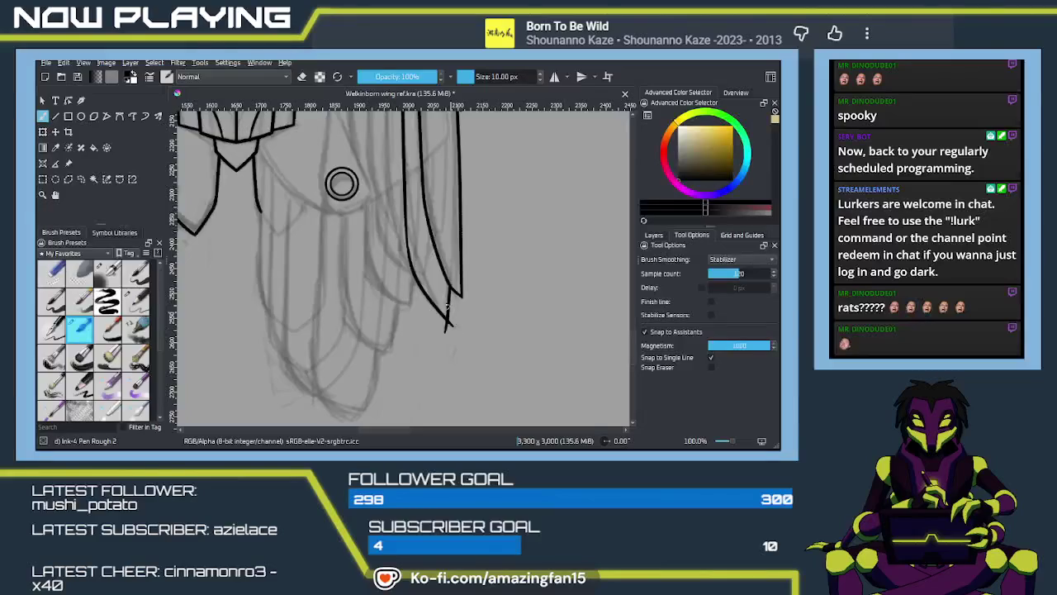
scroll(449, 312, up, 2)
scroll(422, 279, down, 2)
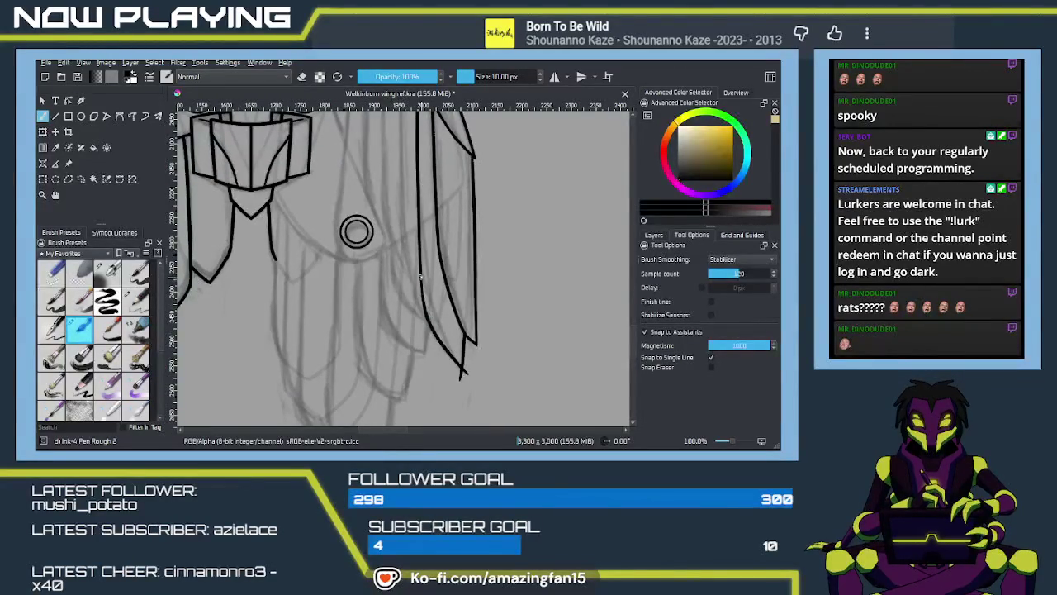
scroll(355, 231, up, 1)
drag(349, 212, 343, 133)
scroll(465, 315, up, 2)
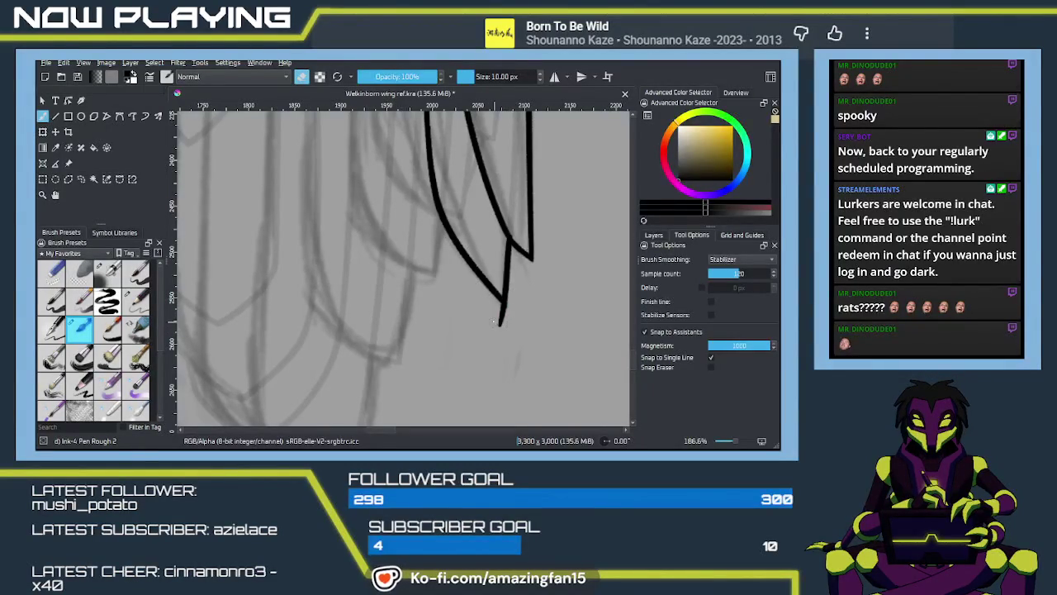
key(ctrl+z)
Switch the brush from eraser mode back to inking
key(e)
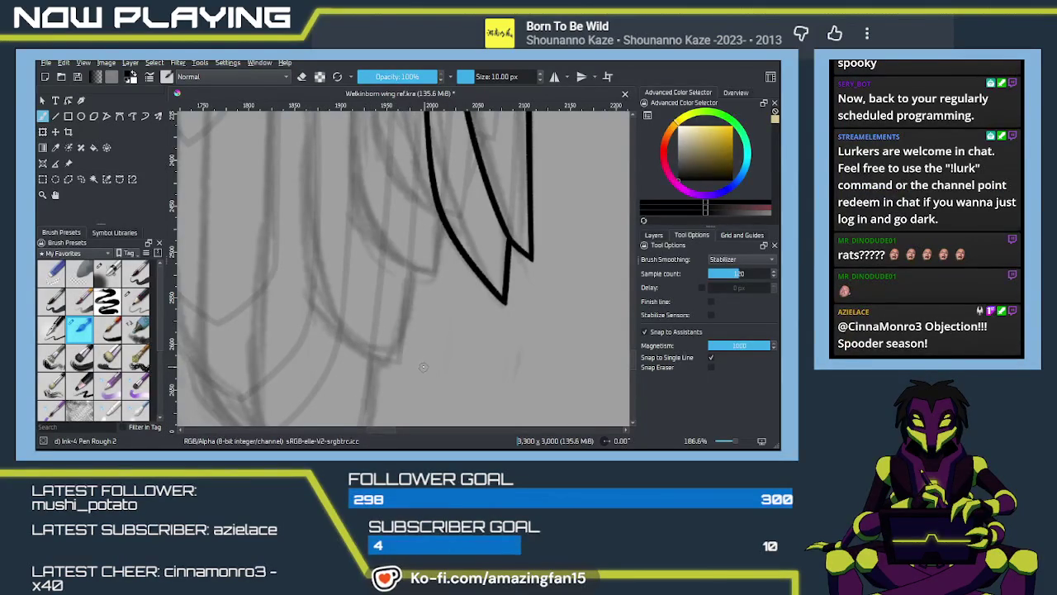
scroll(412, 353, down, 1)
Frame the top wing joint and draw a first vertical feather line down the wing
scroll(412, 355, down, 1)
scroll(411, 359, down, 1)
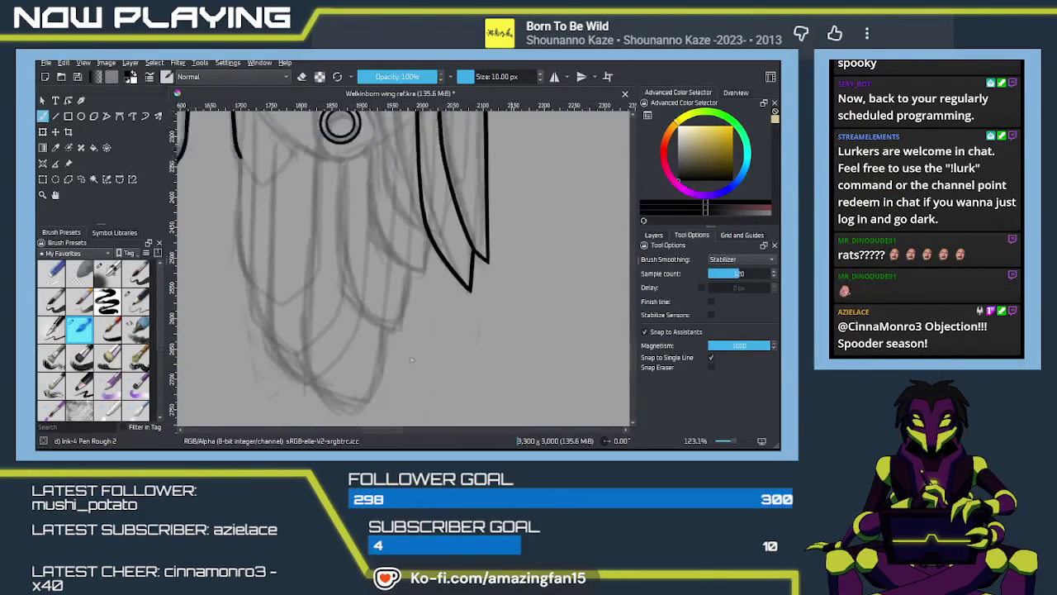
drag(428, 342, 432, 394)
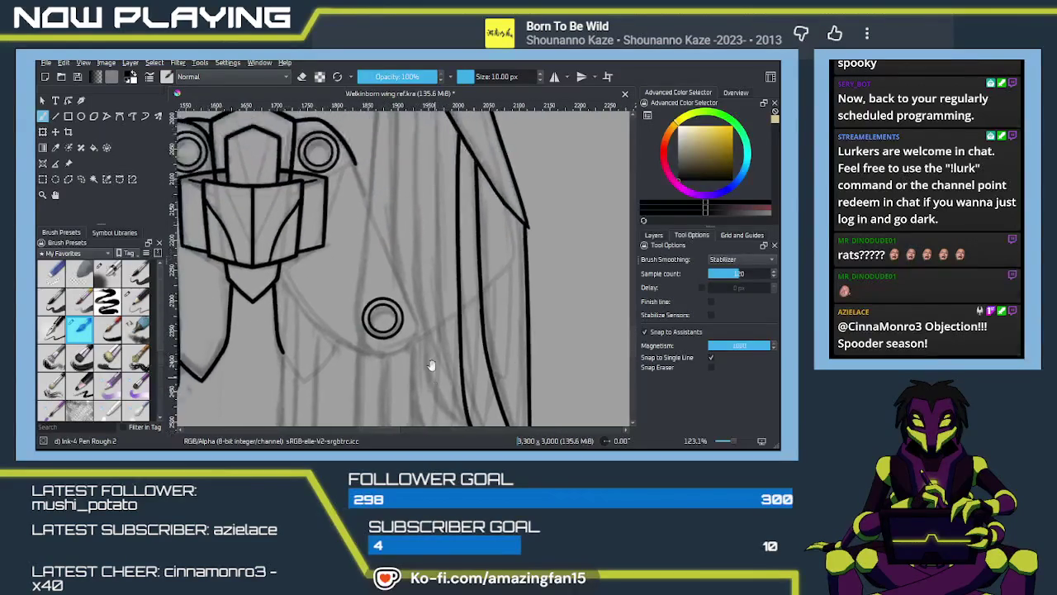
mouse_move(424, 277)
mouse_down()
mouse_move(431, 243)
mouse_move(444, 293)
mouse_up()
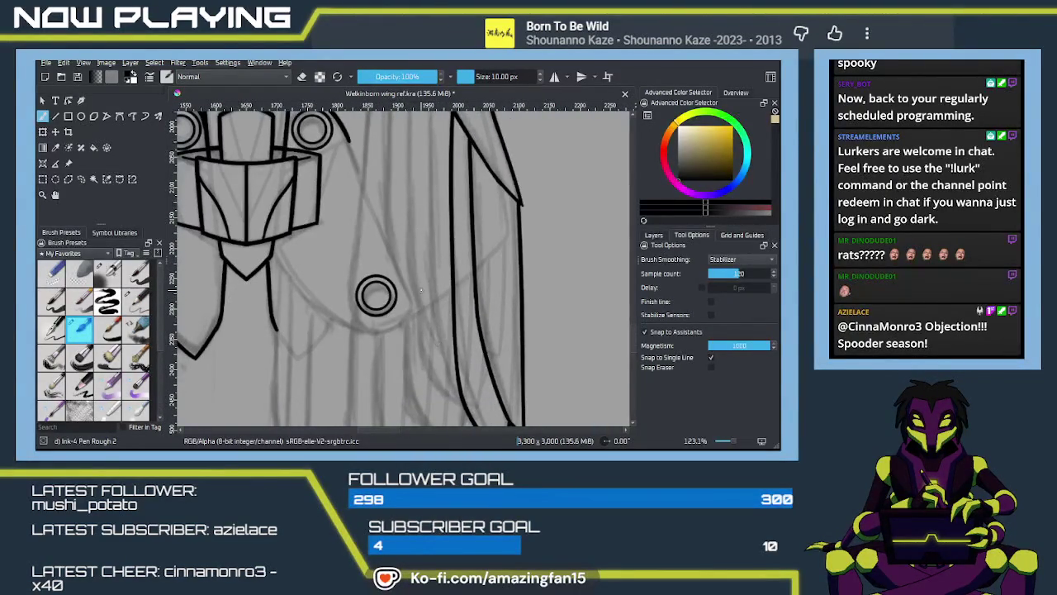
scroll(420, 291, down, 2)
drag(417, 284, 436, 279)
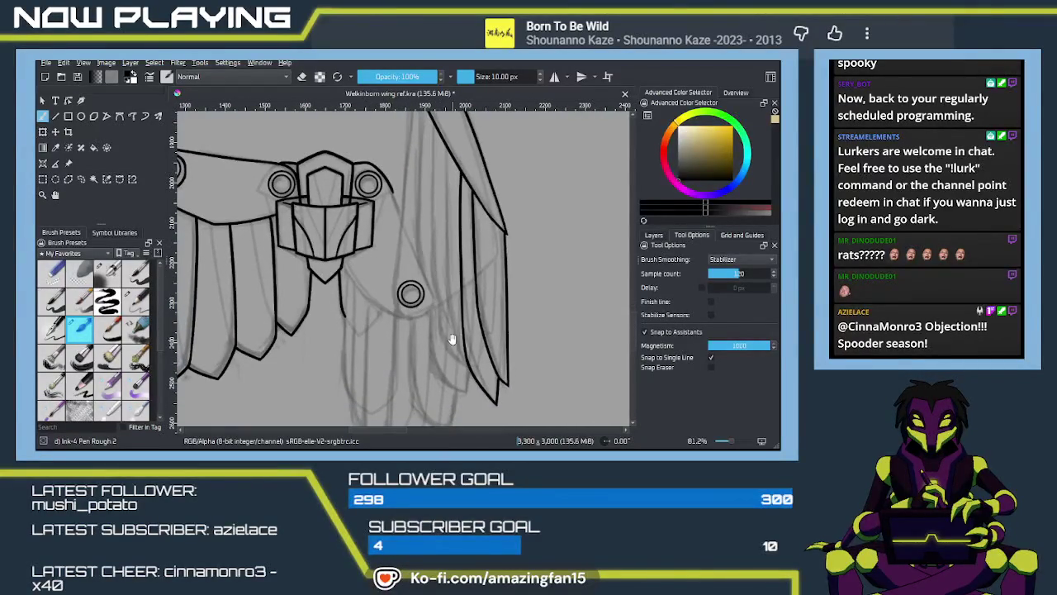
drag(452, 338, 446, 316)
drag(441, 258, 451, 462)
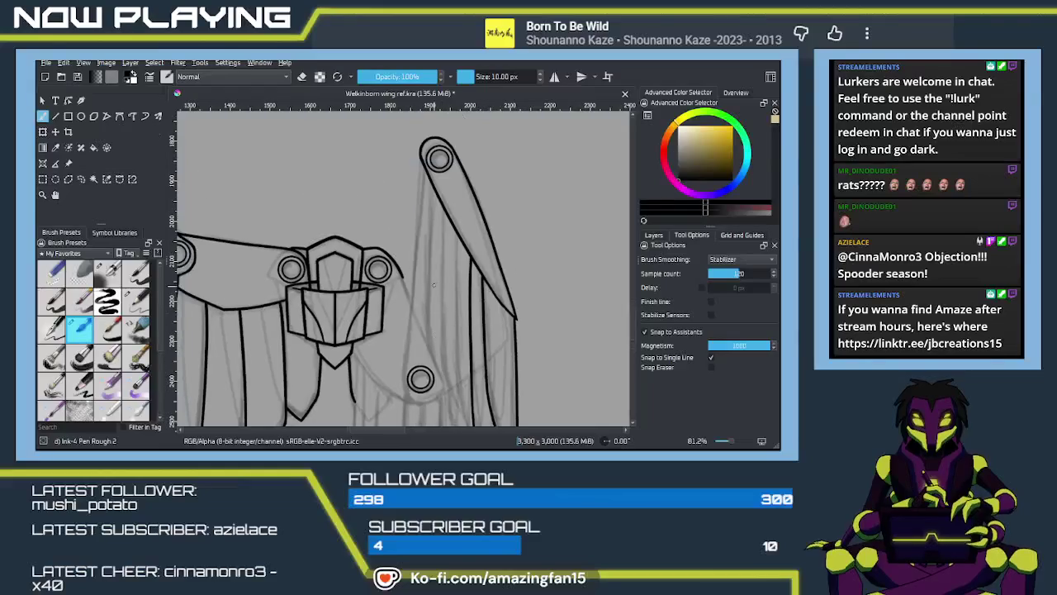
mouse_move(438, 300)
mouse_down()
mouse_move(428, 209)
mouse_move(440, 157)
mouse_move(437, 264)
mouse_up()
key(ctrl+z)
drag(439, 152, 439, 336)
Redraw the vertical feather line several times until it sits cleanly beside the wing
key(ctrl+z)
drag(441, 150, 442, 330)
key(ctrl+z)
drag(436, 152, 432, 326)
key(ctrl+z)
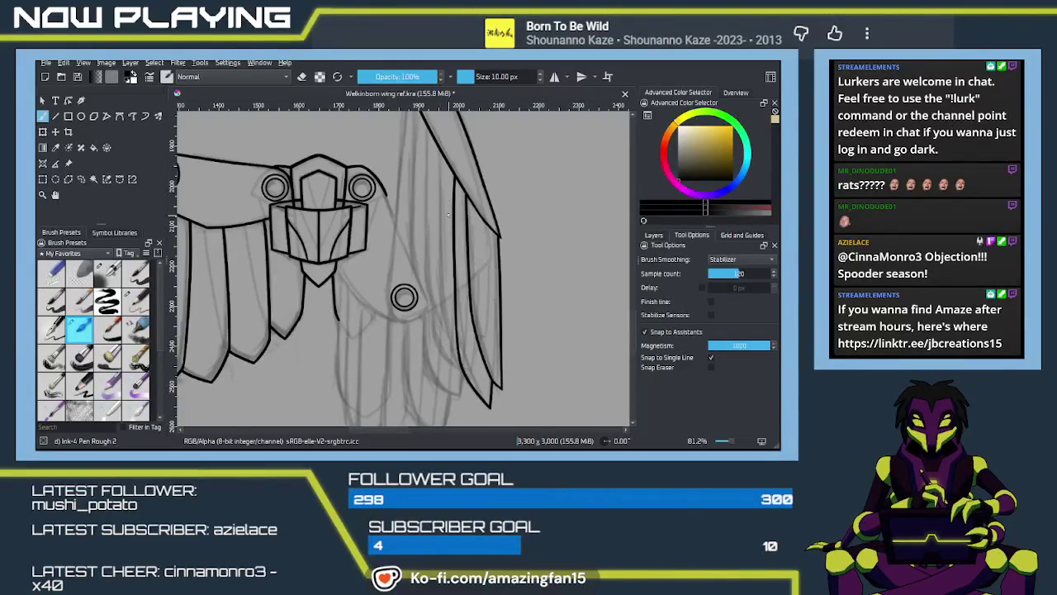
drag(439, 150, 443, 337)
key(ctrl+z)
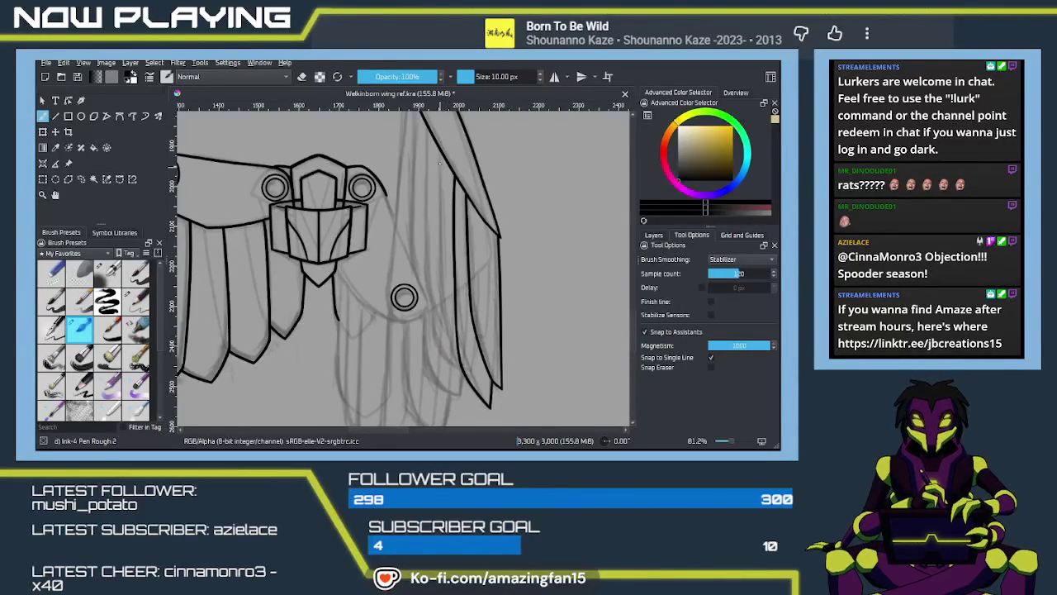
drag(439, 151, 447, 338)
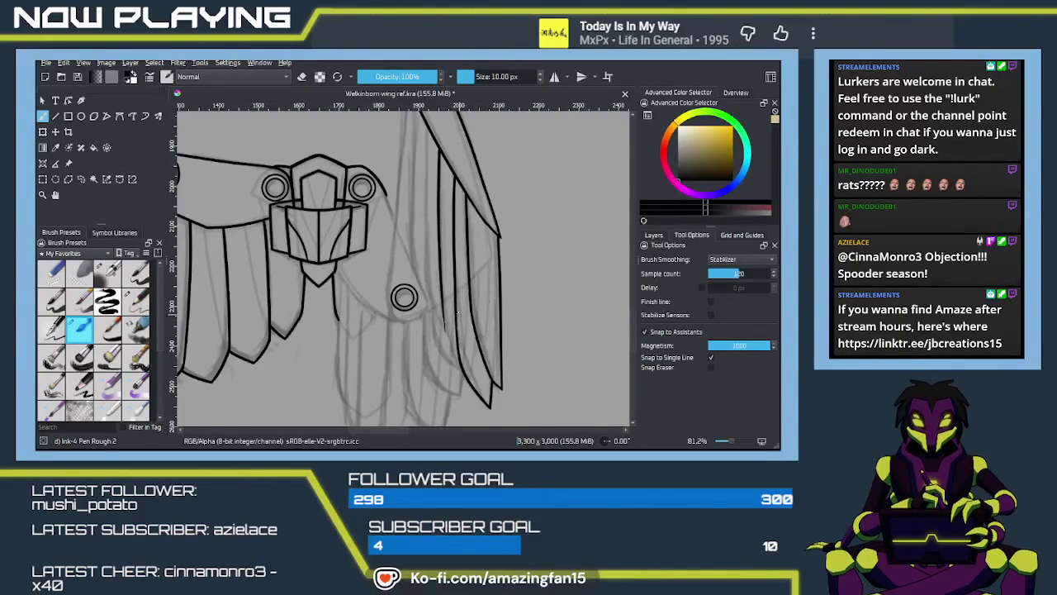
Ink the lower feather stroke along the wing line and an inner feather line with a tapered end
scroll(446, 321, up, 3)
mouse_move(459, 307)
mouse_down()
mouse_move(446, 279)
mouse_move(469, 350)
mouse_up()
key(ctrl+z)
drag(444, 270, 474, 358)
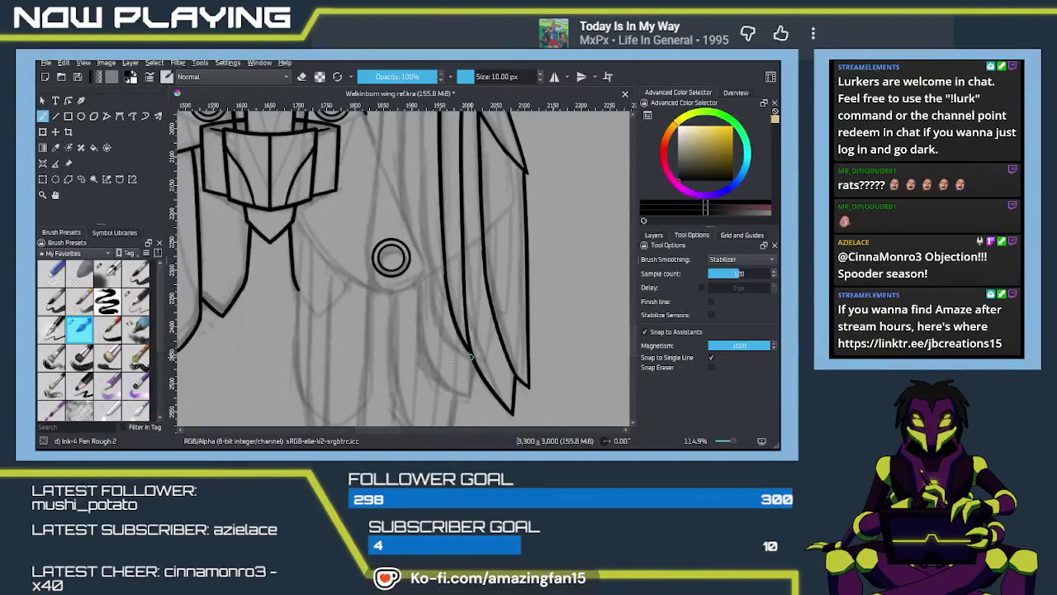
drag(450, 277, 474, 352)
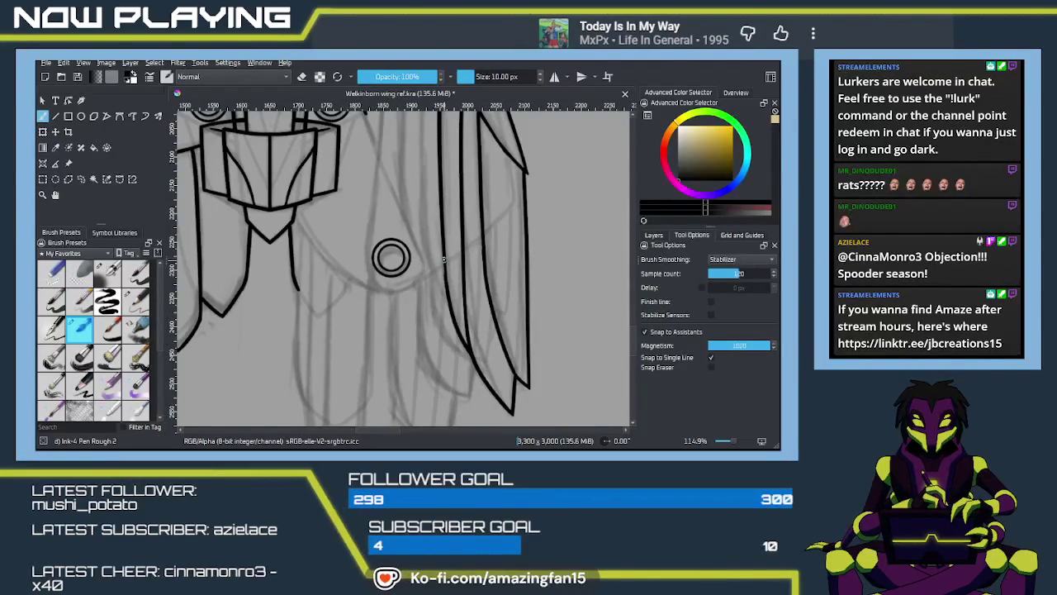
Ink another vertical feather line down the wing, redrawing it shorter at the right length
scroll(443, 264, up, 3)
scroll(438, 264, up, 2)
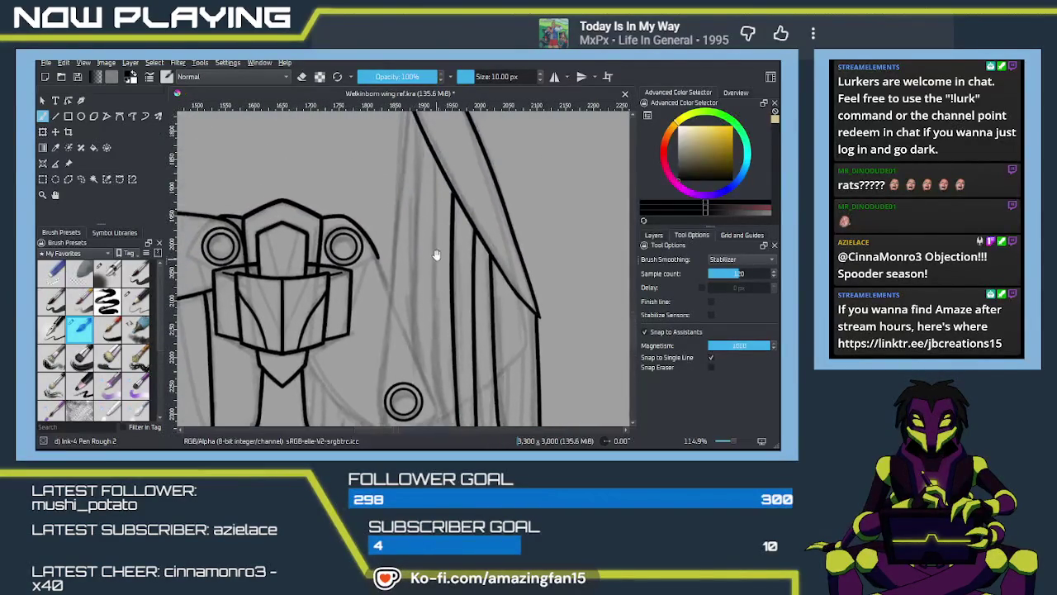
drag(437, 275, 420, 186)
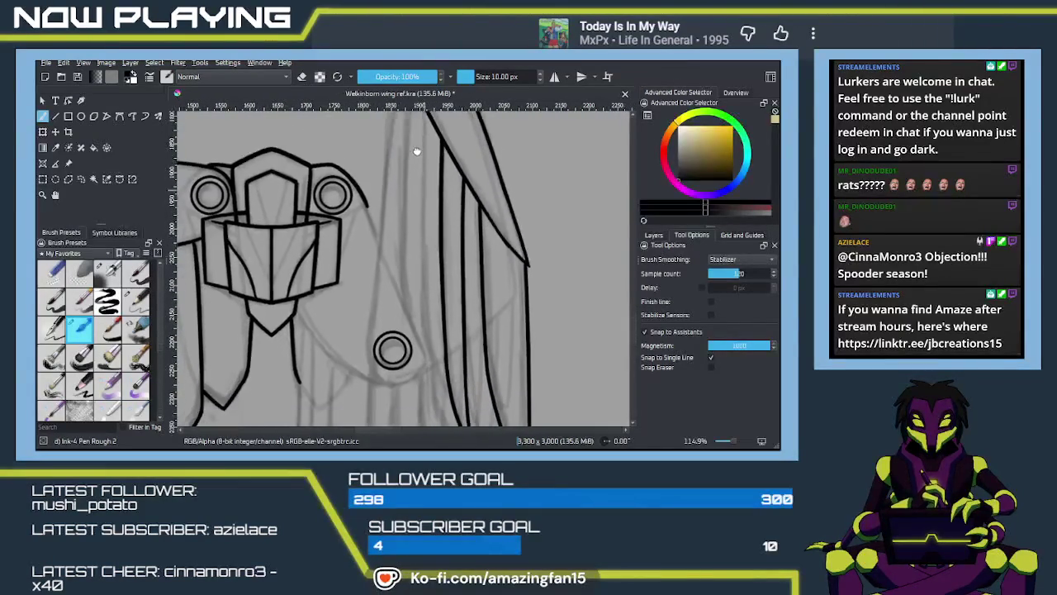
drag(423, 150, 421, 389)
key(ctrl+z)
mouse_move(424, 151)
mouse_down()
mouse_move(422, 380)
mouse_move(416, 269)
mouse_move(432, 321)
mouse_up()
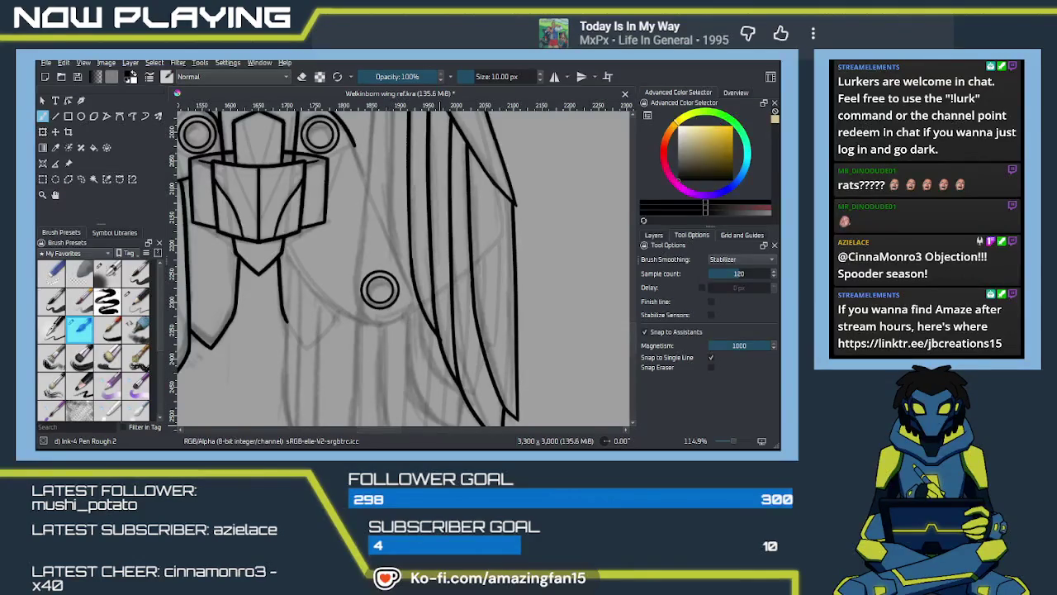
scroll(427, 313, up, 1)
Ink a vertical feather line down from the upper joint, redrawing it once
mouse_move(427, 313)
mouse_down()
mouse_move(440, 381)
mouse_move(407, 303)
mouse_up()
drag(412, 263, 417, 226)
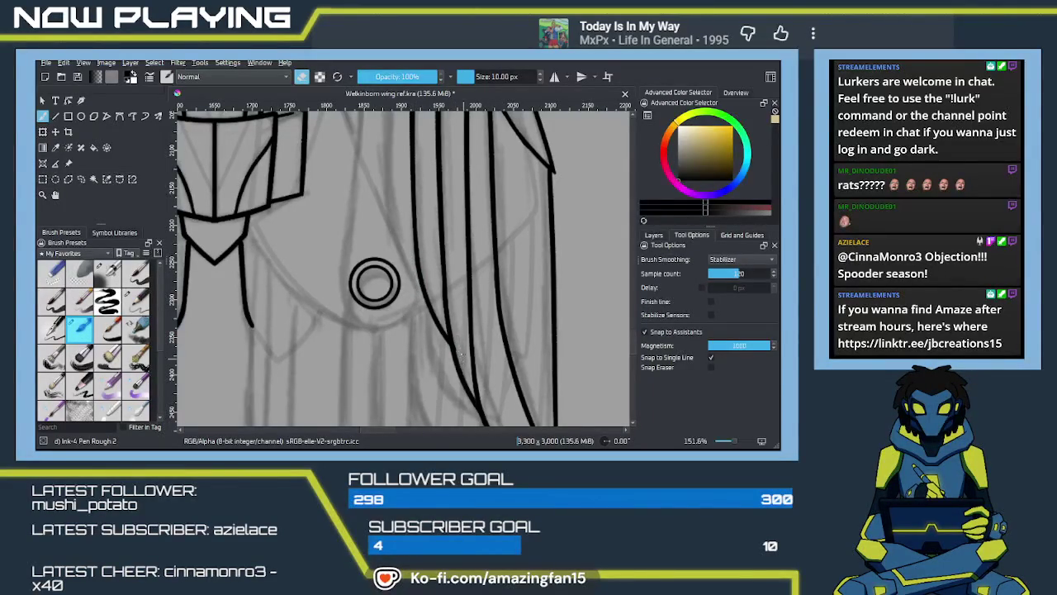
scroll(474, 336, down, 3)
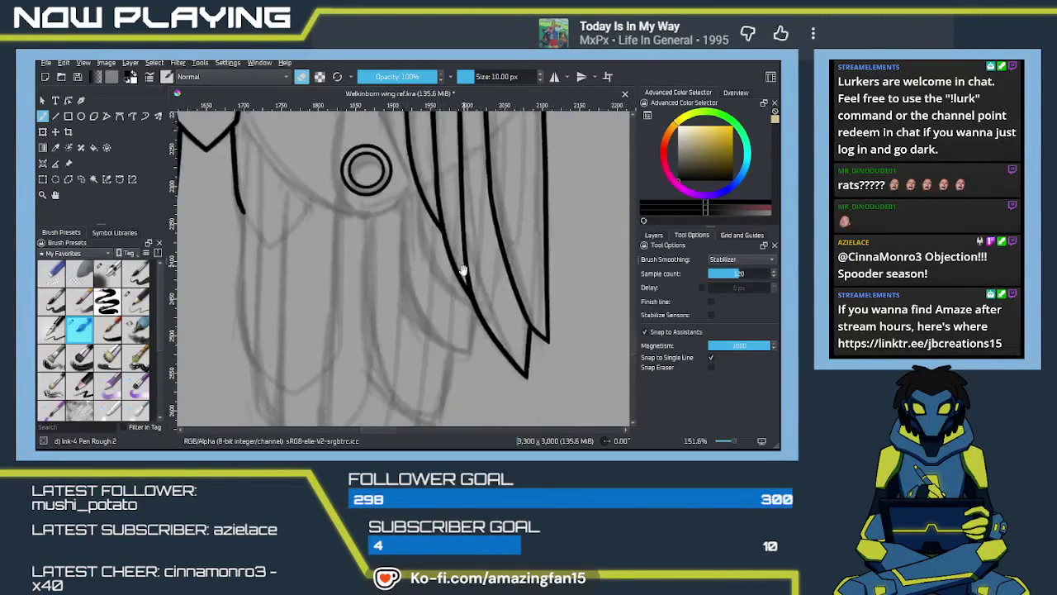
scroll(463, 364, down, 3)
drag(453, 389, 418, 238)
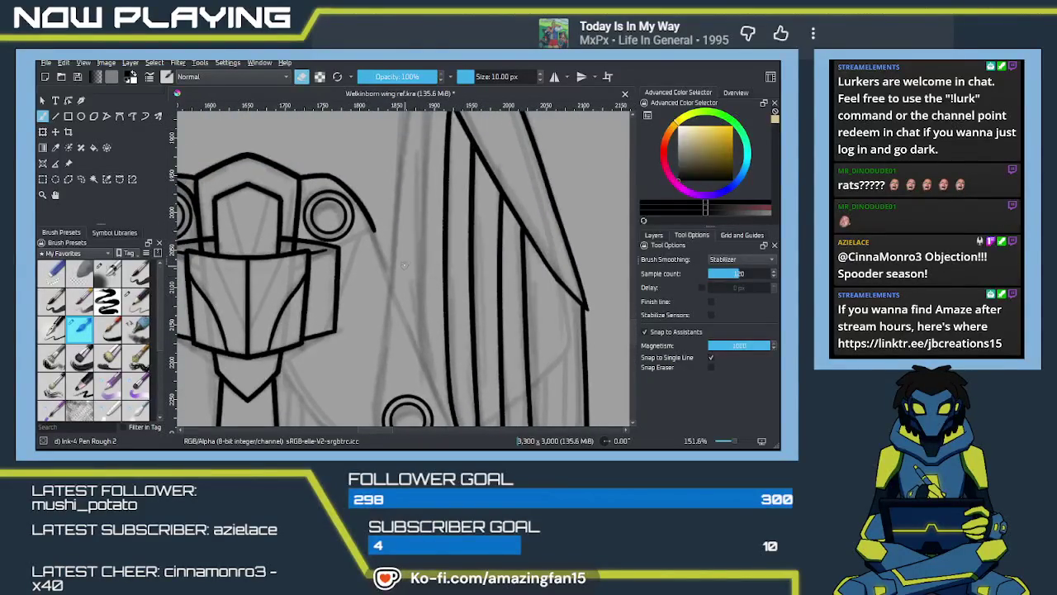
scroll(428, 197, down, 1)
scroll(423, 211, down, 1)
scroll(418, 227, down, 1)
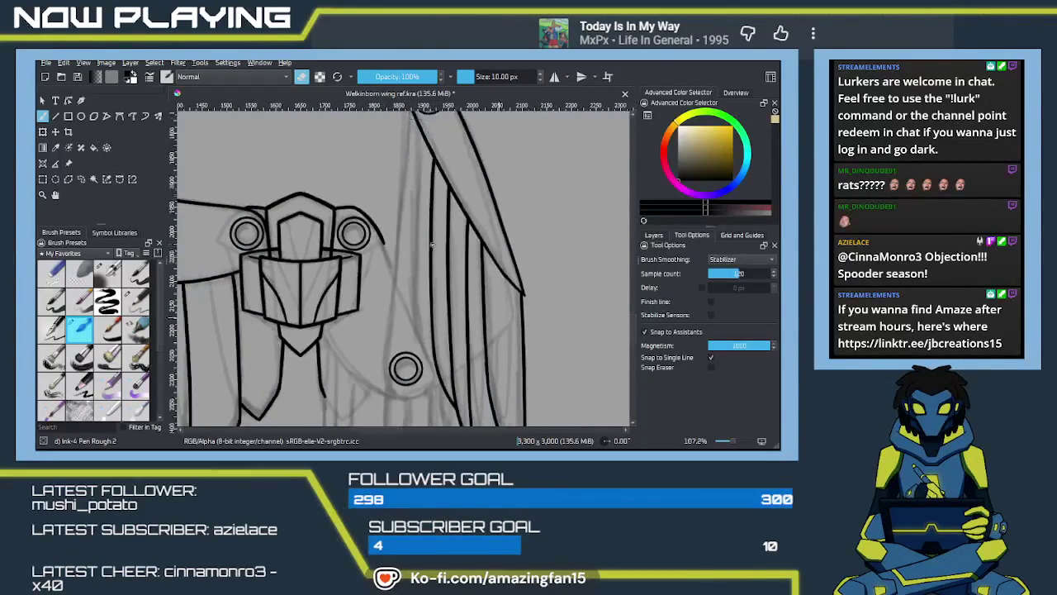
scroll(414, 245, down, 1)
drag(414, 212, 414, 254)
mouse_move(421, 179)
mouse_down()
mouse_move(417, 339)
mouse_move(415, 294)
mouse_move(421, 324)
mouse_move(517, 315)
mouse_move(439, 234)
mouse_move(421, 175)
mouse_move(433, 343)
mouse_up()
key(ctrl+z)
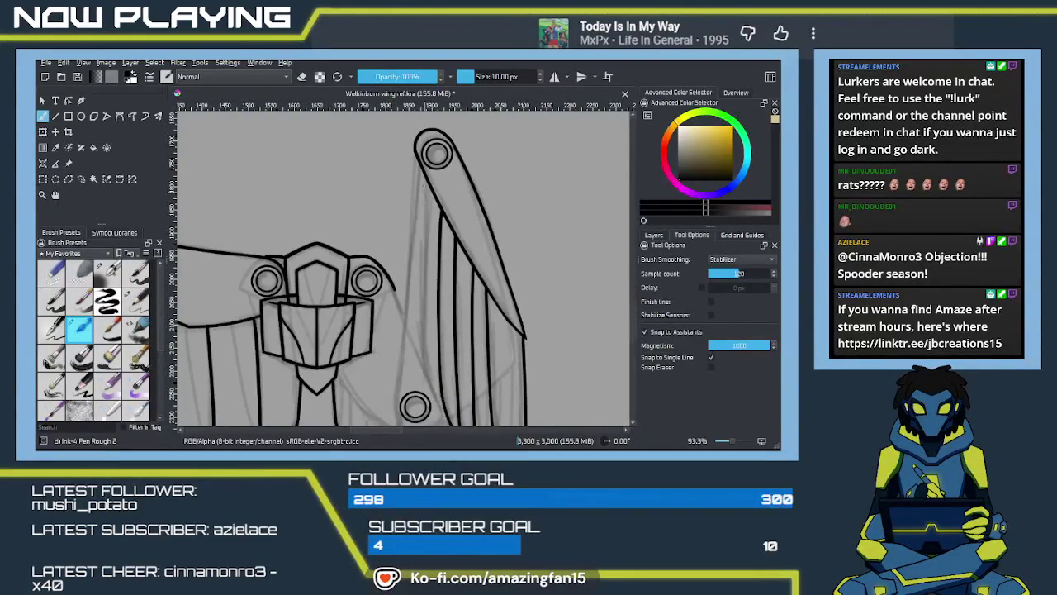
drag(424, 173, 424, 334)
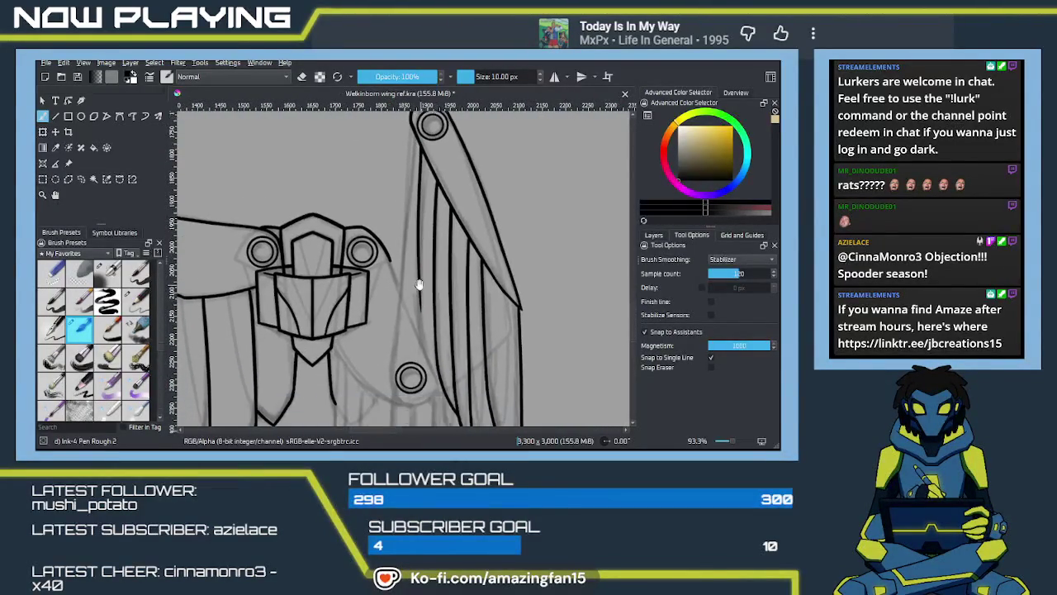
Draw a straight line down from the top joint circle
drag(425, 330, 422, 223)
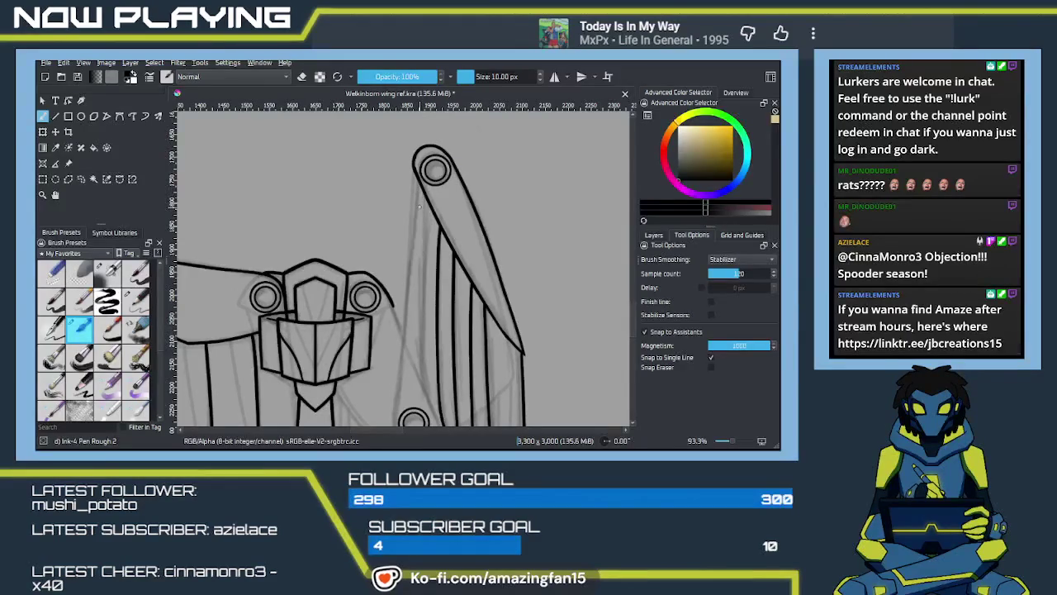
mouse_move(421, 184)
mouse_down()
mouse_move(422, 355)
mouse_move(422, 262)
mouse_up()
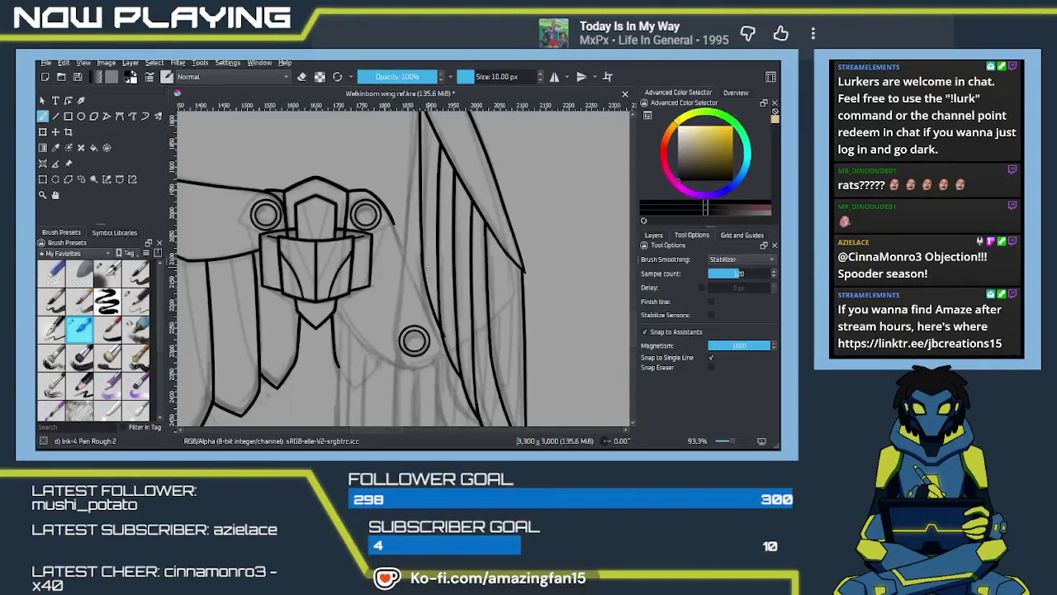
scroll(399, 298, up, 2)
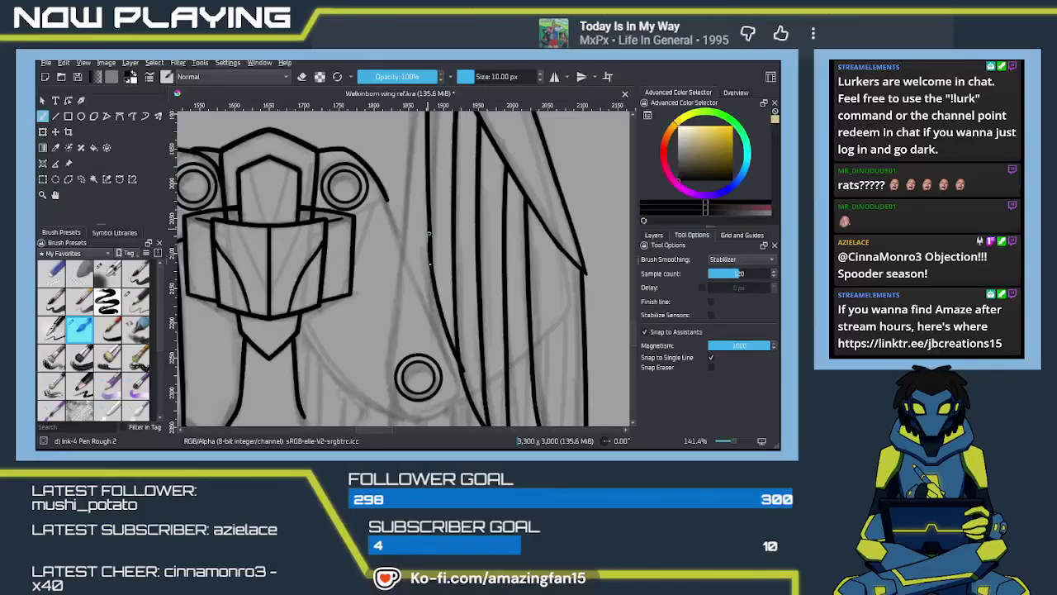
key(e)
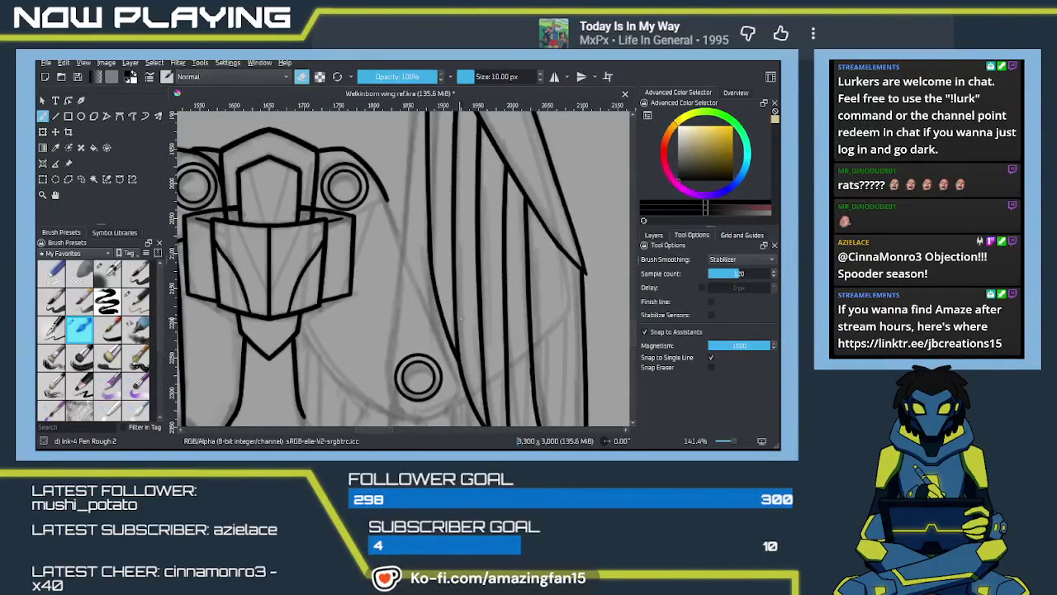
key(e)
scroll(450, 297, up, 5)
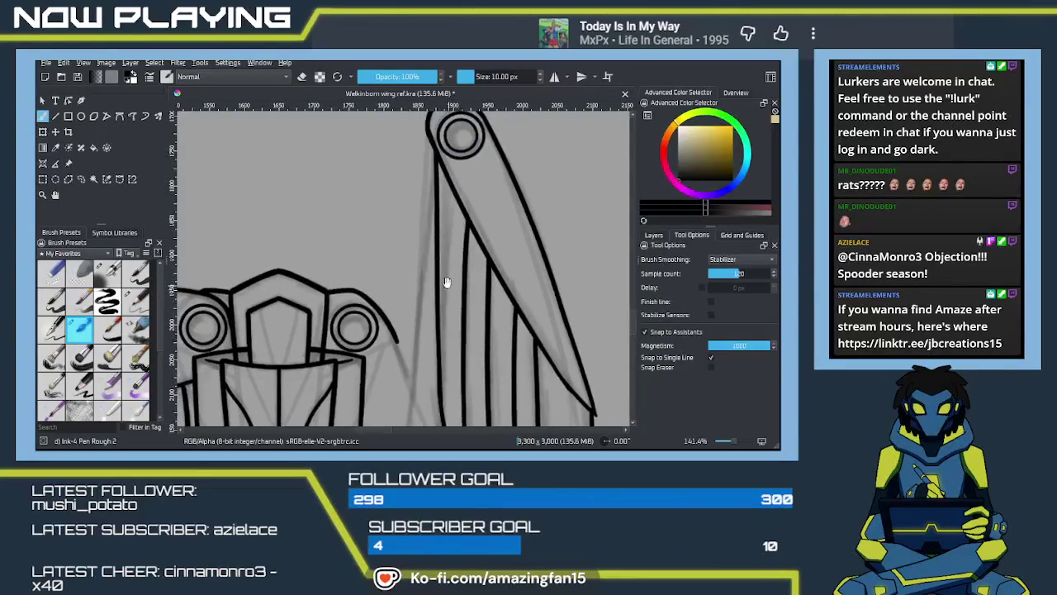
scroll(448, 302, down, 5)
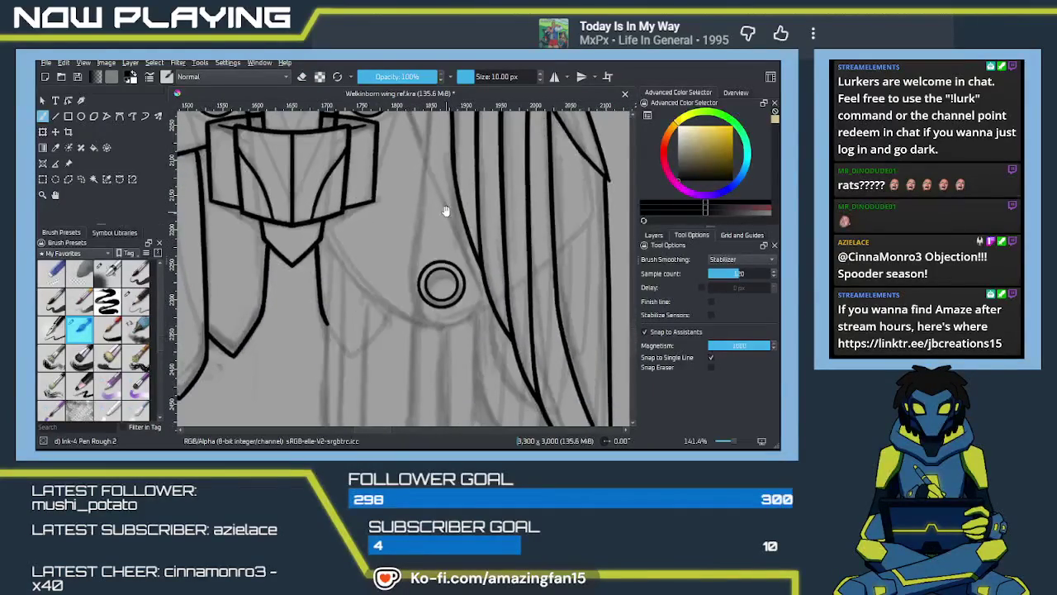
Draw the long curved feather edge from the top circle, retrying it until clean
drag(446, 232, 438, 299)
ctrl+scroll(438, 299, down, 2)
ctrl+scroll(437, 294, down, 1)
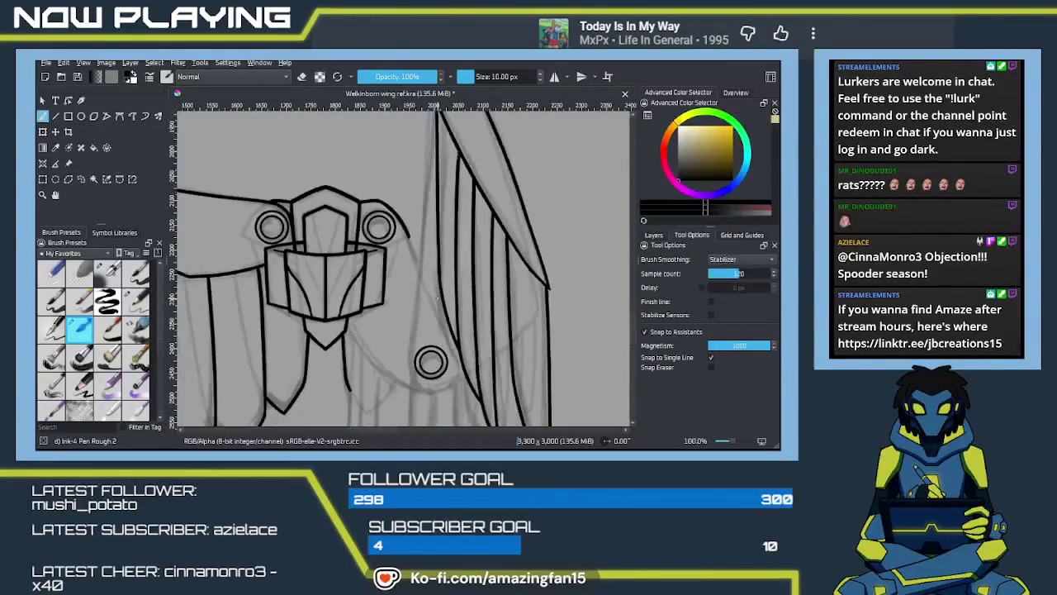
ctrl+scroll(434, 288, up, 2)
ctrl+scroll(429, 288, up, 1)
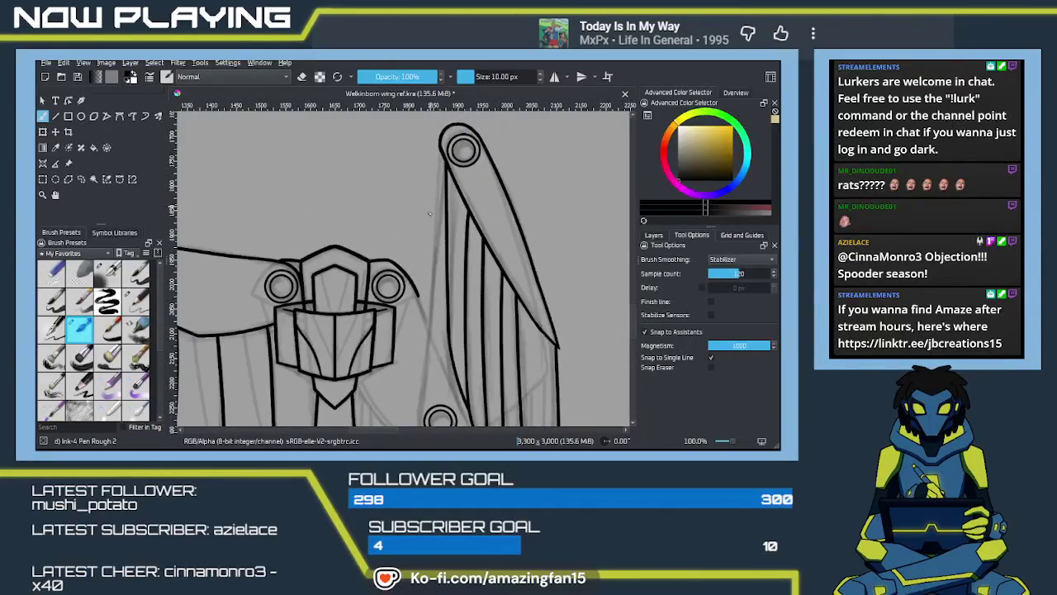
ctrl+scroll(429, 264, down, 2)
ctrl+scroll(428, 239, up, 1)
ctrl+scroll(428, 237, up, 2)
ctrl+scroll(426, 147, down, 2)
drag(435, 137, 418, 376)
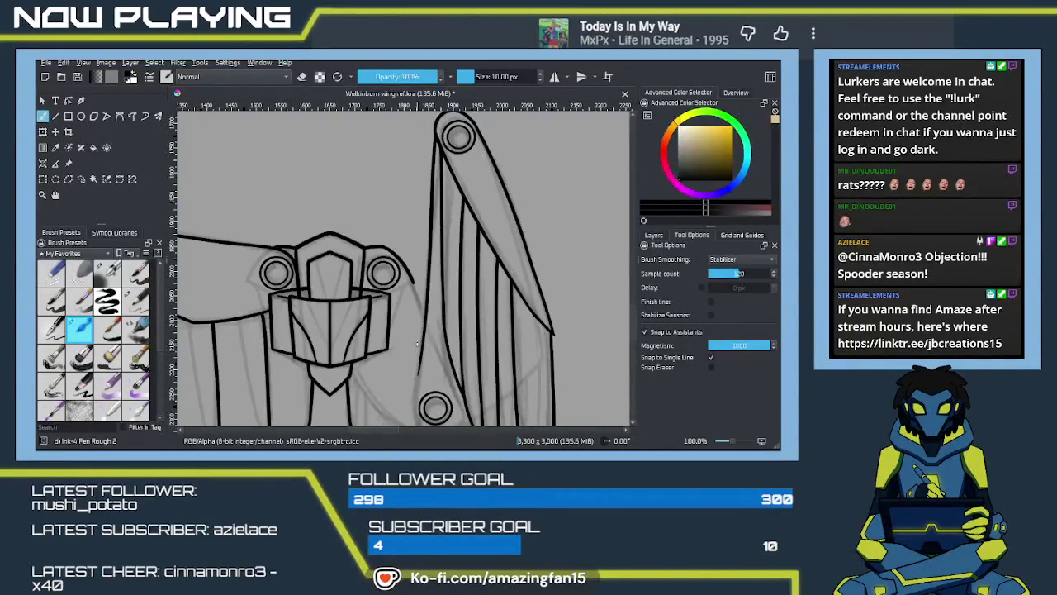
key(ctrl+z)
drag(435, 134, 417, 371)
key(ctrl+z)
drag(436, 135, 418, 353)
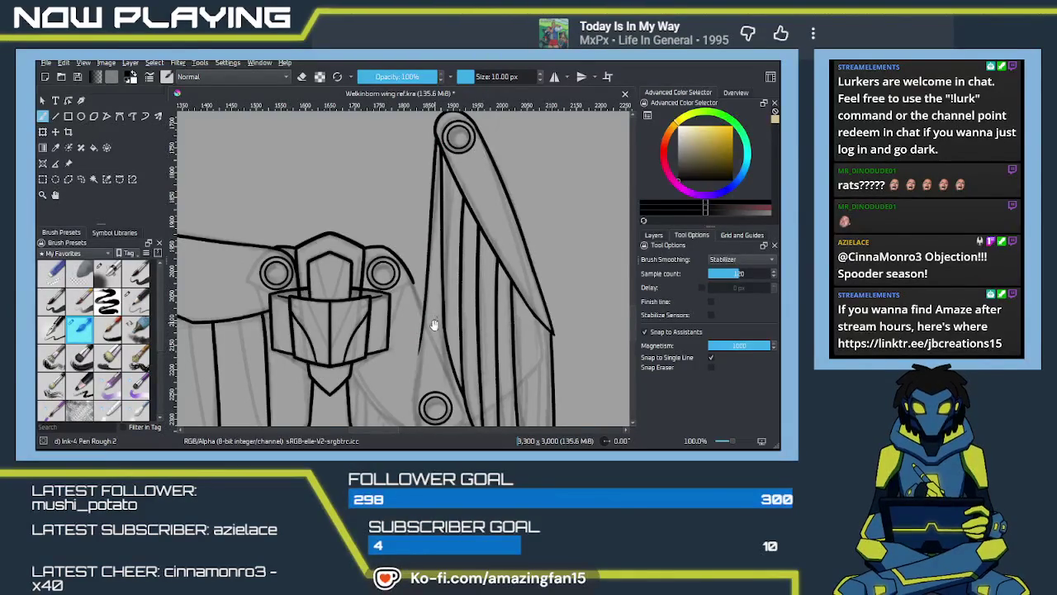
Extend the curve further down and sweep it up-right beneath the small circle
scroll(434, 325, down, 2)
scroll(428, 264, down, 2)
drag(427, 176, 417, 264)
key(ctrl+z)
drag(425, 177, 418, 262)
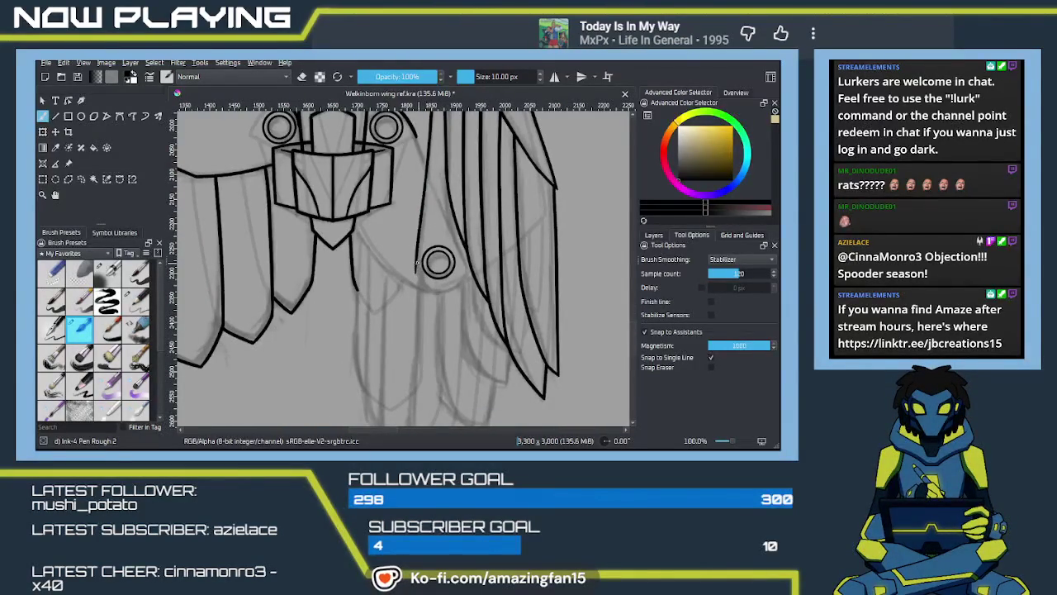
key(ctrl+z)
drag(451, 284, 468, 276)
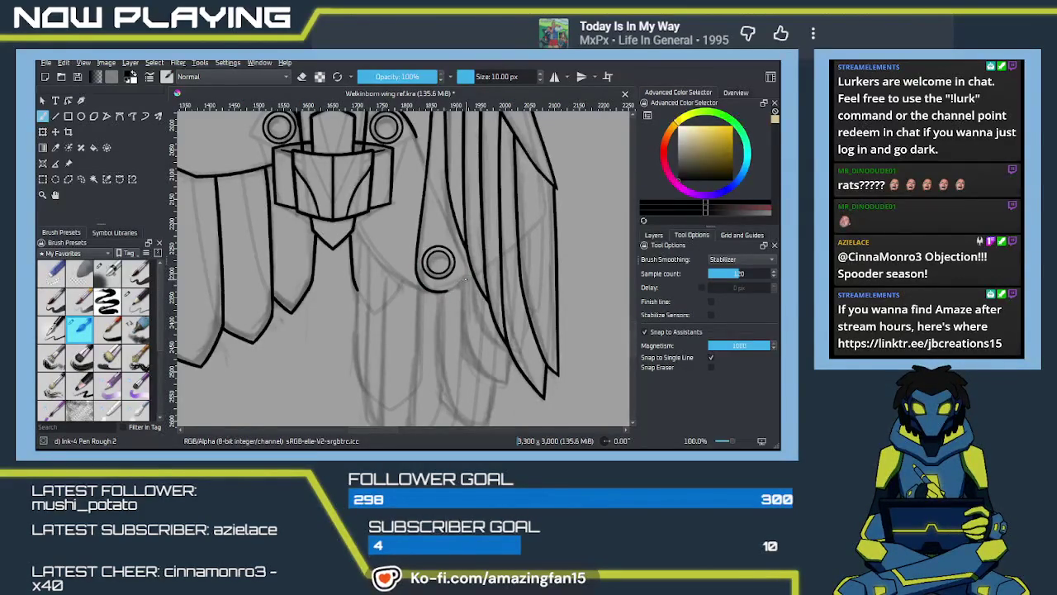
mouse_move(468, 274)
mouse_down()
mouse_move(465, 315)
mouse_move(491, 302)
mouse_up()
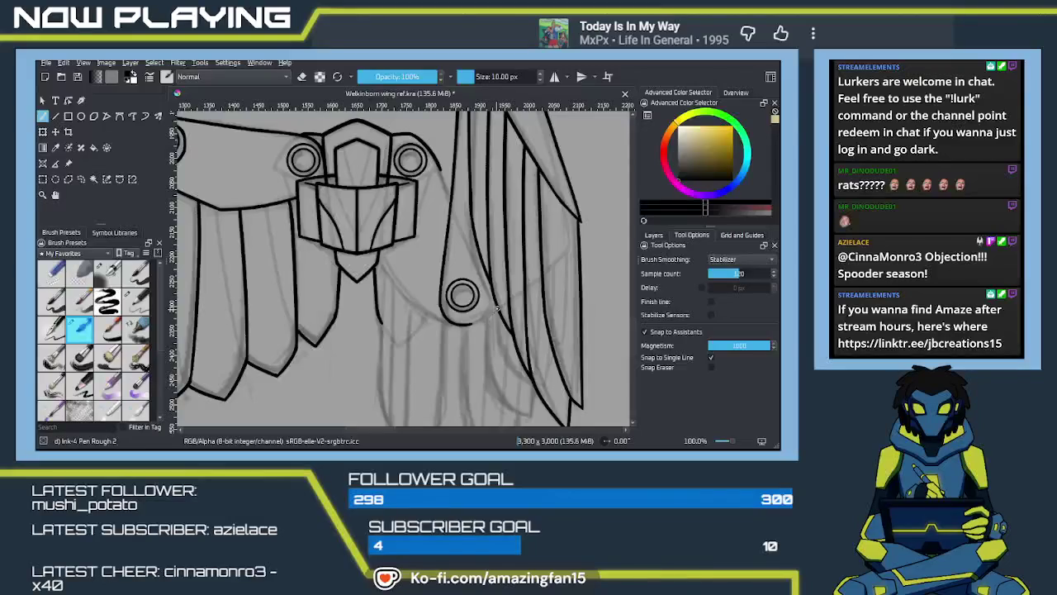
Add a short stroke below the lower circle and zoom in on the feathers
drag(461, 325, 496, 310)
key(plus)
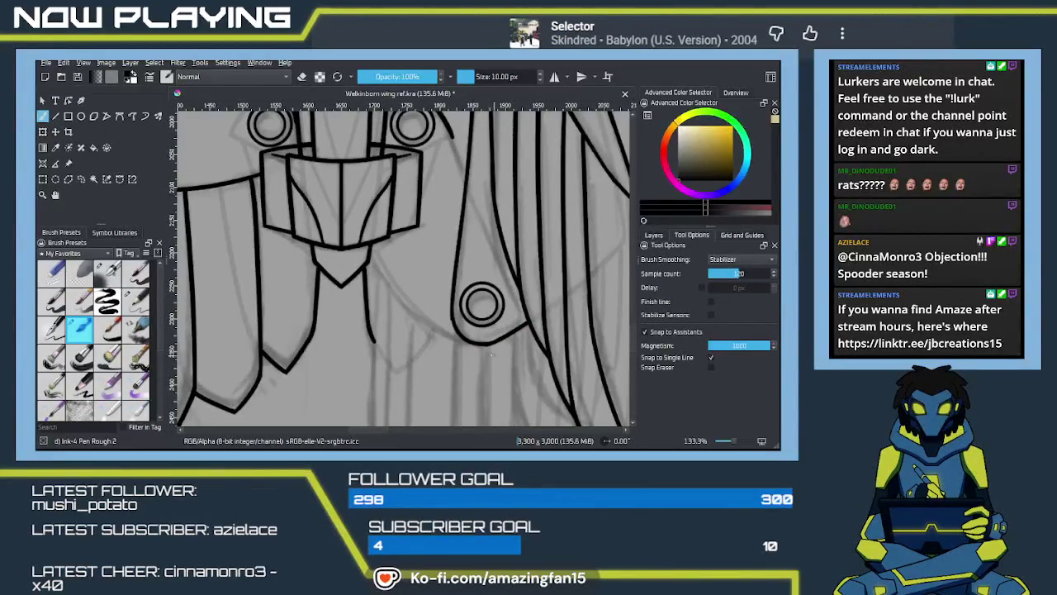
key(e)
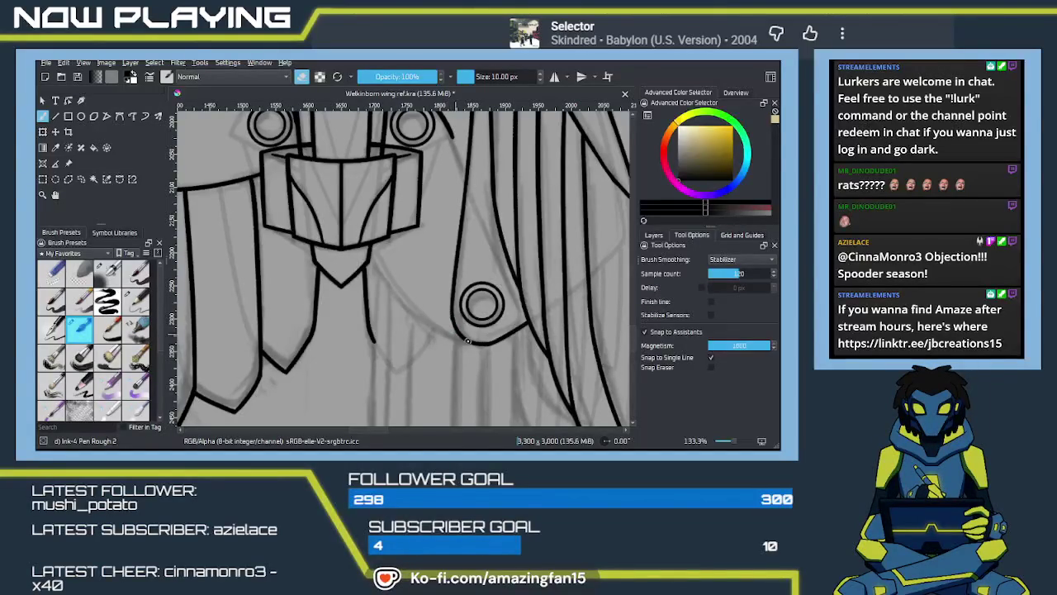
drag(455, 332, 475, 294)
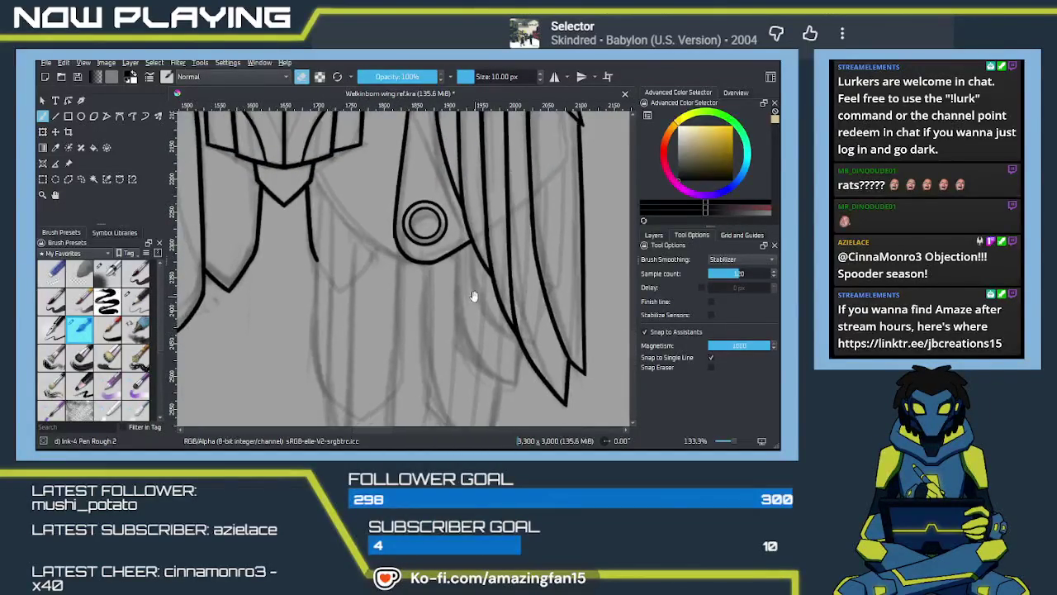
key(e)
drag(500, 341, 462, 273)
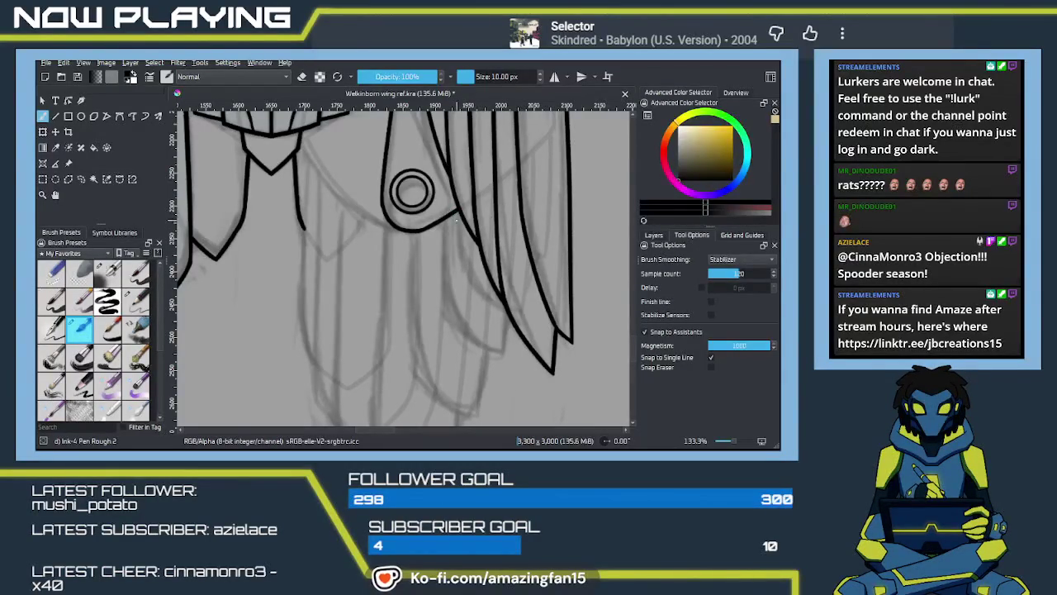
Ink feather edges down from the joint, curving one to a pointed tip joined to the upper line
drag(456, 213, 462, 265)
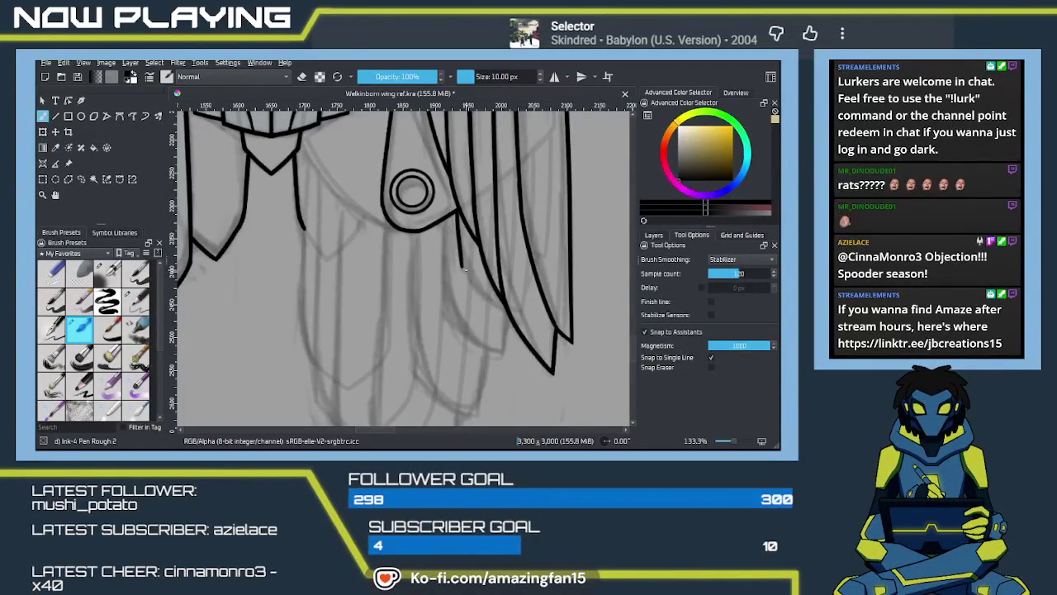
key(ctrl+z)
mouse_move(462, 264)
mouse_down()
mouse_move(508, 310)
mouse_move(460, 281)
mouse_up()
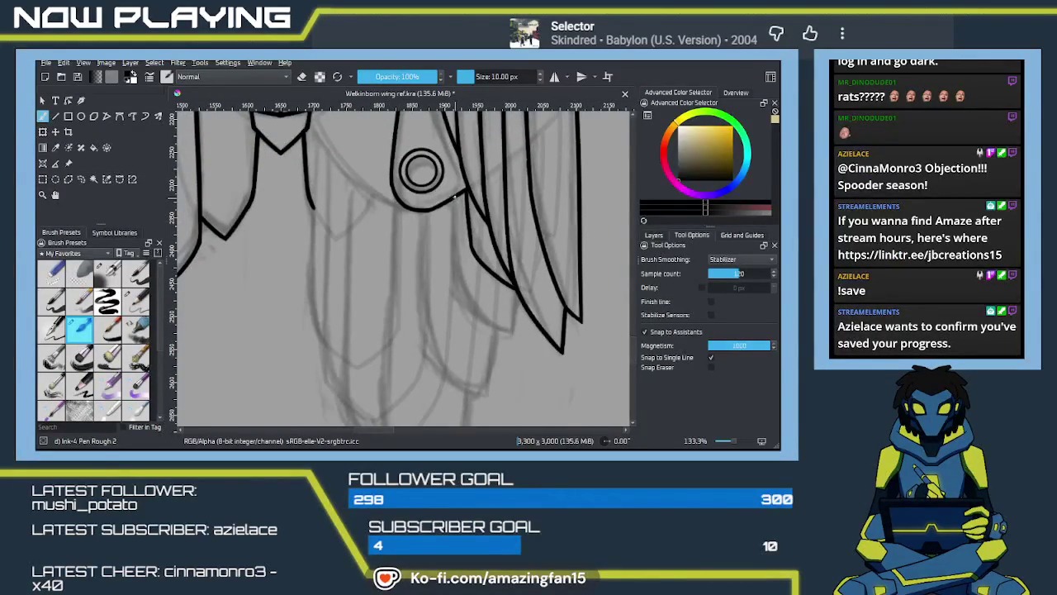
drag(455, 195, 454, 277)
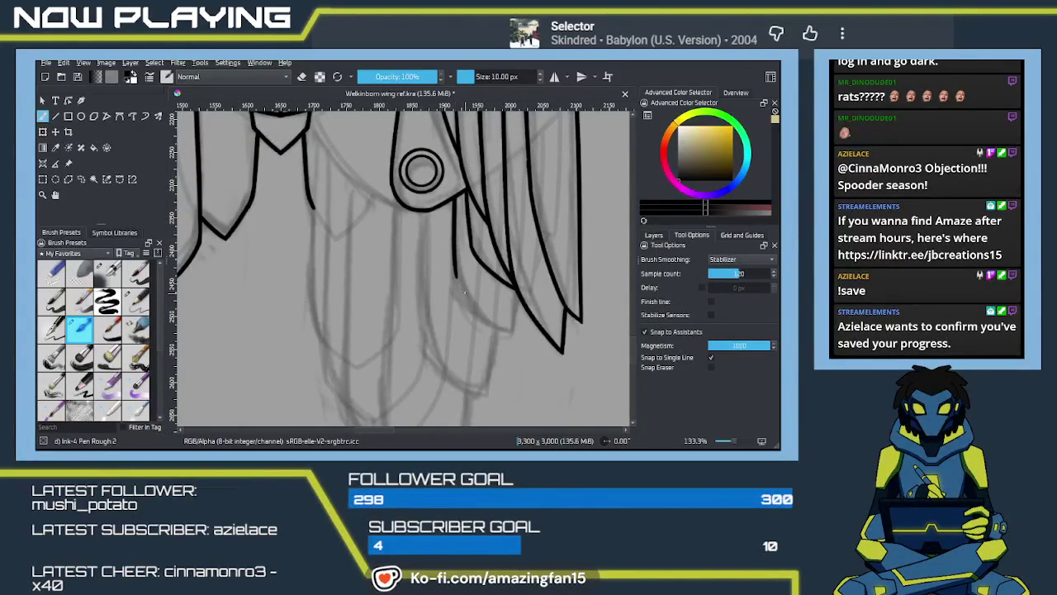
drag(456, 272, 507, 334)
key(ctrl+z)
drag(455, 274, 518, 335)
drag(516, 289, 512, 336)
Save the drawing and erase the small overshoot near the feather tip
key(e)
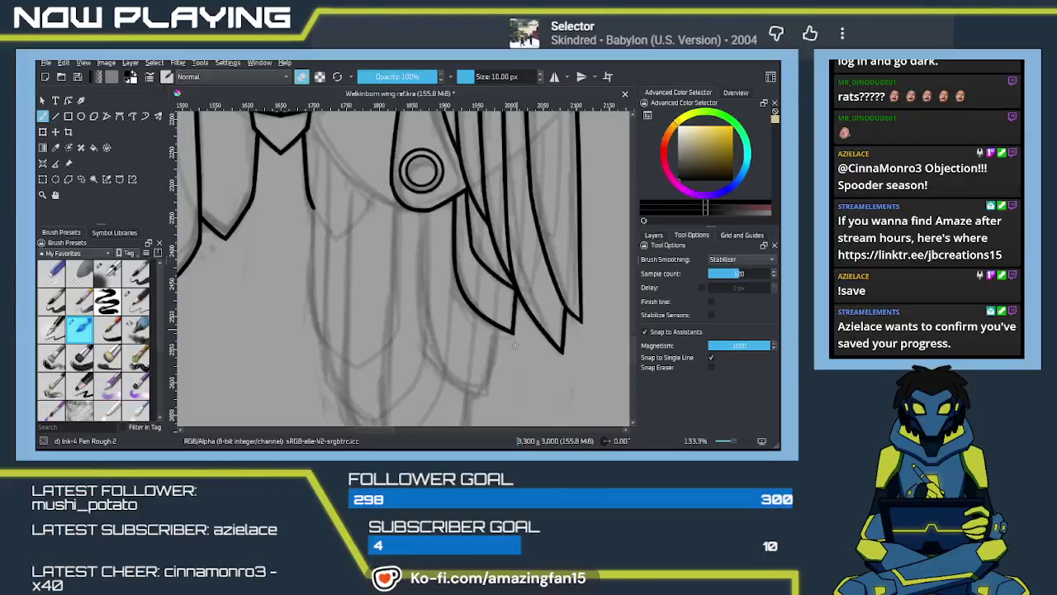
key(e)
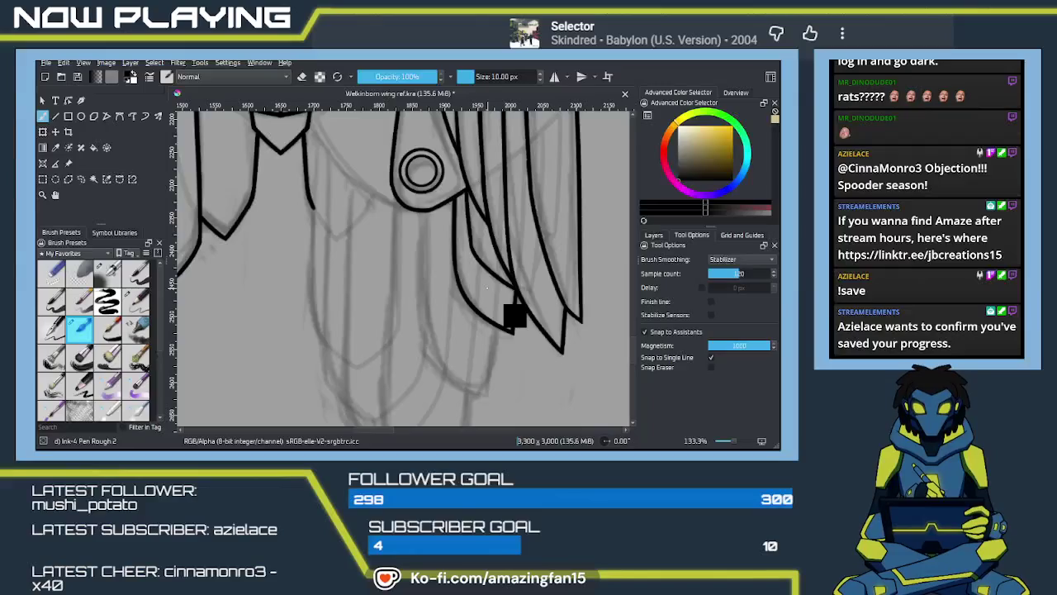
key(ctrl+s)
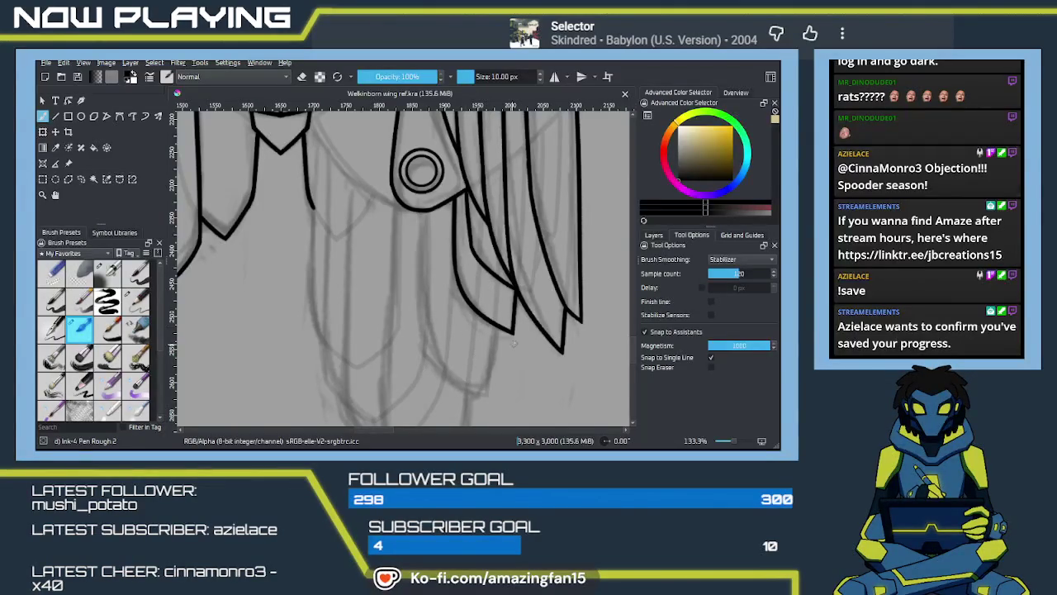
key(e)
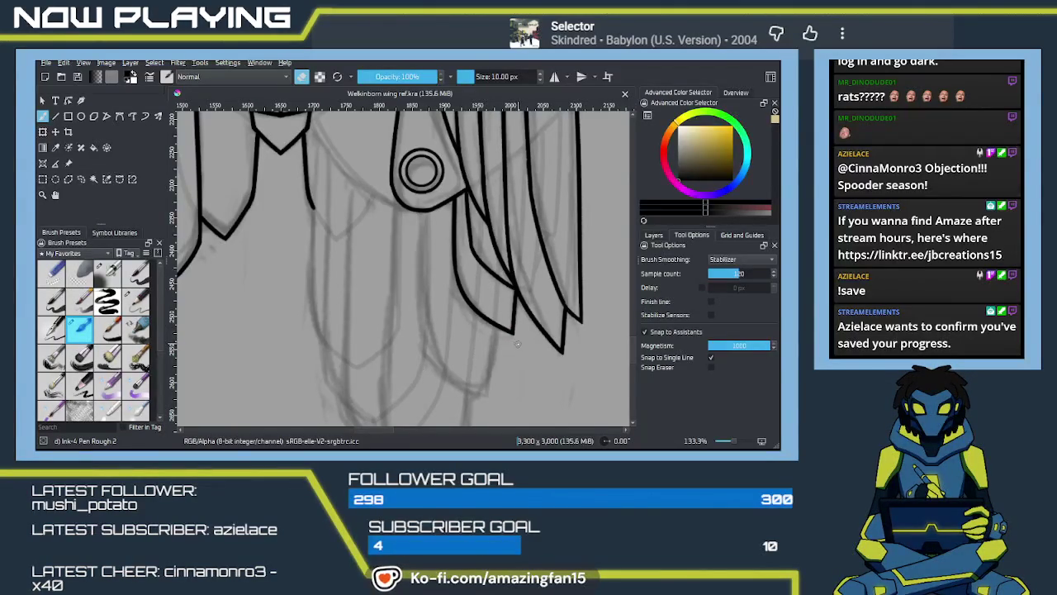
drag(508, 335, 522, 339)
key(e)
scroll(460, 300, down, 3)
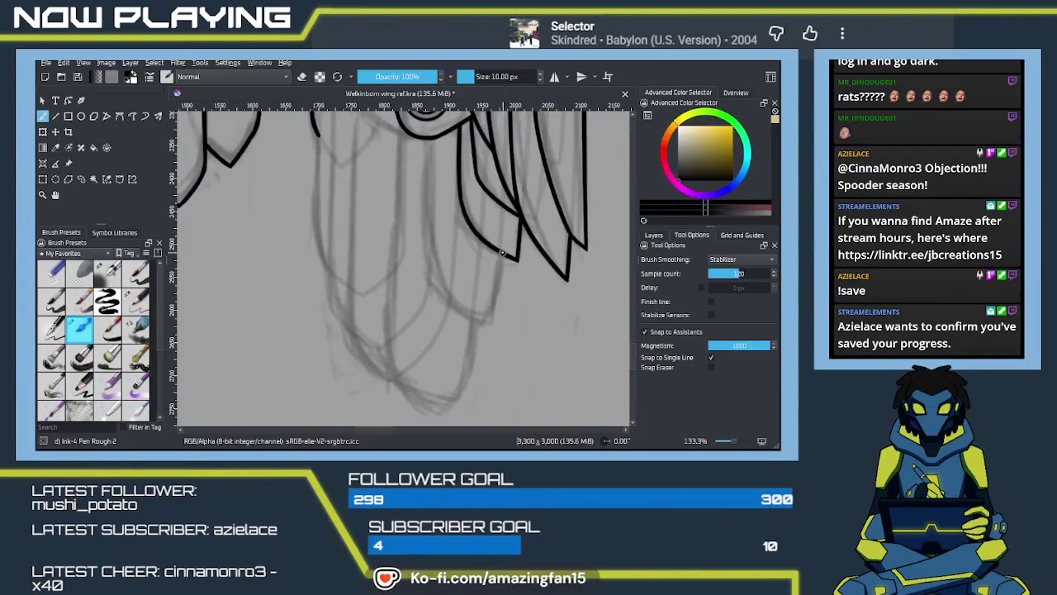
Ink the next feather edge and a vertical line down from below the joint circle
drag(499, 251, 486, 337)
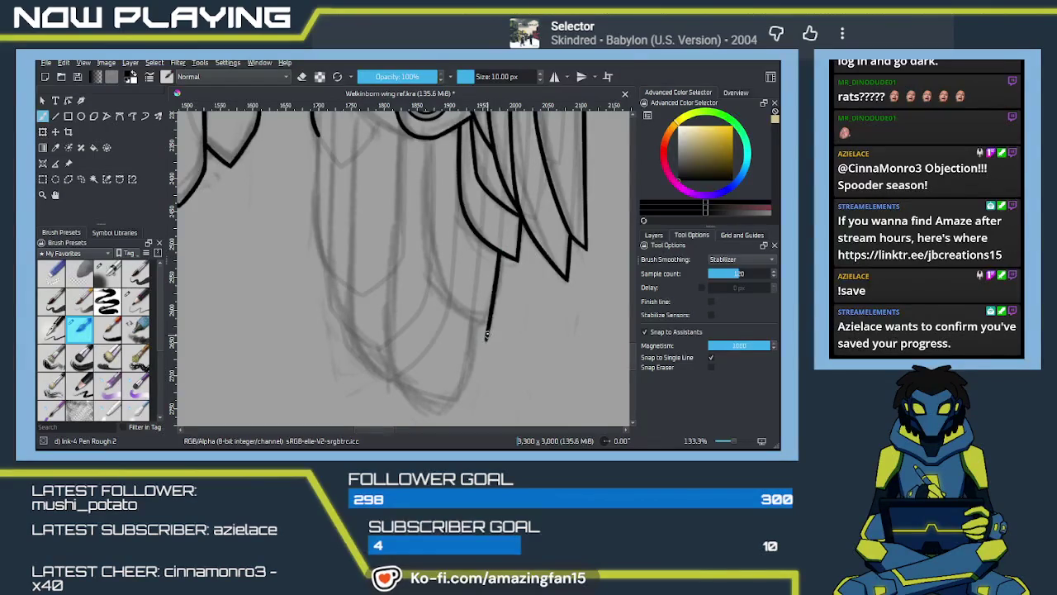
scroll(446, 310, up, 3)
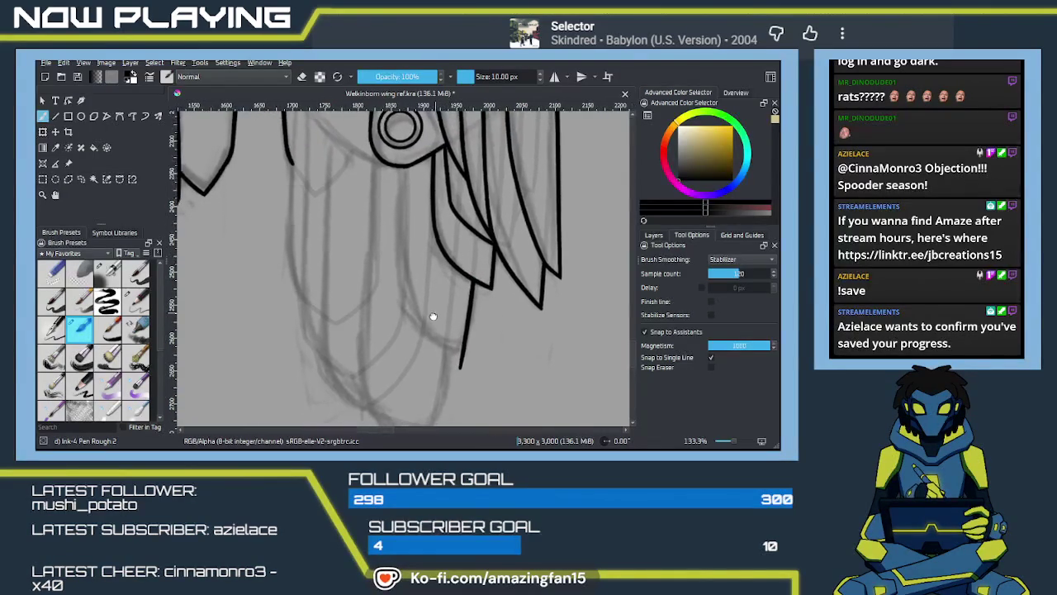
scroll(417, 304, up, 2)
scroll(401, 370, up, 1)
scroll(393, 360, down, 2)
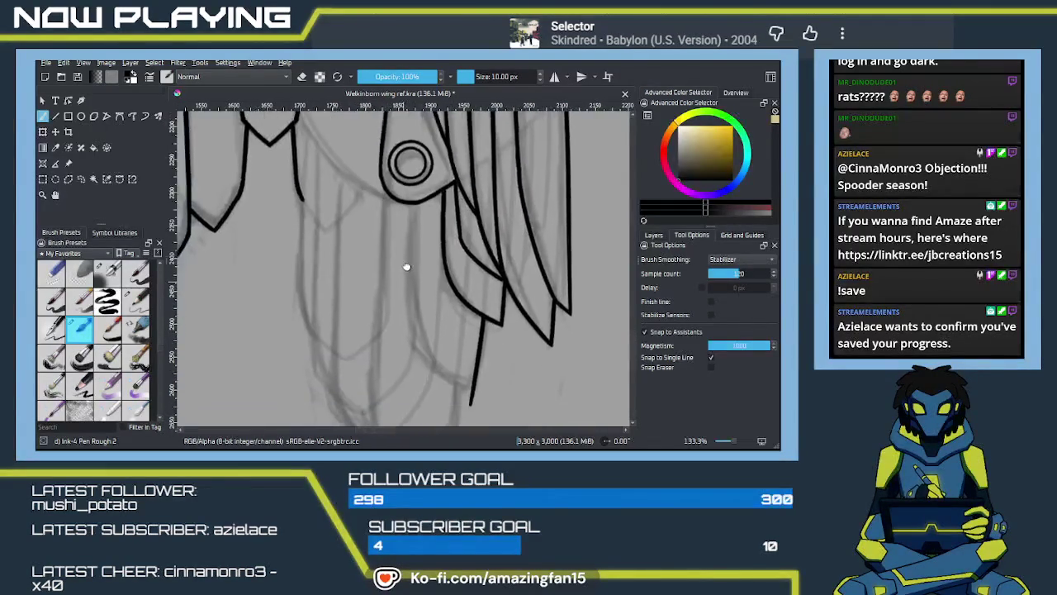
scroll(406, 277, down, 1)
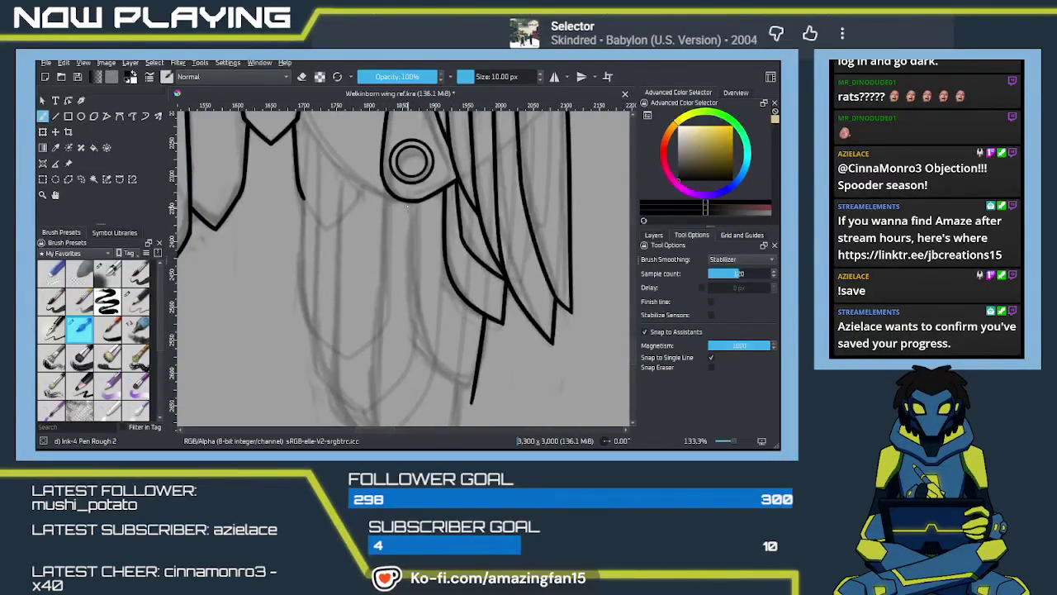
drag(412, 200, 414, 347)
key(ctrl+z)
drag(413, 202, 410, 347)
key(ctrl+z)
mouse_move(413, 201)
mouse_down()
mouse_move(410, 335)
mouse_move(405, 258)
mouse_move(462, 322)
mouse_up()
Draw the curved feather tip from the line end, redrawing until it comes to a point
key(ctrl+z)
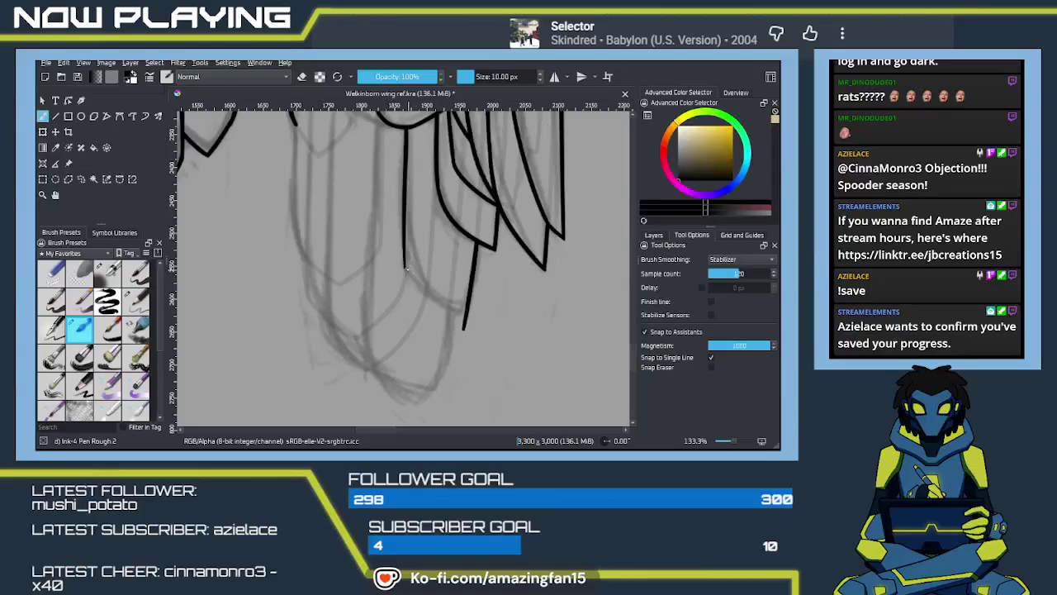
drag(404, 265, 467, 318)
key(ctrl+z)
drag(404, 264, 473, 314)
key(ctrl+z)
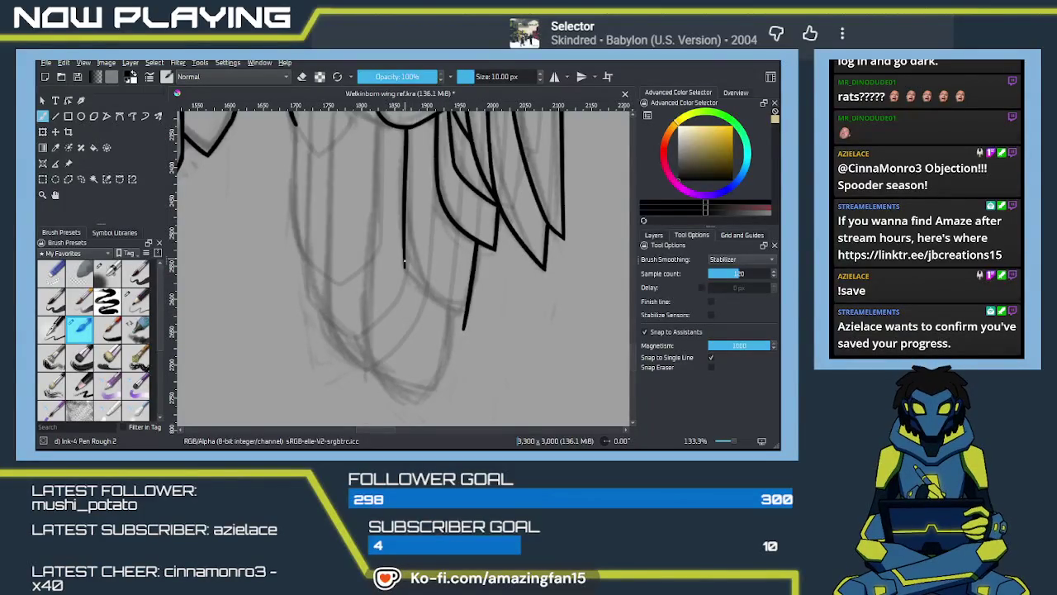
drag(405, 264, 480, 314)
key(ctrl+z)
drag(405, 264, 480, 316)
key(ctrl+z)
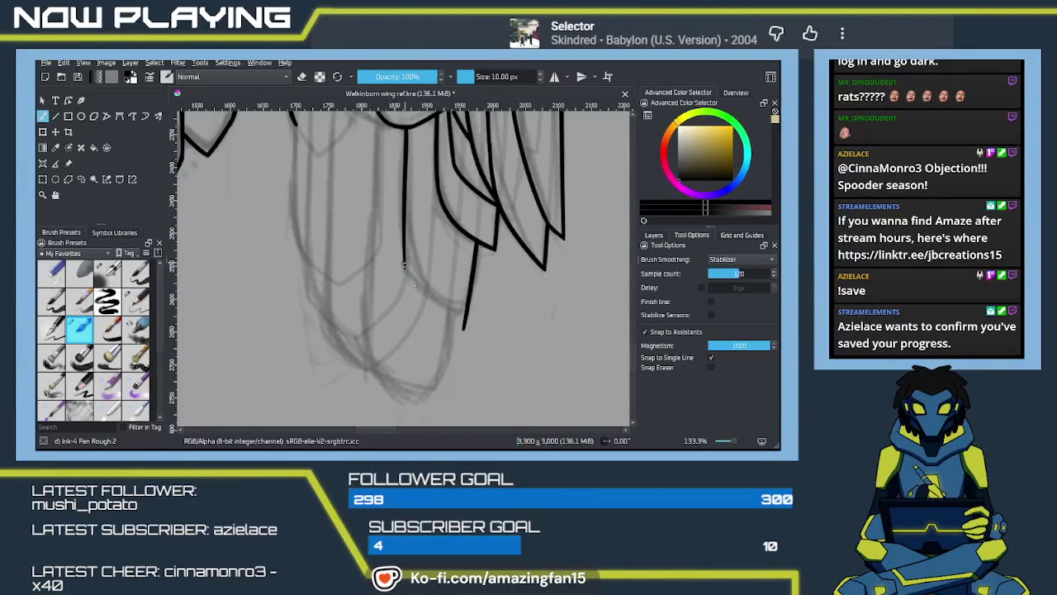
drag(404, 265, 486, 312)
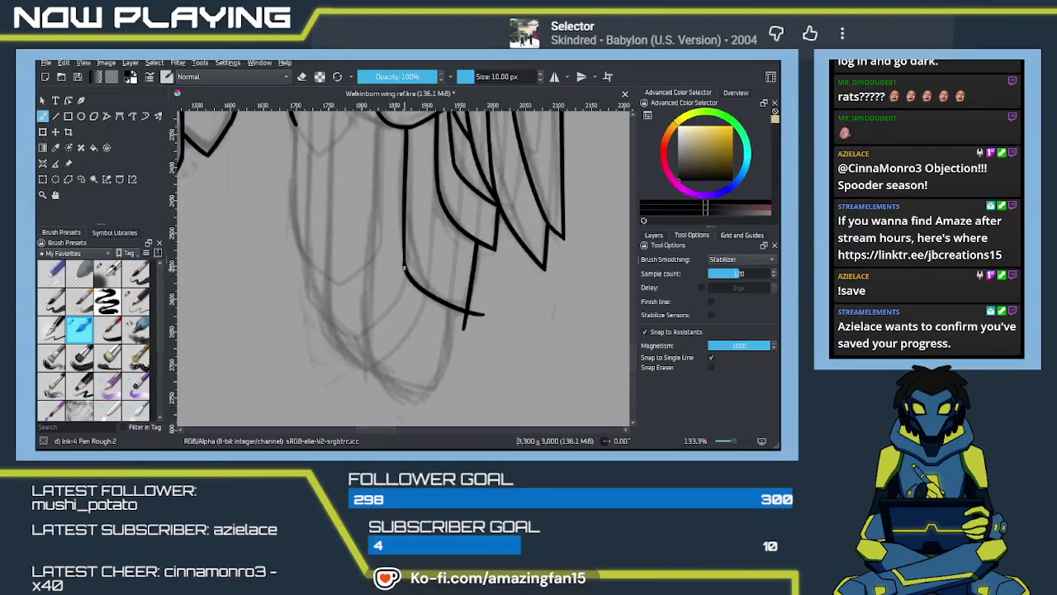
Erase the curve's overshooting end and trim the feather tip
key(e)
drag(483, 313, 471, 319)
drag(462, 331, 473, 318)
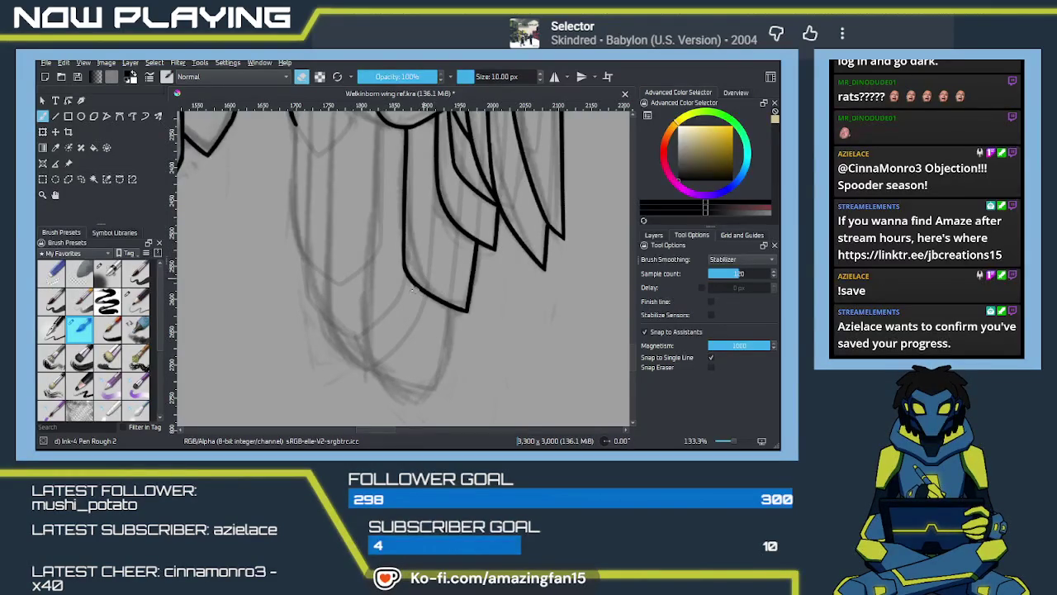
key(w)
mouse_move(342, 319)
mouse_down()
mouse_move(427, 275)
mouse_move(416, 320)
mouse_up()
scroll(408, 355, up, 2)
scroll(406, 347, up, 2)
scroll(405, 334, up, 2)
scroll(402, 322, up, 2)
With the freehand ink brush, draw the diagonal edge from the armour plate to the lower joint, redrawn once
drag(402, 318, 365, 299)
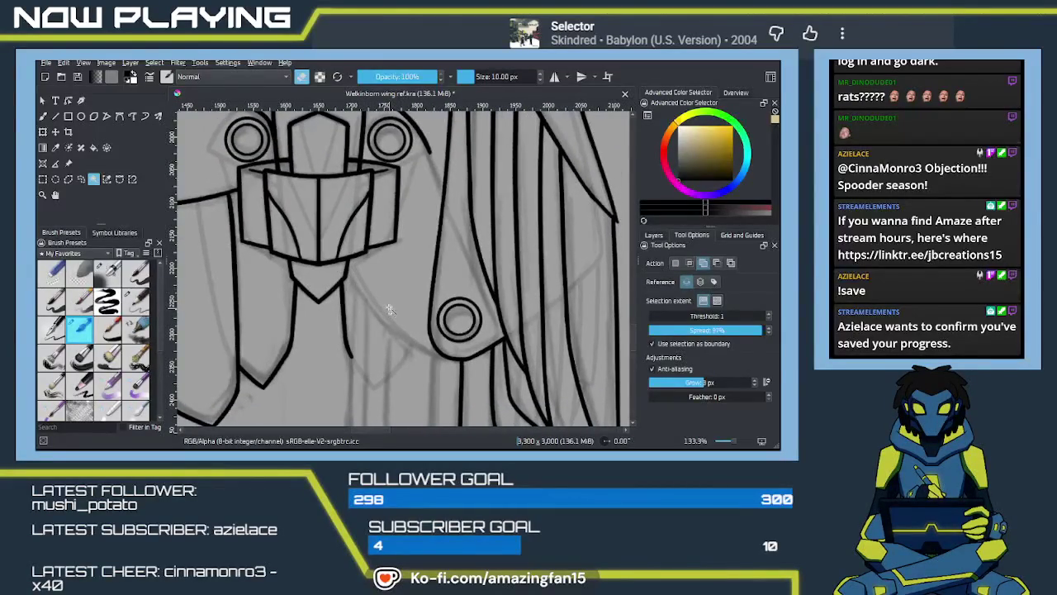
key(b)
key(e)
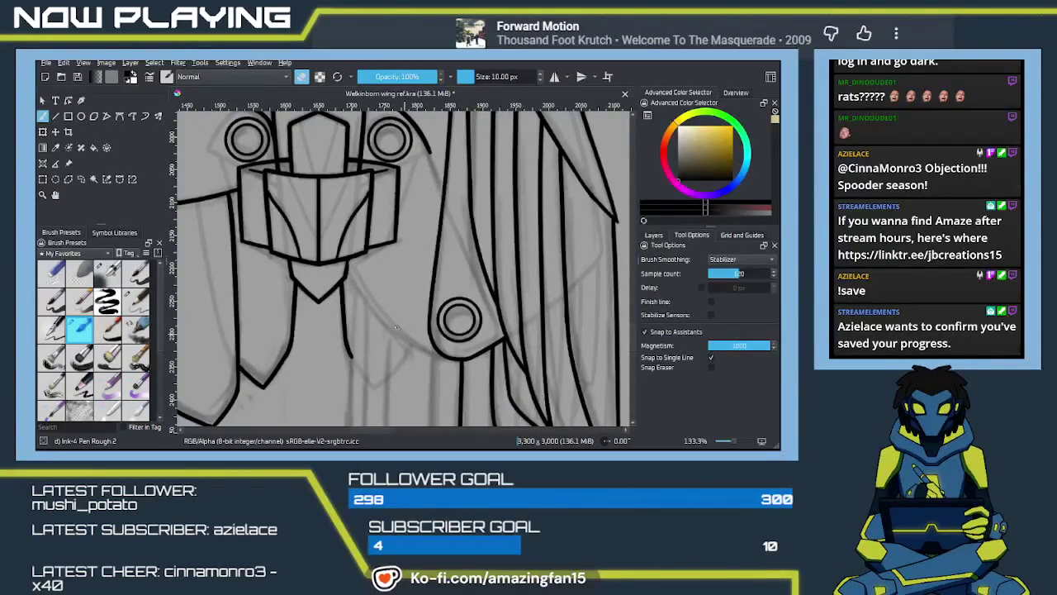
drag(348, 262, 429, 352)
key(ctrl+z)
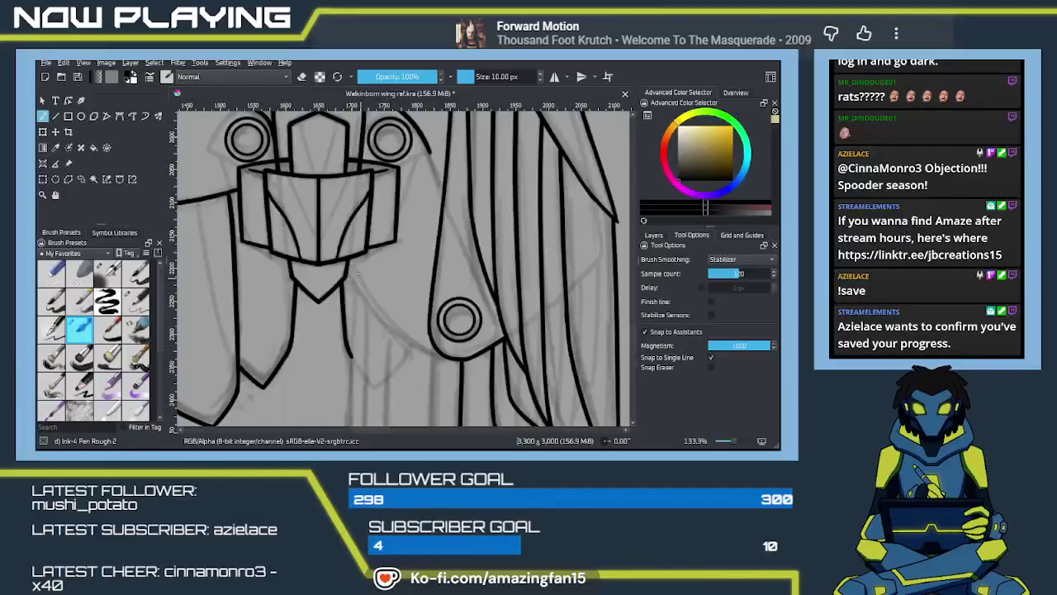
mouse_move(351, 261)
mouse_down()
mouse_move(409, 337)
mouse_move(447, 356)
mouse_up()
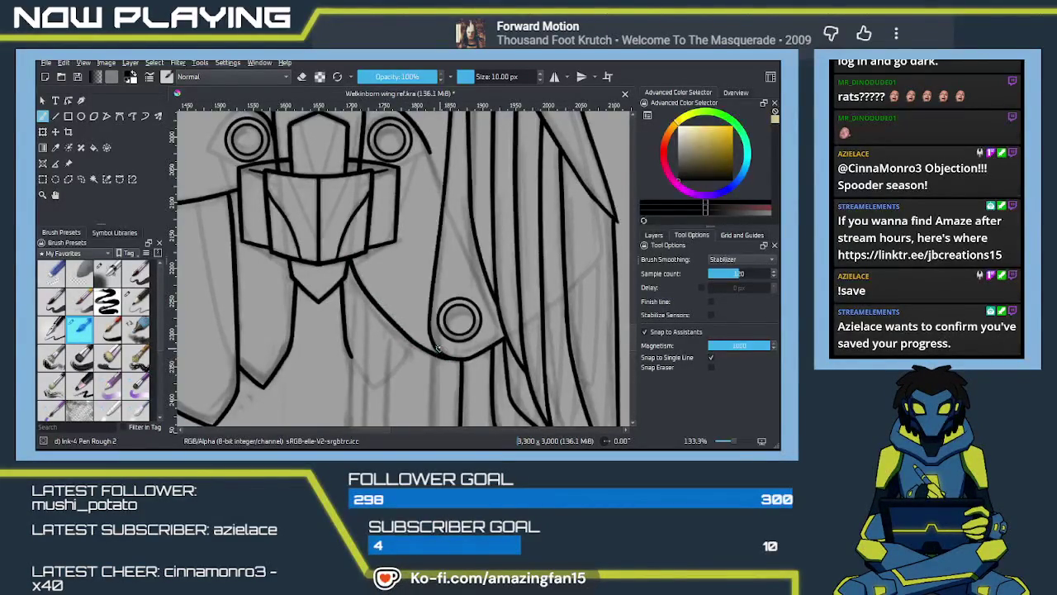
Extend the curved edge downward beside the upper-right joint, redrawing it once
scroll(434, 314, up, 2)
scroll(438, 280, up, 2)
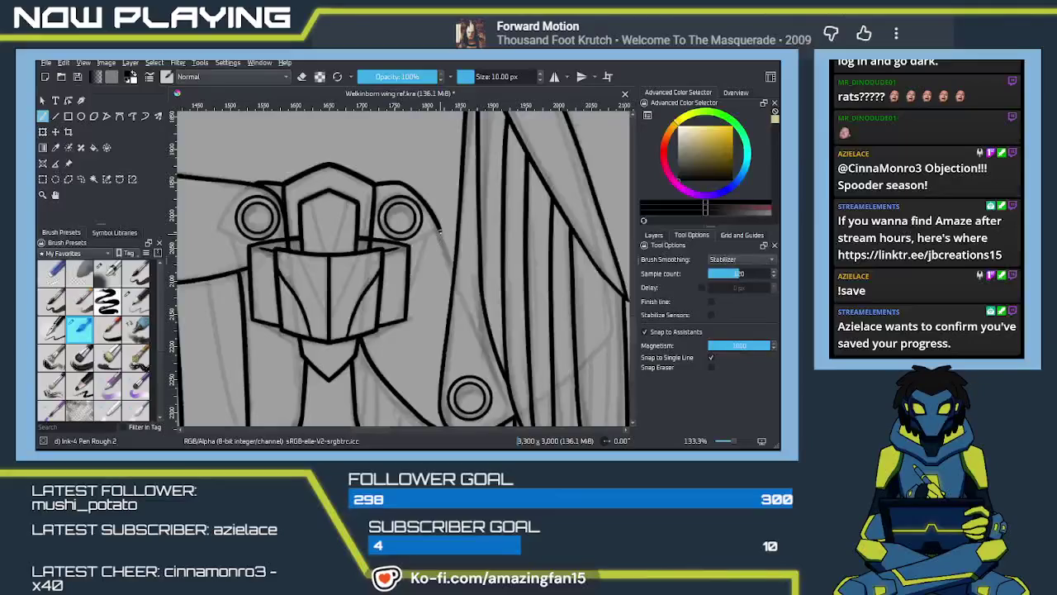
drag(438, 235, 448, 279)
key(ctrl+z)
drag(437, 238, 453, 291)
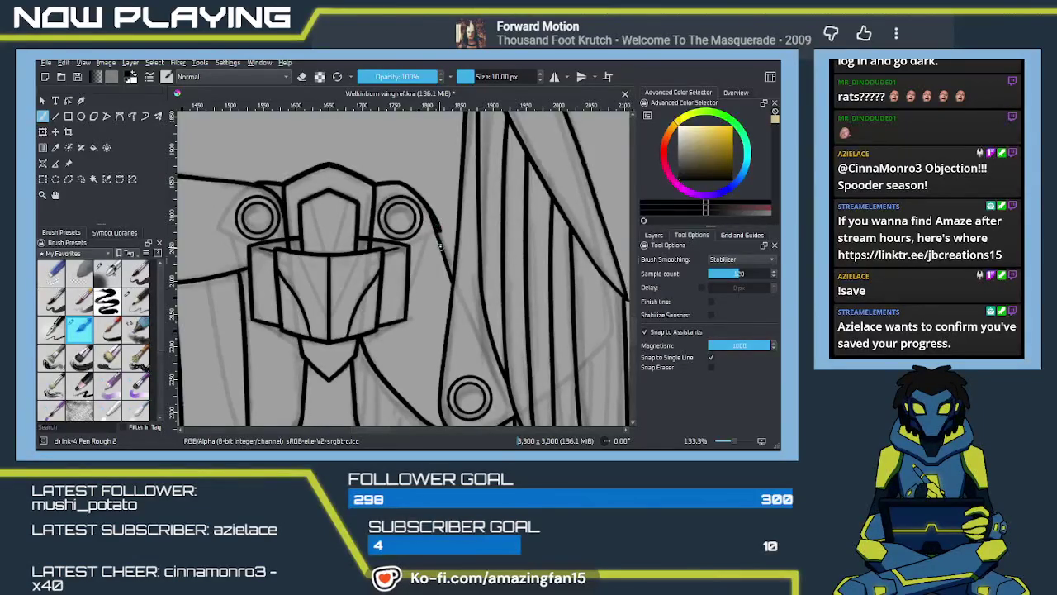
drag(451, 422, 440, 296)
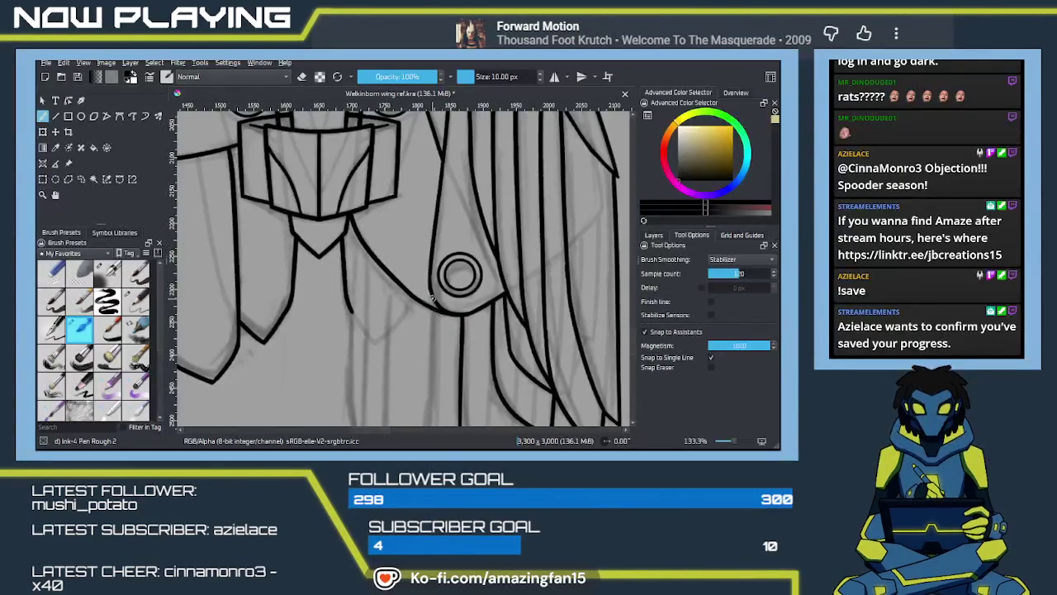
scroll(421, 313, down, 2)
drag(421, 313, 431, 298)
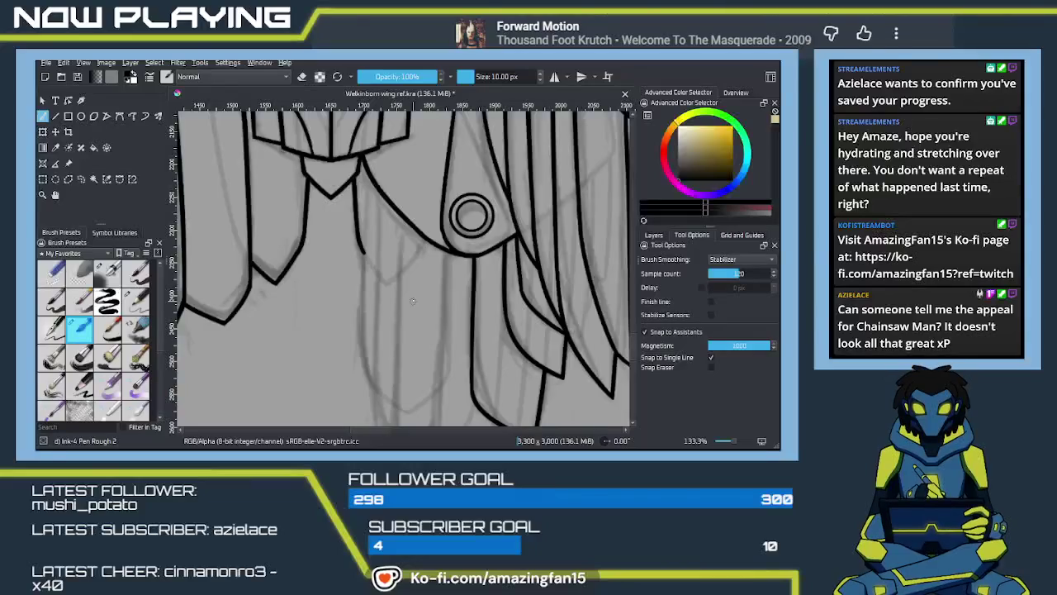
Bring the lower feather sketch into view and try inking the vertical edge below the joint
mouse_move(466, 419)
mouse_down()
mouse_move(469, 287)
mouse_move(496, 303)
mouse_move(456, 288)
mouse_move(449, 182)
mouse_move(441, 353)
mouse_up()
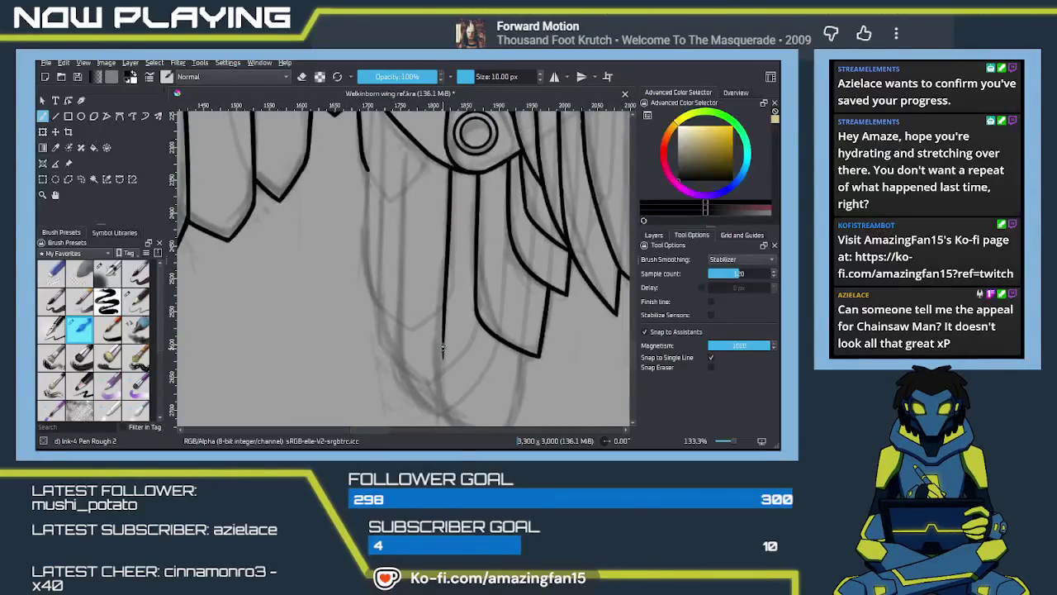
key(ctrl+z)
drag(450, 171, 441, 357)
key(ctrl+z)
drag(450, 165, 441, 345)
drag(442, 271, 429, 234)
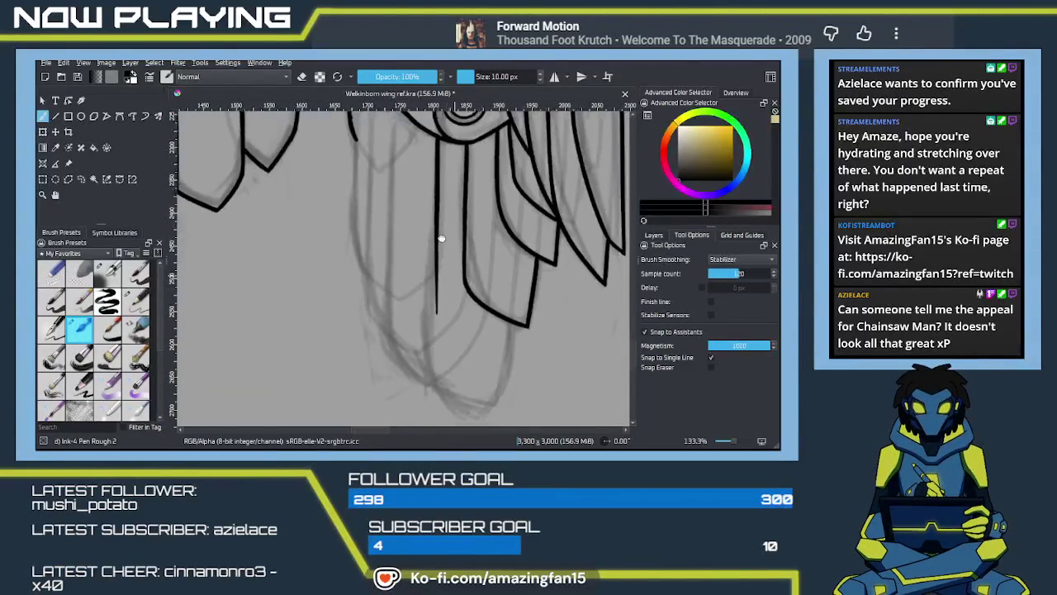
key(ctrl+z)
drag(436, 132, 431, 225)
key(ctrl+z)
drag(435, 132, 430, 255)
drag(424, 389, 425, 384)
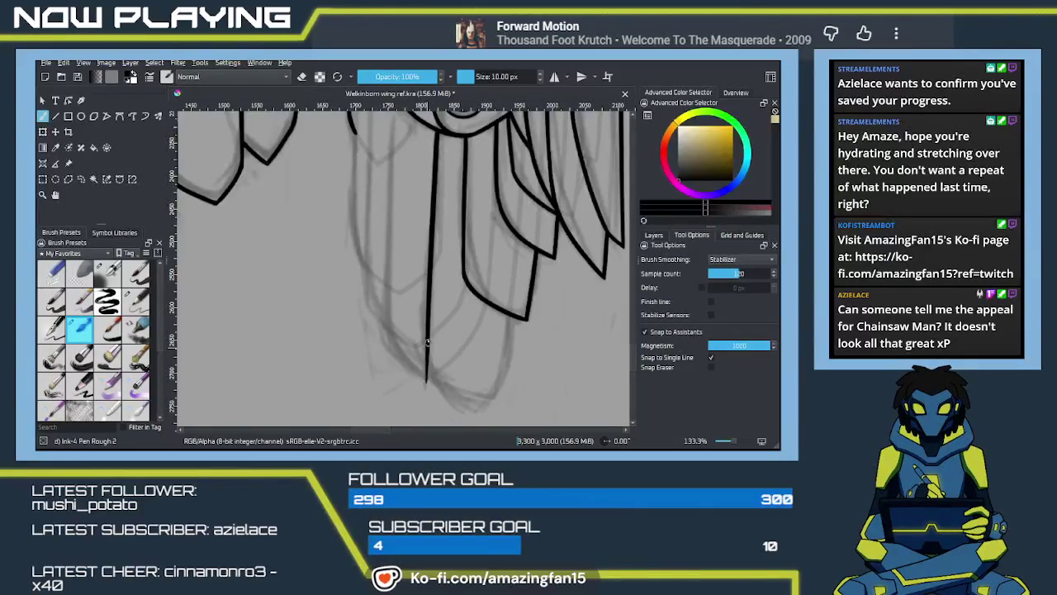
drag(454, 347, 426, 269)
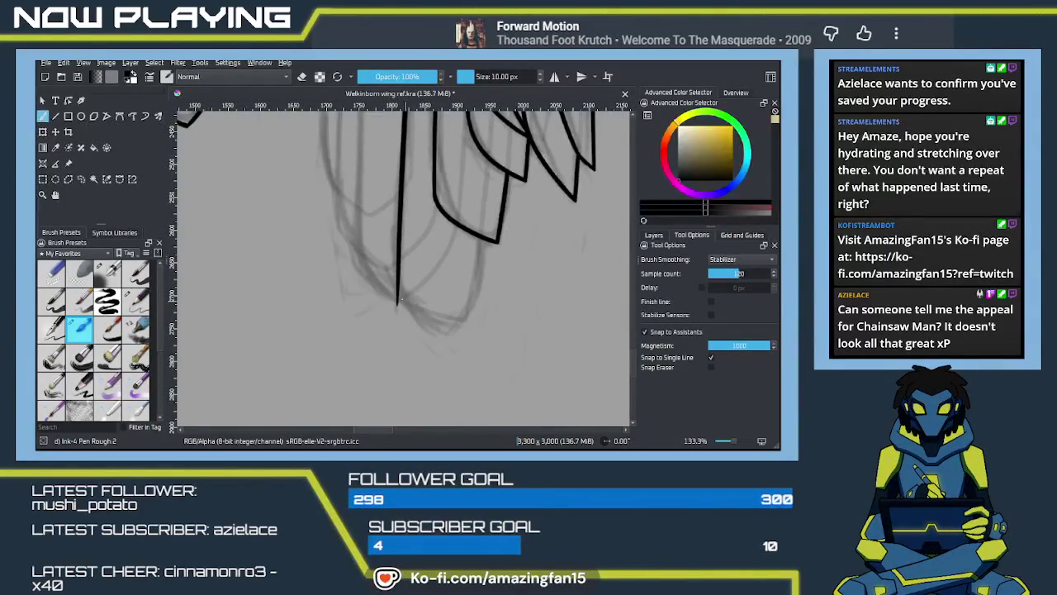
key(ctrl+z)
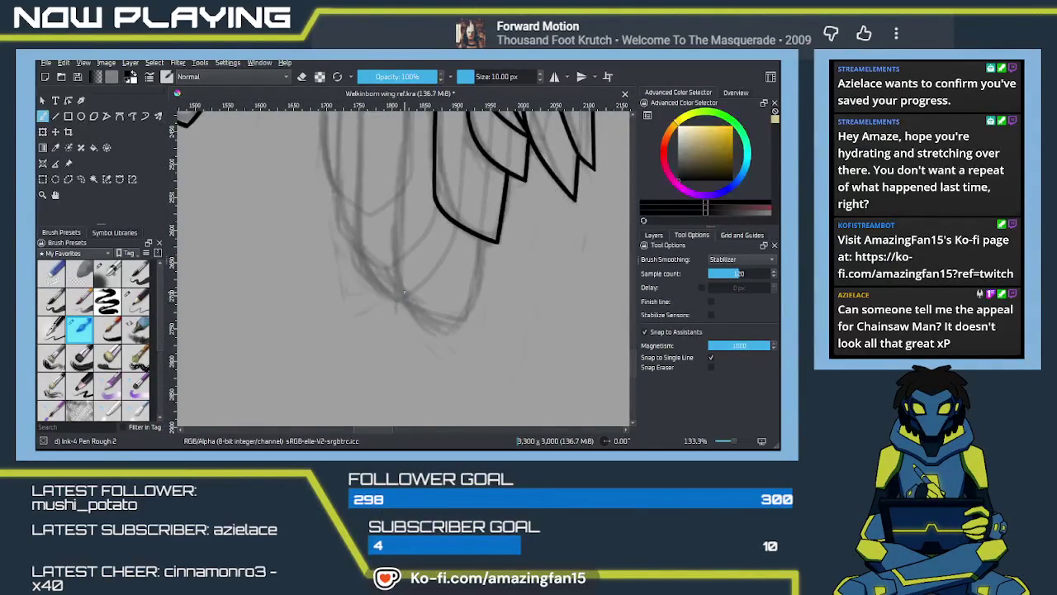
Redraw the long panel edge line from the joint downward until one stroke follows the sketch
mouse_move(396, 191)
mouse_down()
mouse_move(407, 323)
mouse_move(393, 272)
mouse_up()
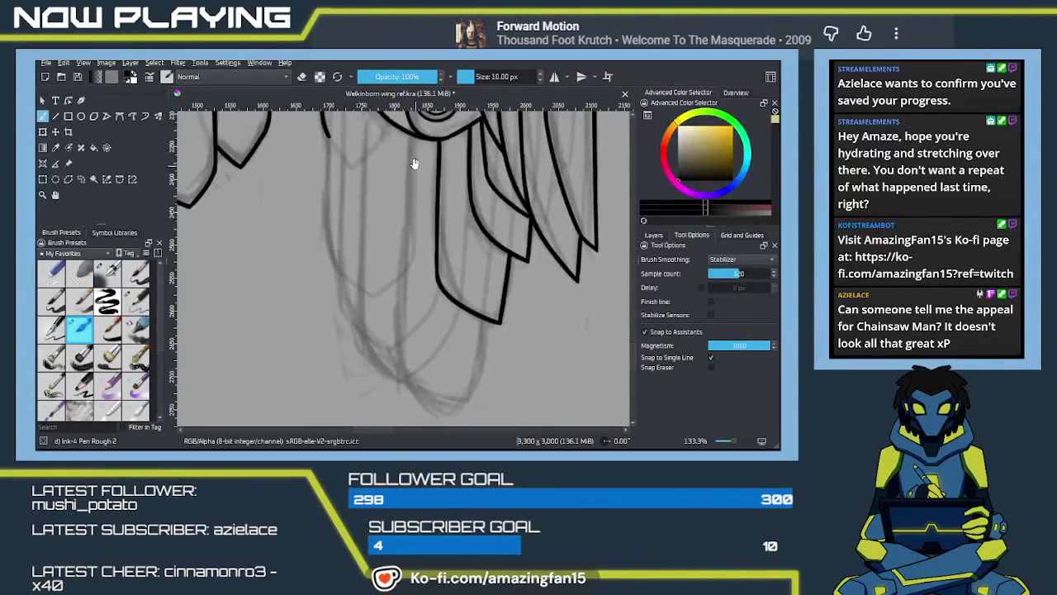
drag(411, 133, 406, 294)
key(ctrl+z)
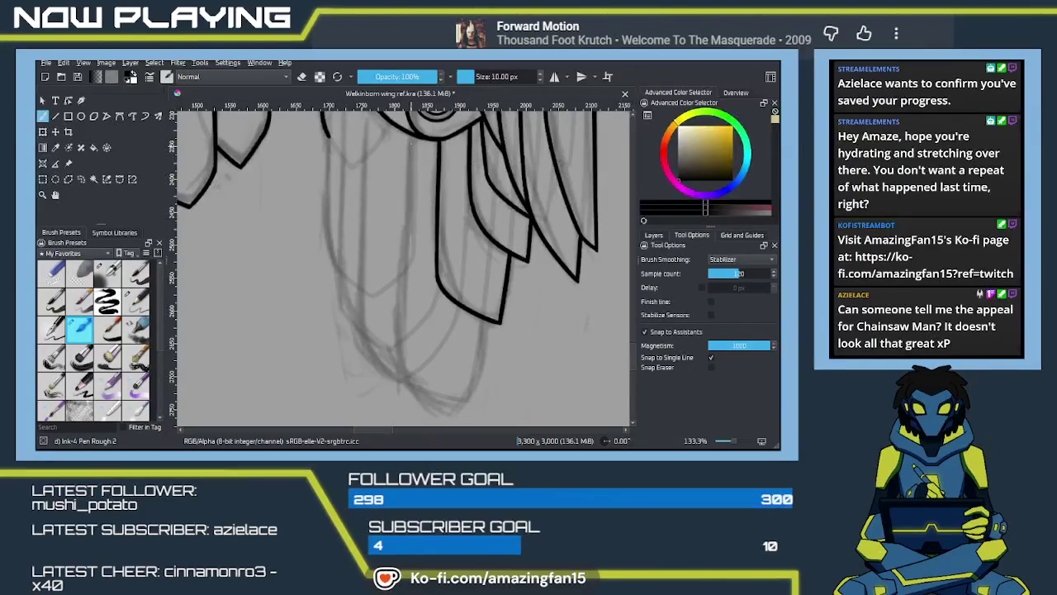
drag(410, 134, 394, 357)
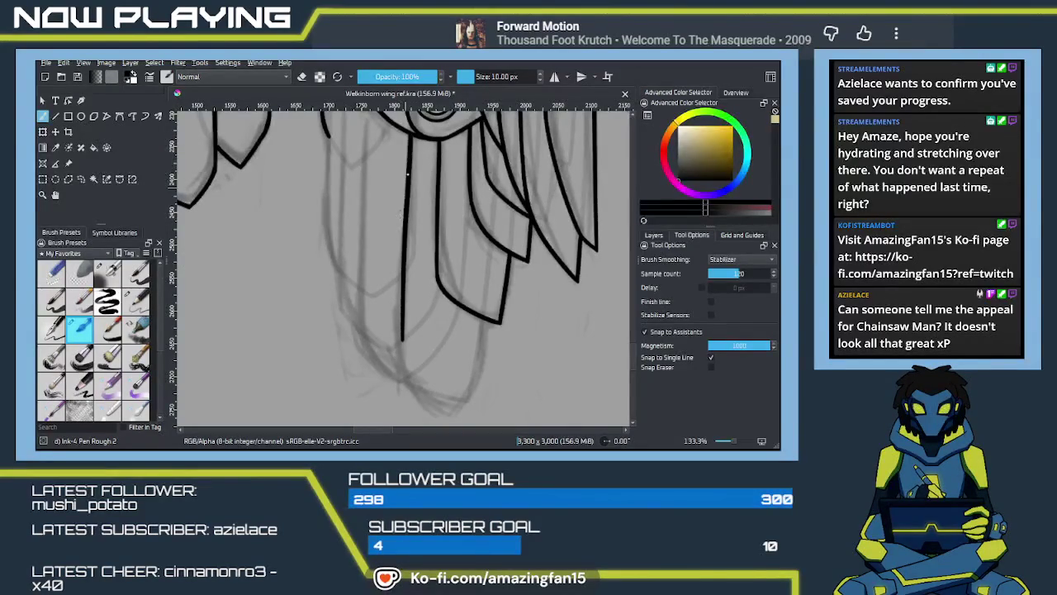
key(ctrl+z)
drag(411, 134, 399, 376)
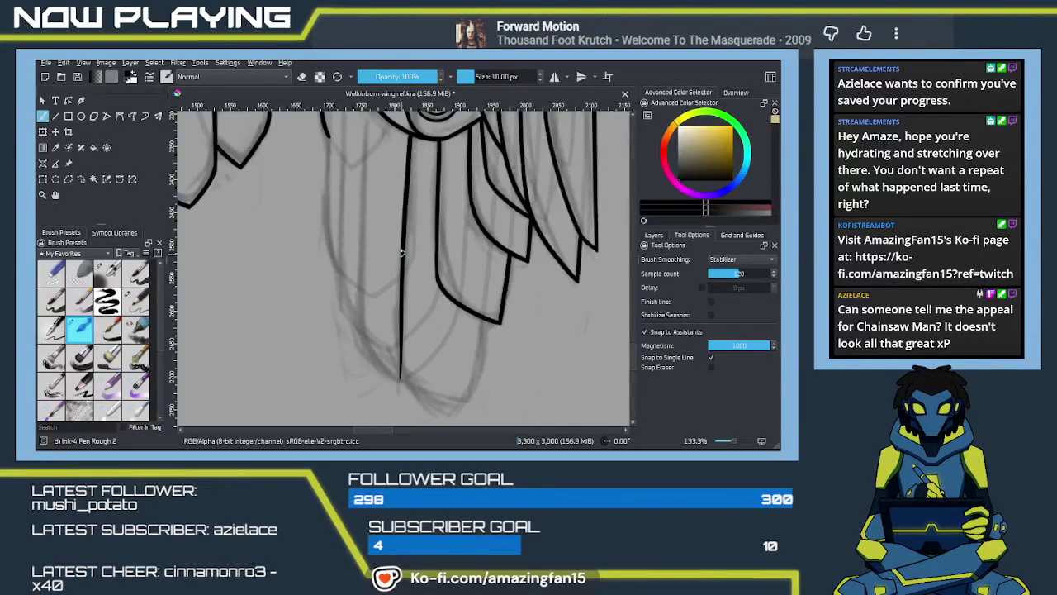
key(ctrl+z)
drag(410, 133, 393, 363)
key(ctrl+z)
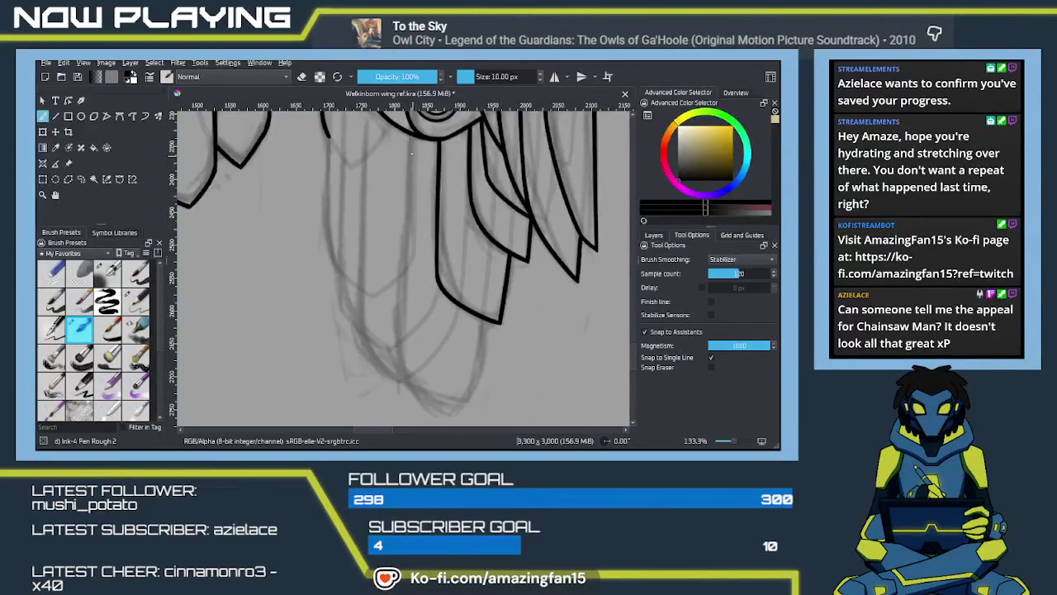
drag(409, 135, 405, 367)
key(ctrl+z)
drag(410, 137, 398, 354)
key(ctrl+z)
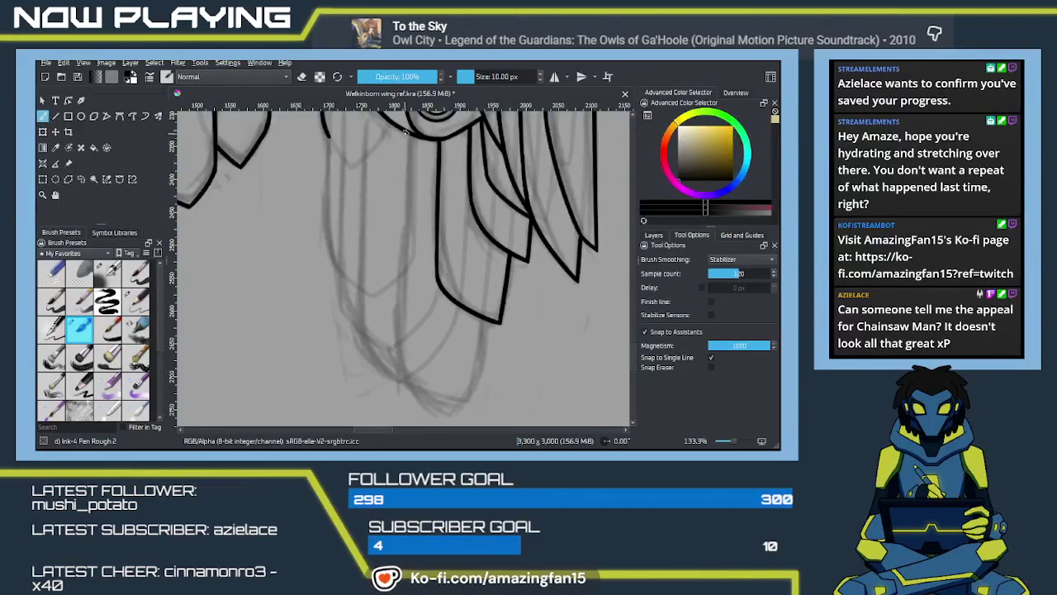
drag(410, 134, 403, 355)
key(ctrl+z)
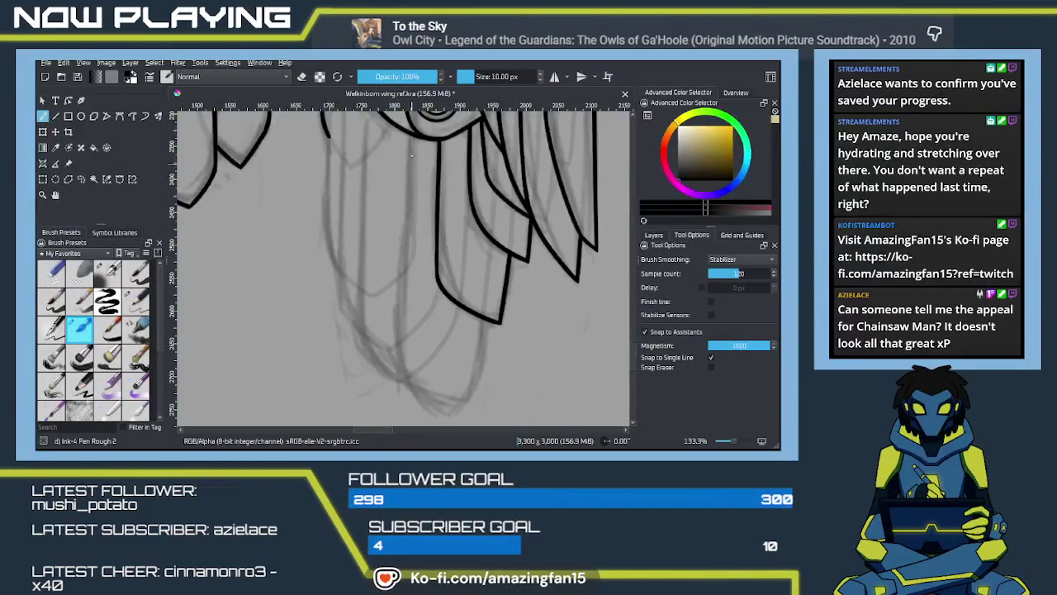
drag(409, 135, 398, 355)
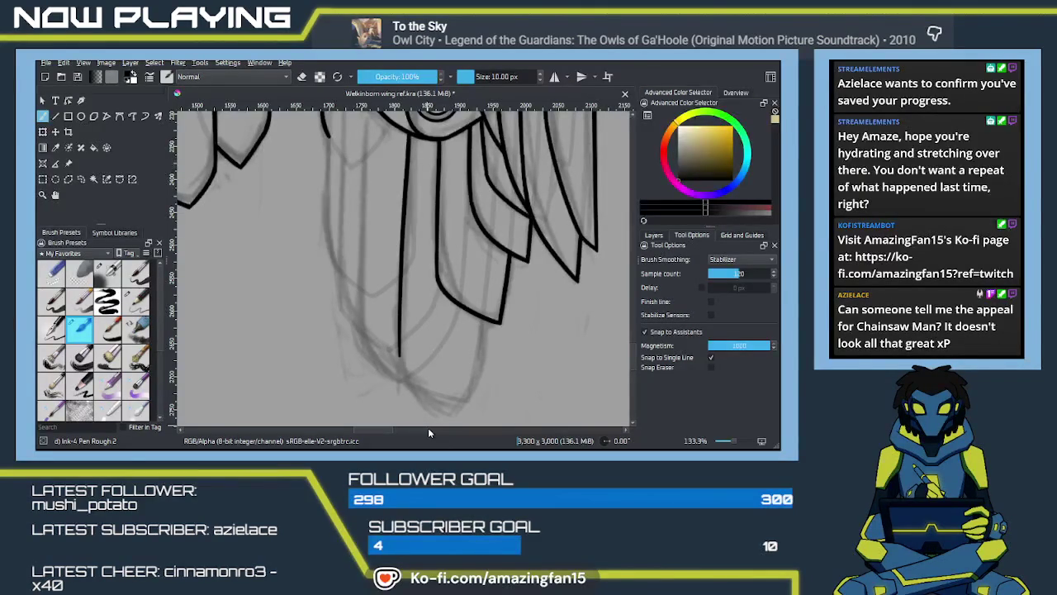
Extend the panel line down and draw the angled bottom edge meeting it in a pointed tip
drag(413, 331, 431, 263)
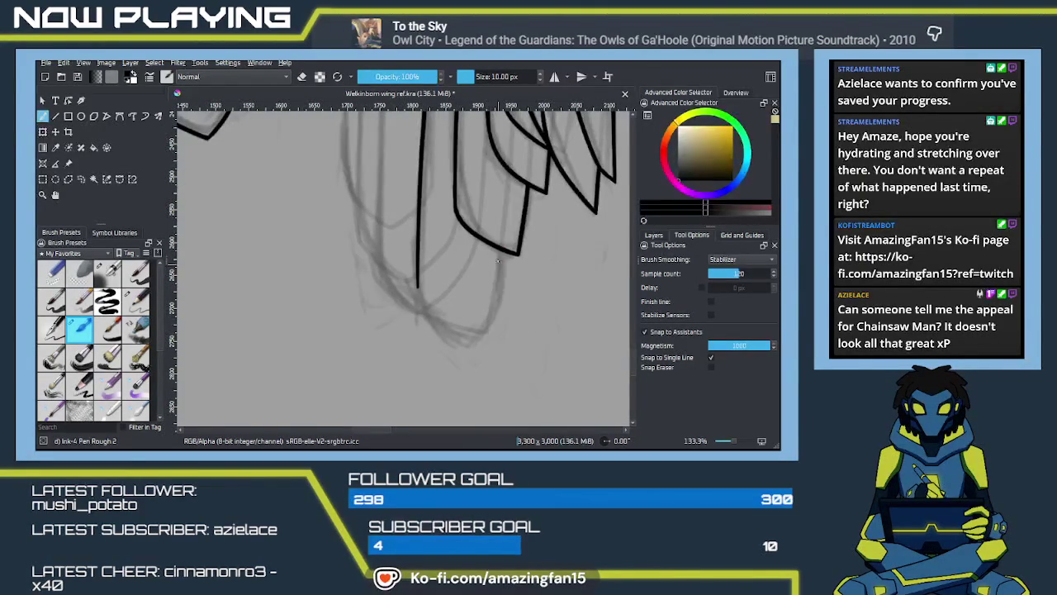
drag(500, 250, 483, 333)
key(ctrl+z)
drag(501, 249, 479, 357)
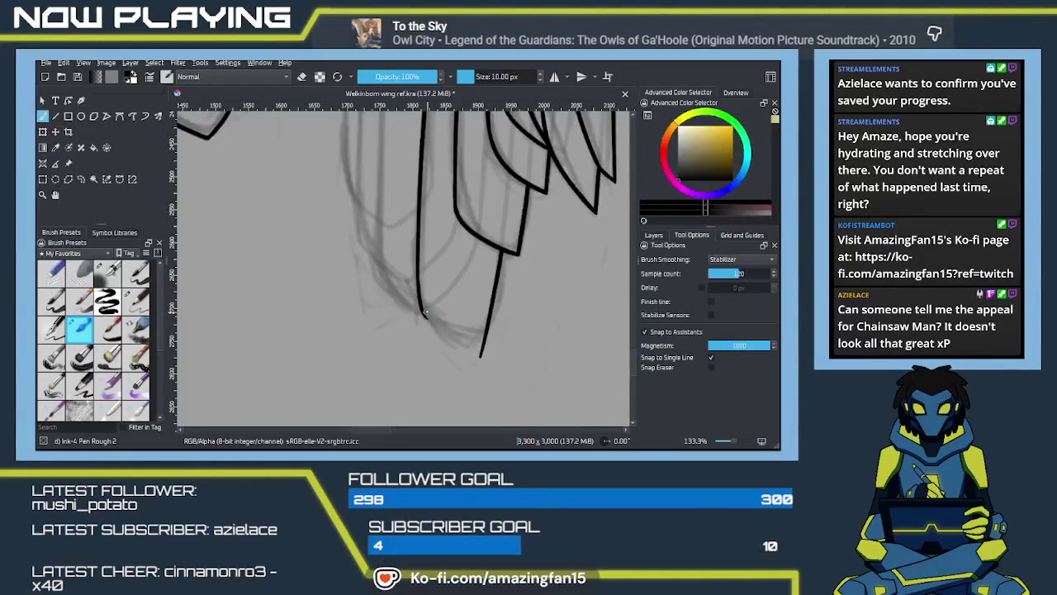
drag(417, 283, 506, 336)
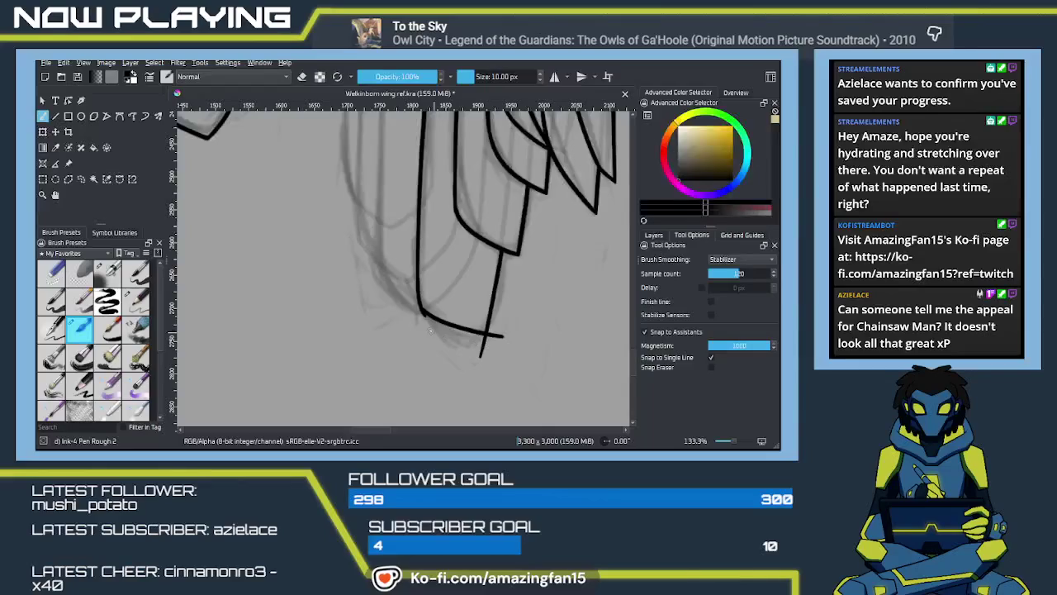
Erase the overshooting line ends at the tip corner, then return to ink and the wing top
key(e)
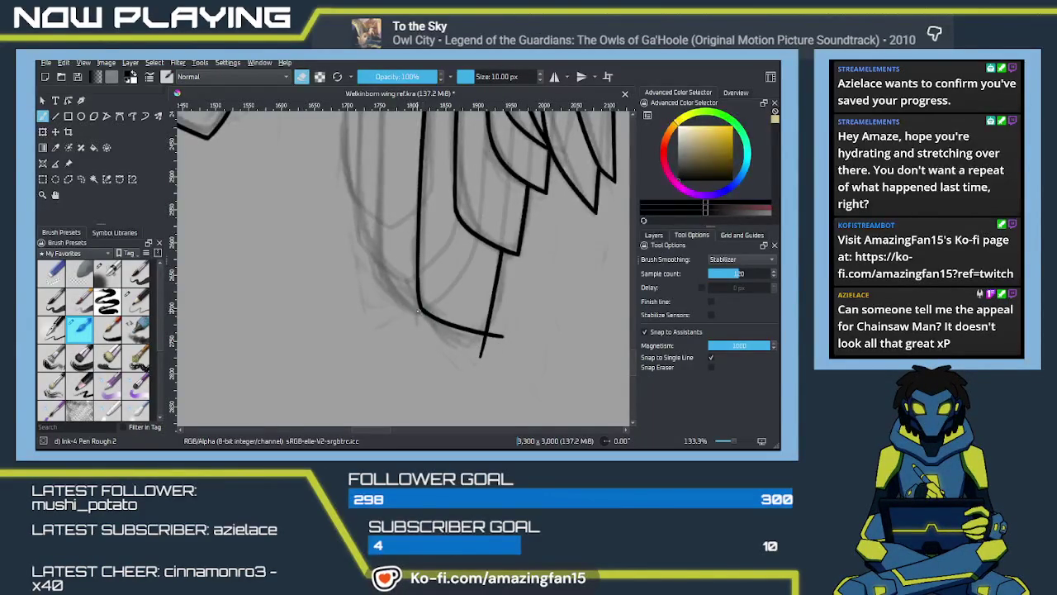
drag(493, 334, 503, 337)
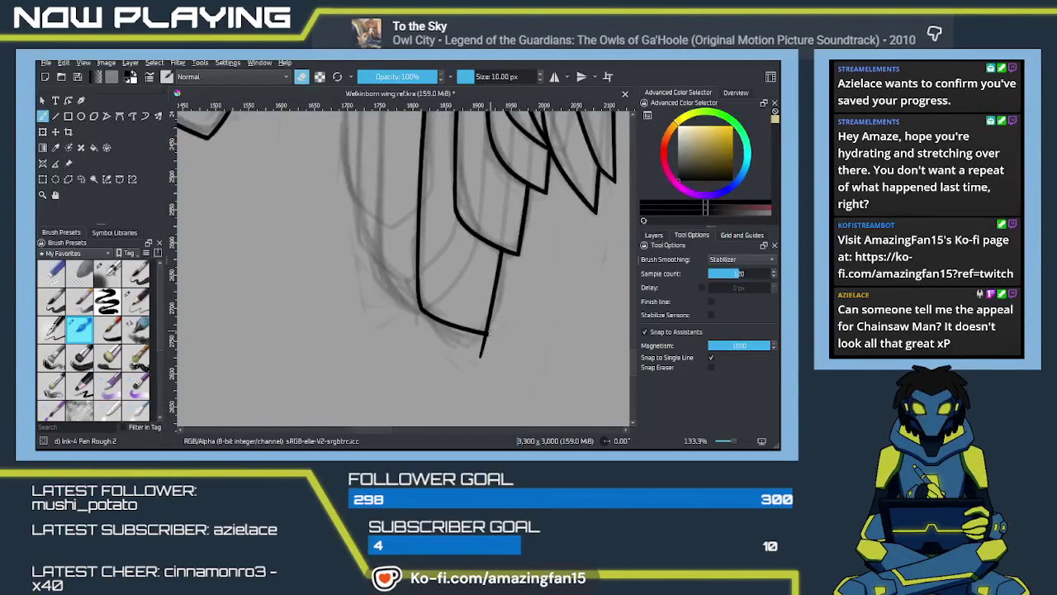
drag(484, 360, 481, 355)
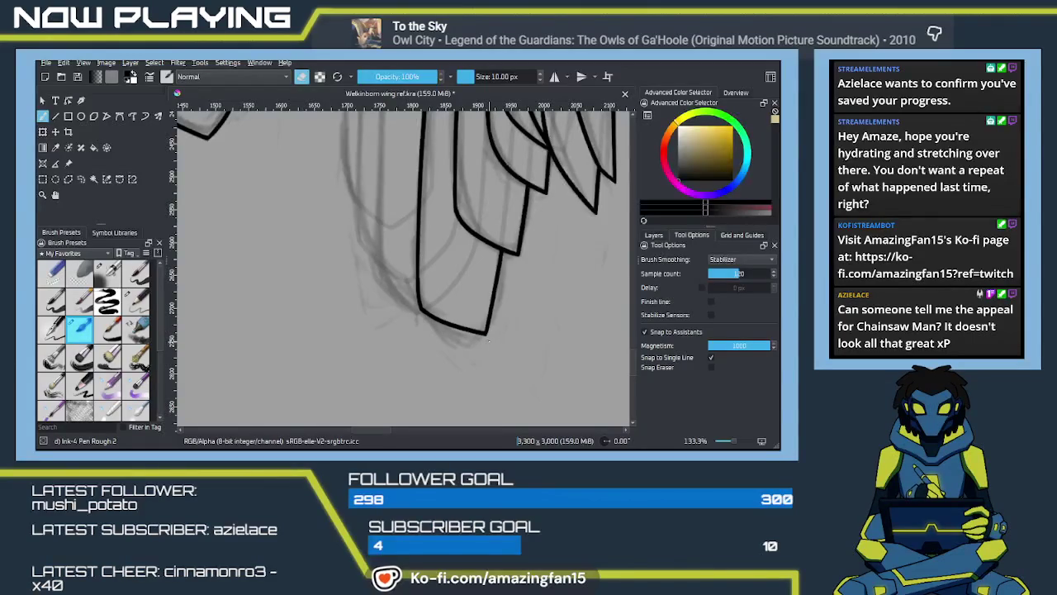
key(e)
mouse_move(361, 296)
mouse_down()
mouse_move(421, 344)
mouse_move(408, 337)
mouse_move(415, 302)
mouse_move(408, 335)
mouse_move(404, 288)
mouse_up()
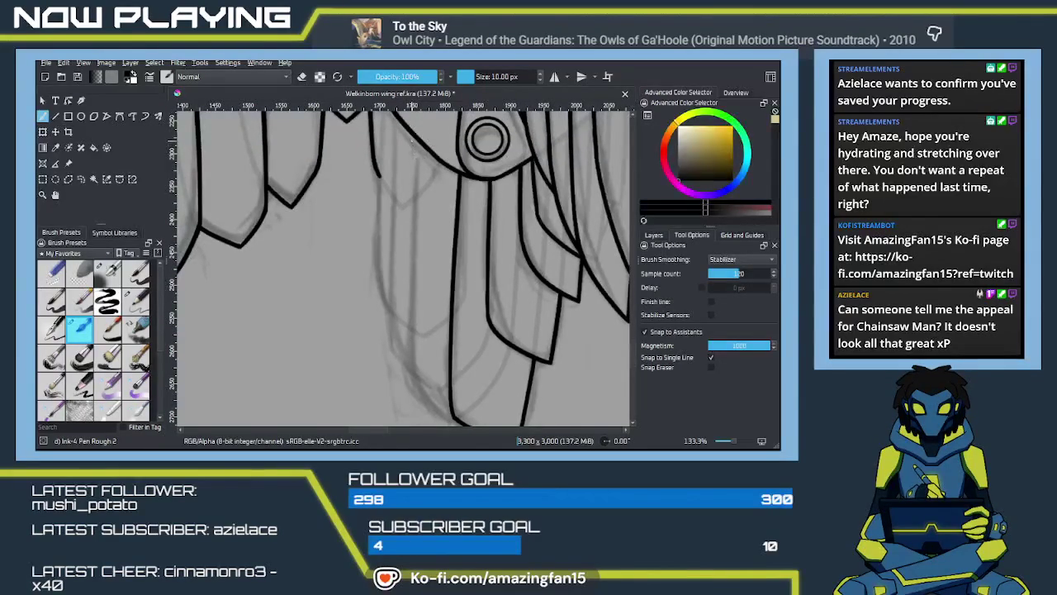
Attempt a straight vertical line down from the joint, undoing each try
drag(411, 272, 408, 353)
key(ctrl+z)
drag(410, 136, 395, 377)
drag(401, 293, 396, 360)
key(ctrl+z)
drag(407, 132, 403, 337)
key(ctrl+z)
drag(407, 128, 405, 382)
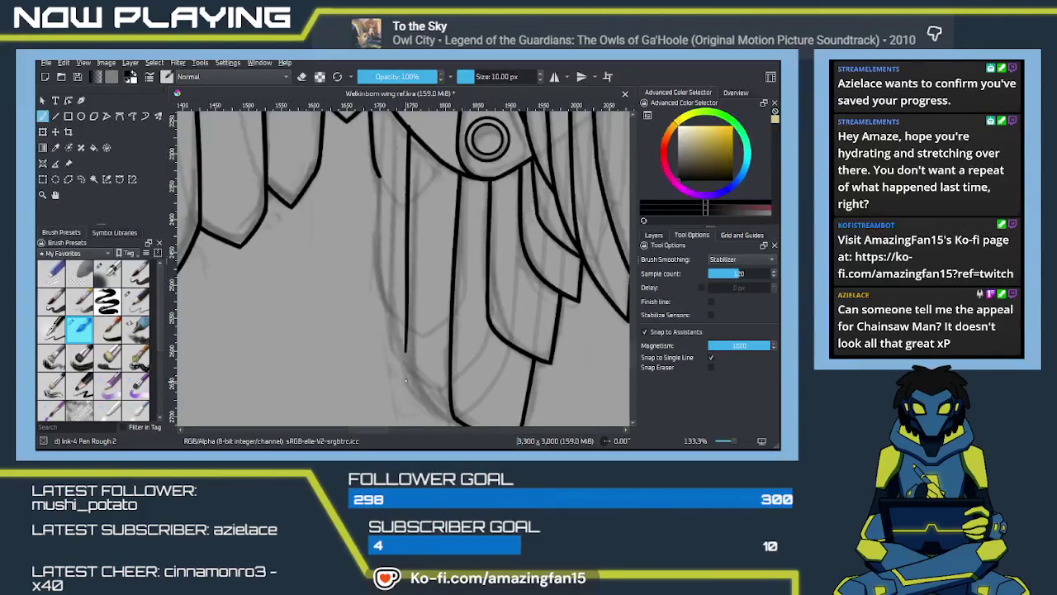
key(ctrl+z)
drag(408, 132, 402, 375)
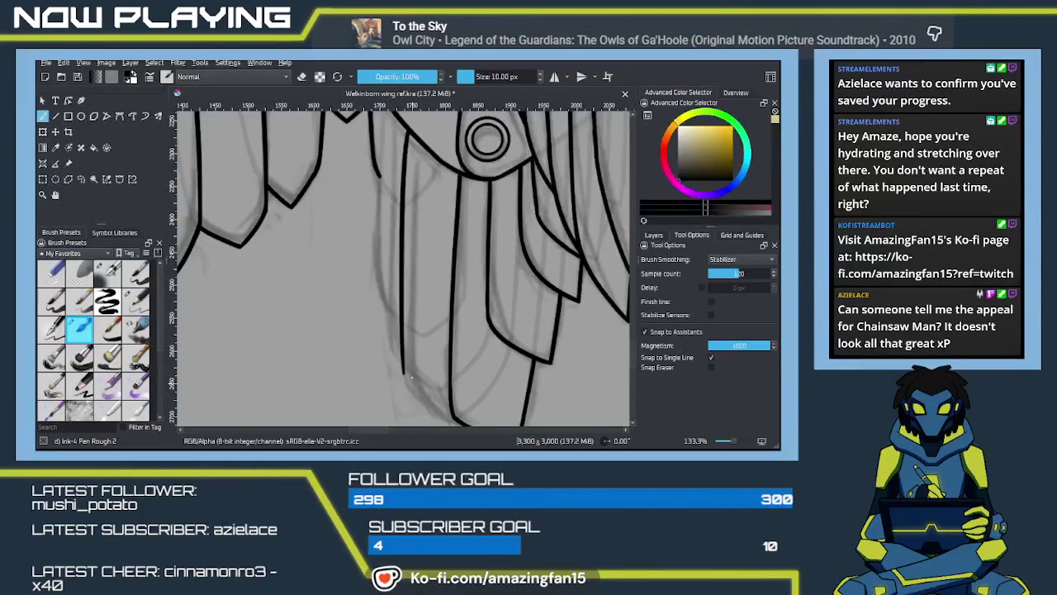
key(ctrl+z)
drag(406, 132, 406, 375)
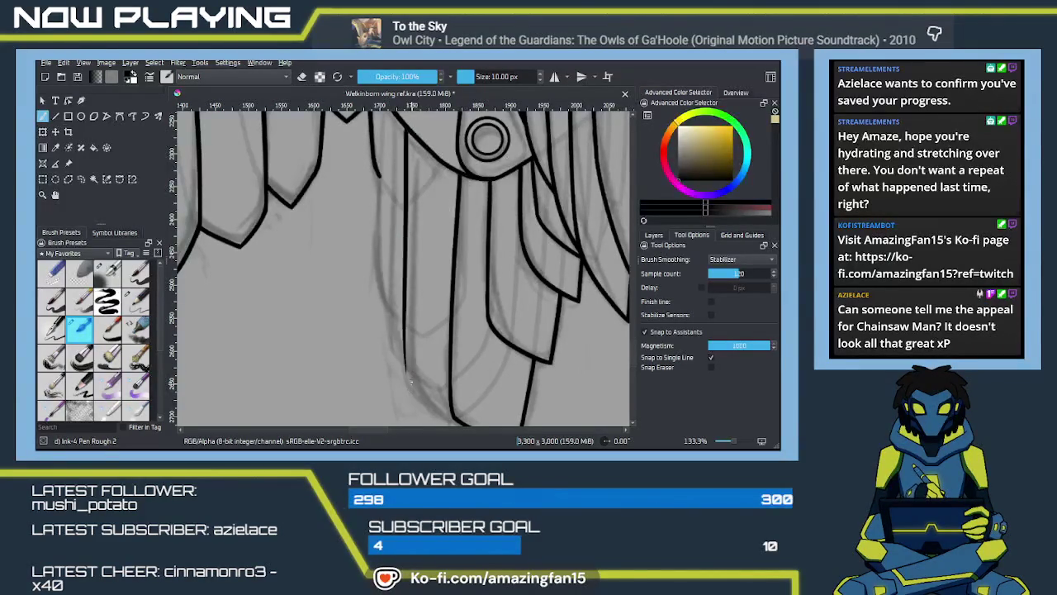
key(ctrl+z)
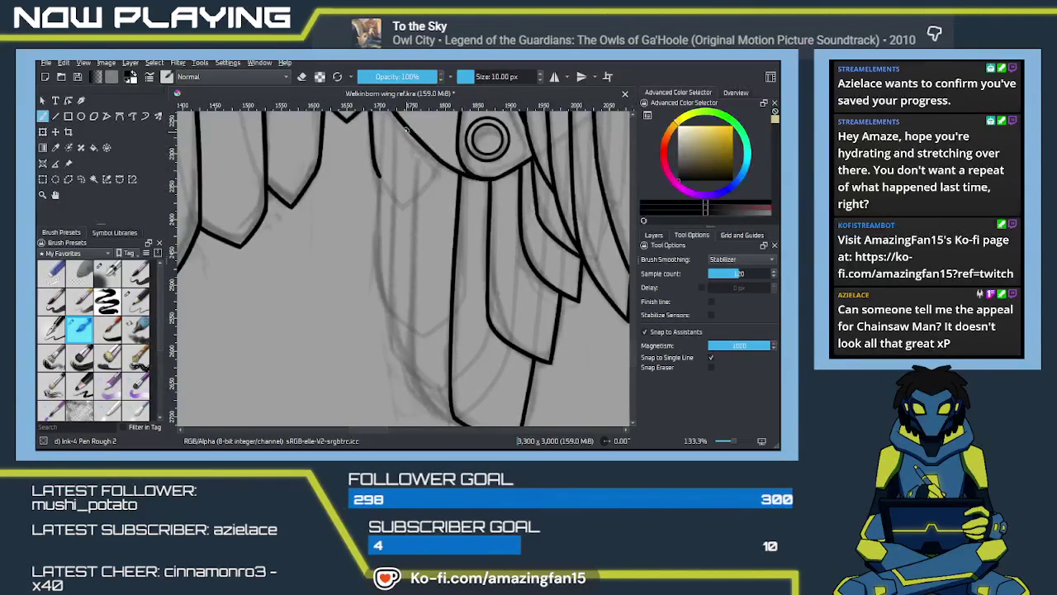
mouse_move(404, 329)
mouse_down()
mouse_move(405, 374)
mouse_move(407, 320)
mouse_up()
key(ctrl+z)
Ink the next panel's left edge curving into the neighbouring tip, extend it upward, and zoom out
mouse_move(382, 239)
mouse_down()
mouse_move(388, 312)
mouse_move(444, 352)
mouse_up()
key(ctrl+z)
drag(388, 312, 429, 350)
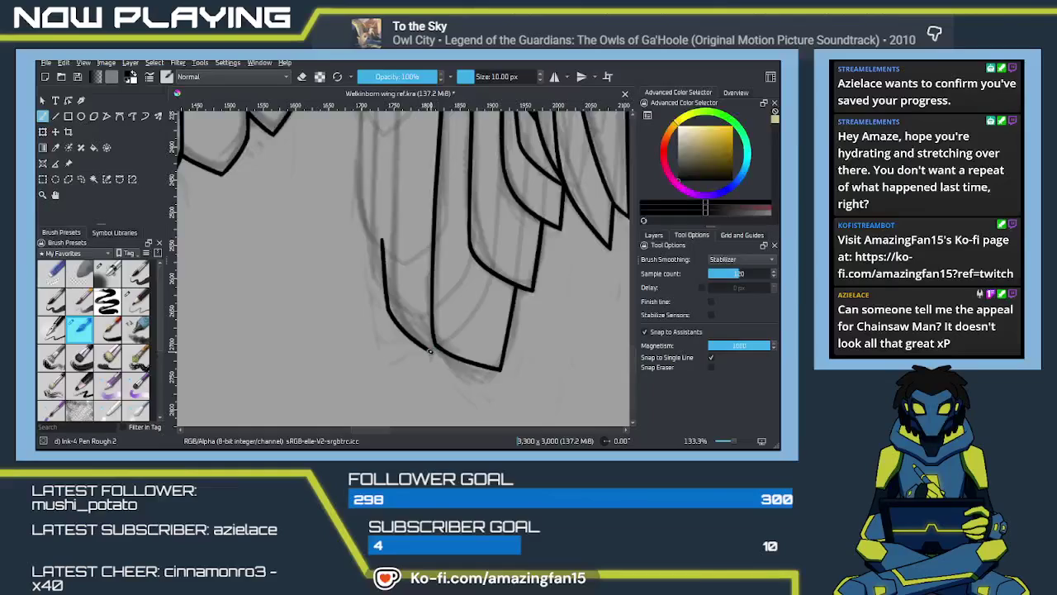
key(e)
key(e)
drag(406, 290, 404, 339)
key(e)
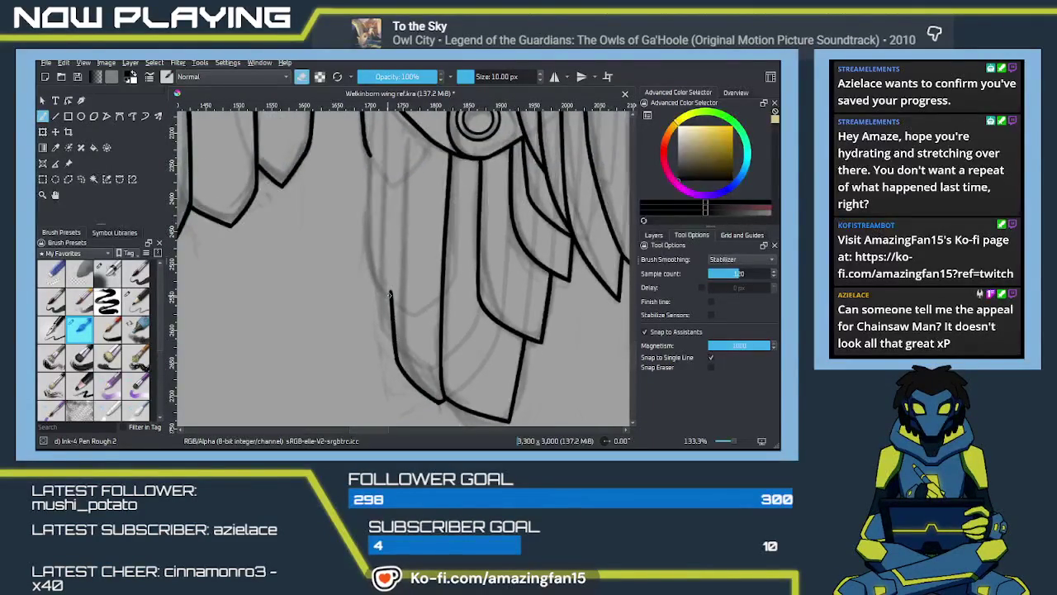
drag(390, 291, 391, 303)
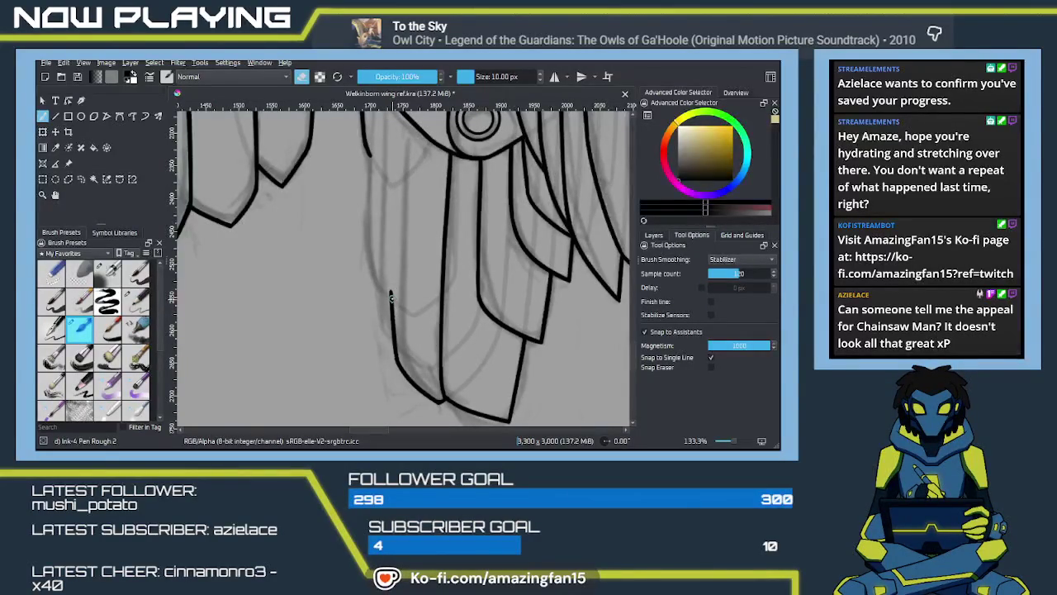
scroll(401, 248, down, 2)
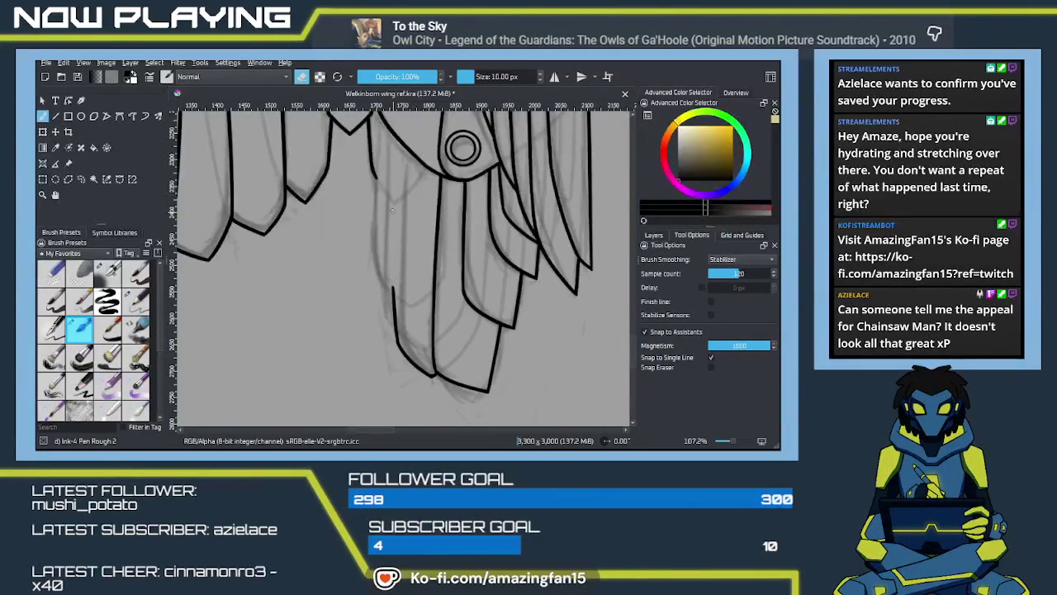
key(e)
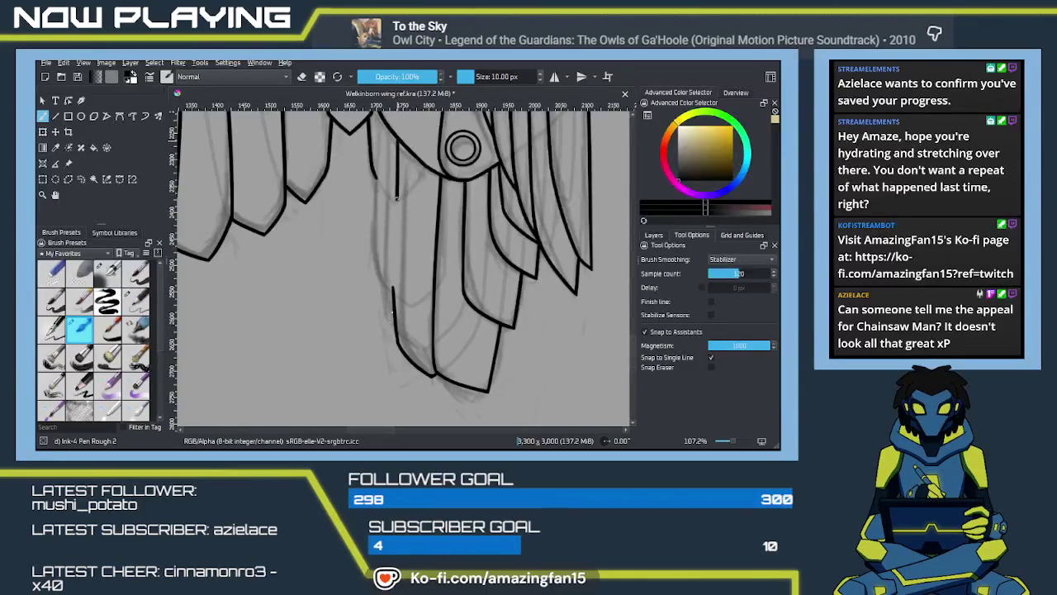